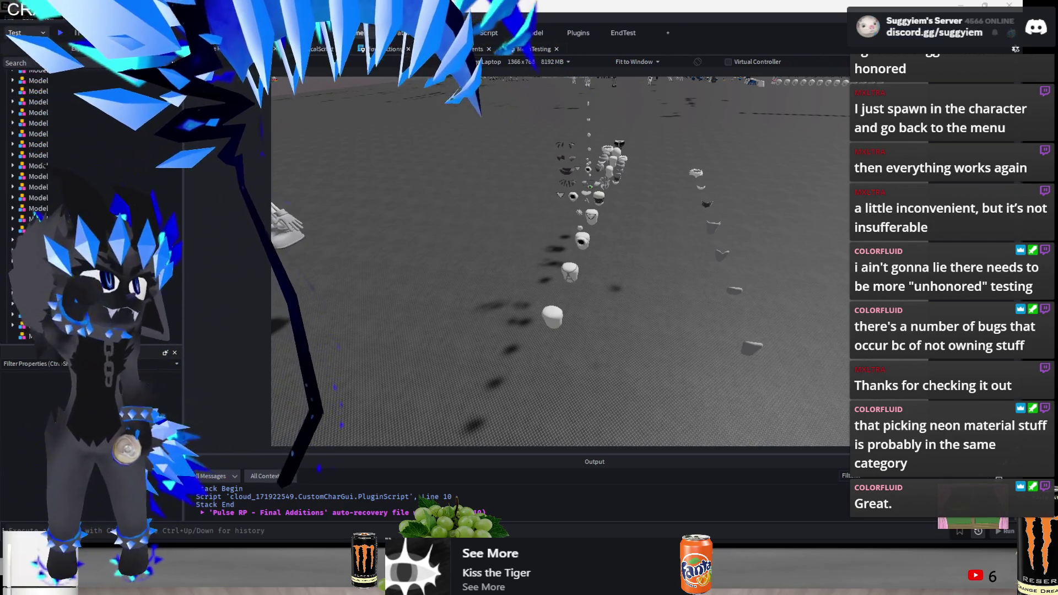
Glance at the Discord server window, then return to the Roblox Studio scene
key(super)
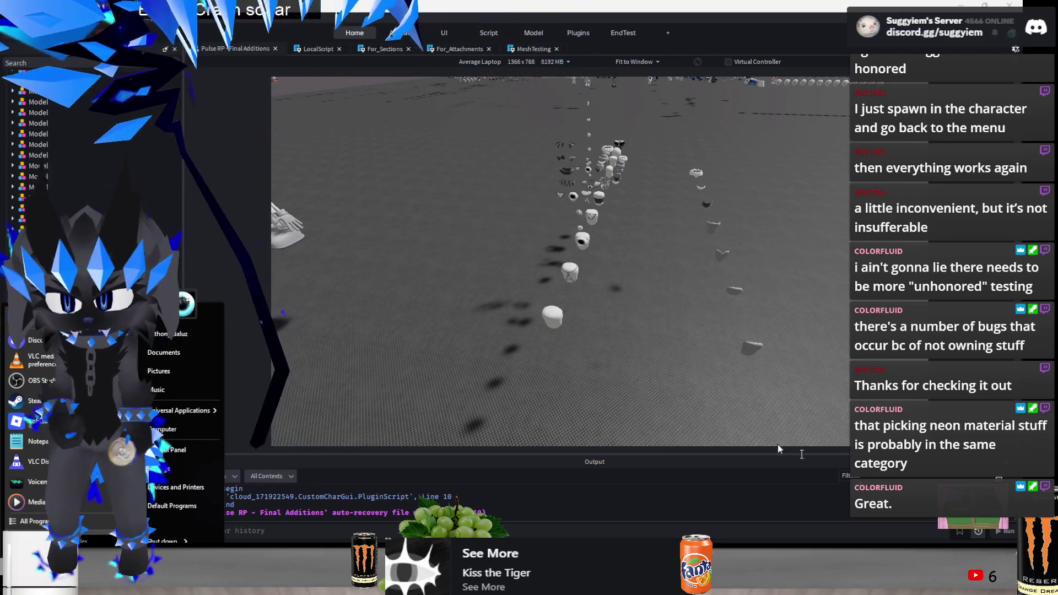
click(33, 340)
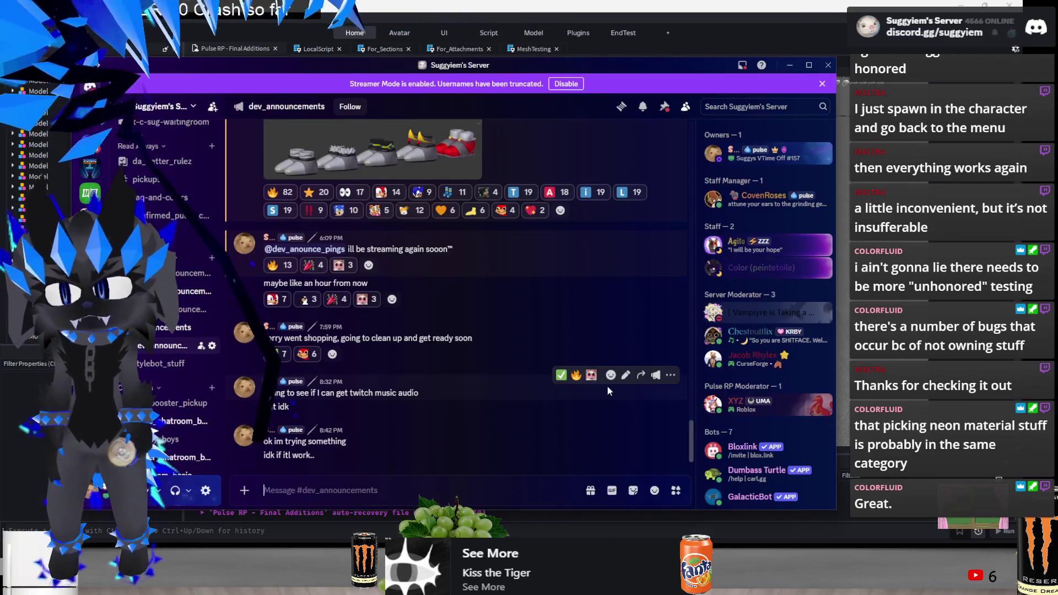
key(alt+Tab)
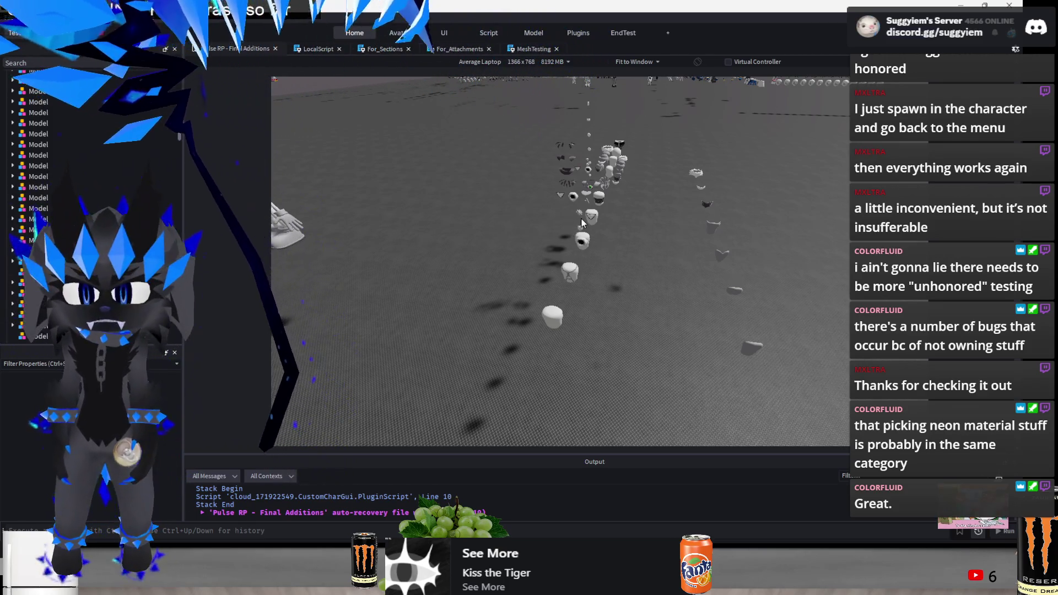
Move the selected accessory meshes to X -151 and Z 39, beside the rigs
click(563, 279)
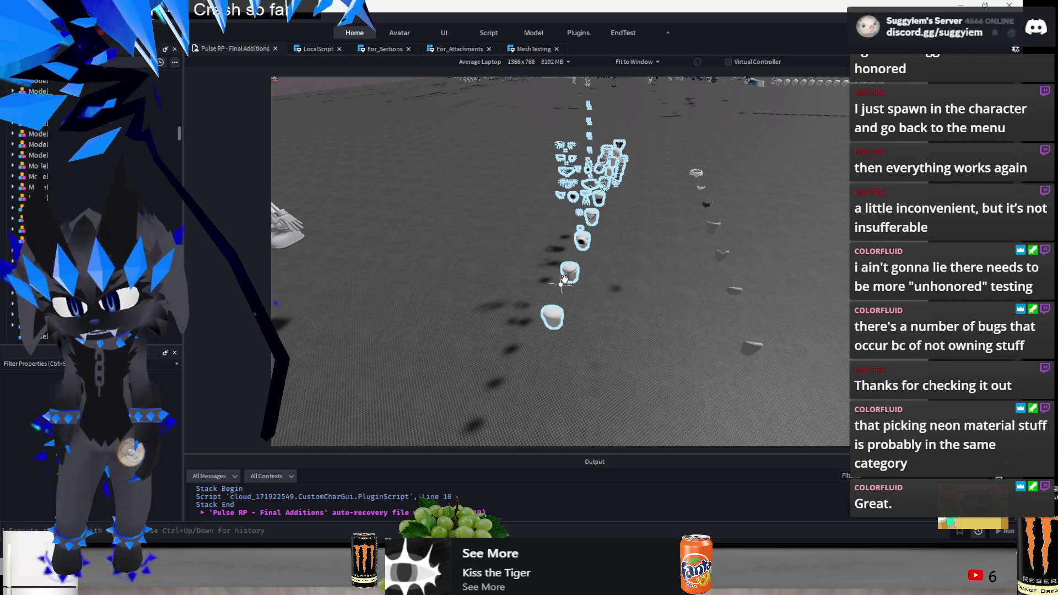
mouse_move(563, 279)
mouse_down()
mouse_move(556, 336)
mouse_move(574, 330)
mouse_up()
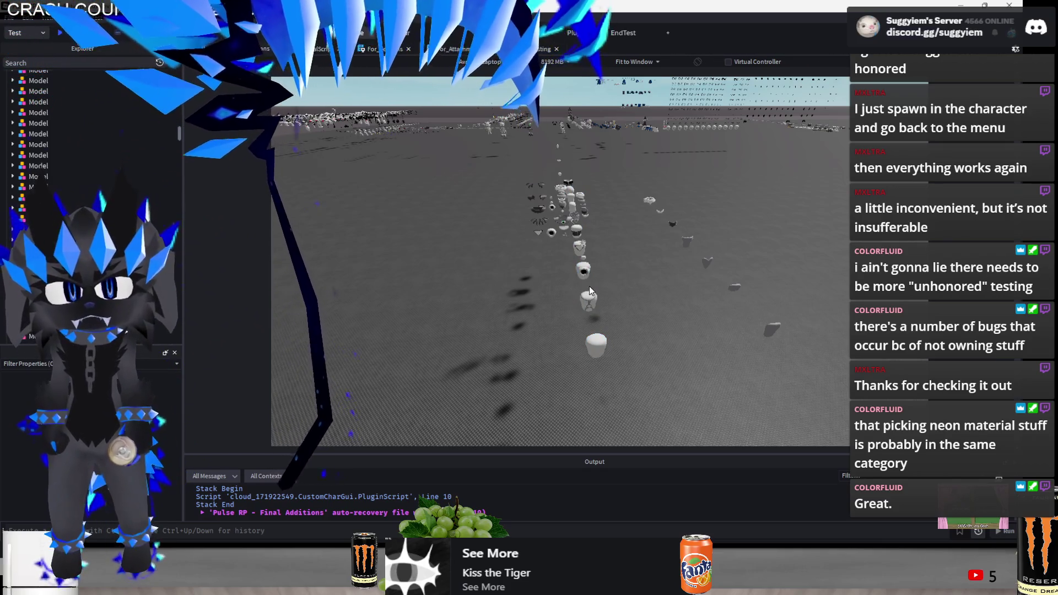
click(593, 304)
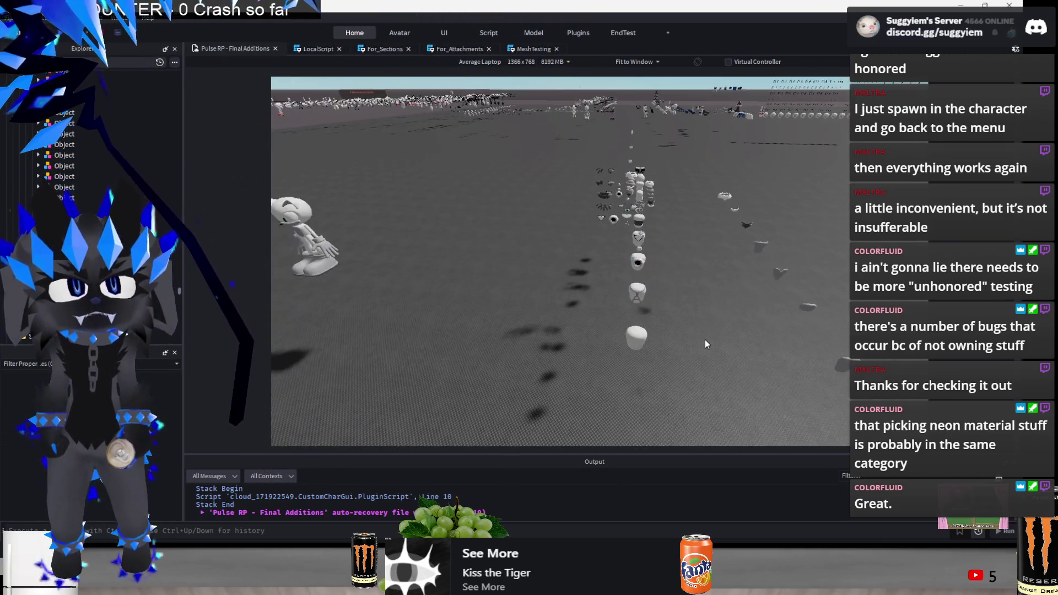
mouse_move(513, 275)
mouse_down()
mouse_move(674, 205)
mouse_move(656, 206)
mouse_move(674, 159)
mouse_up()
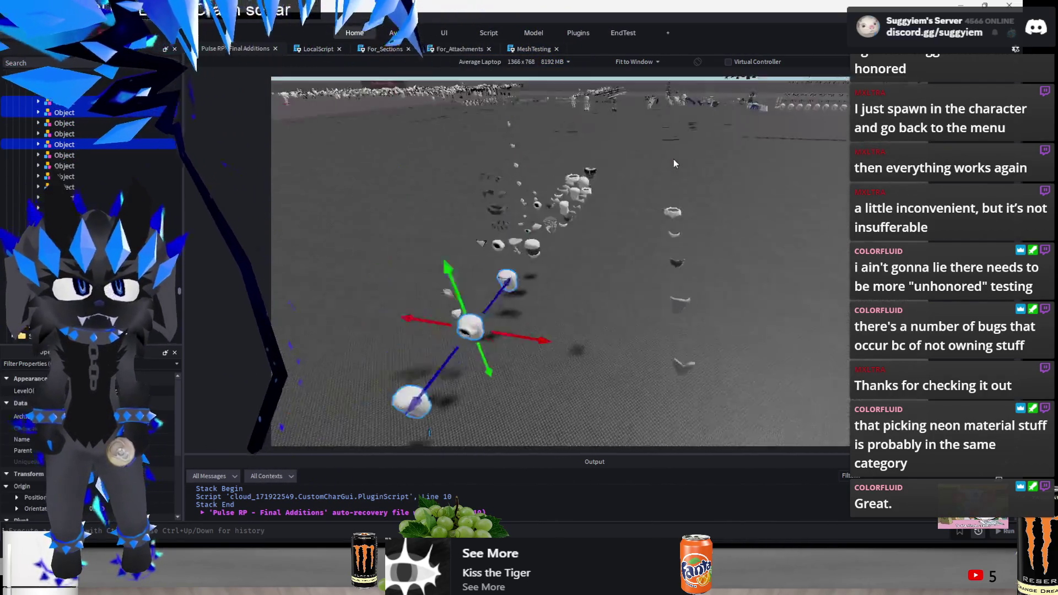
key(f)
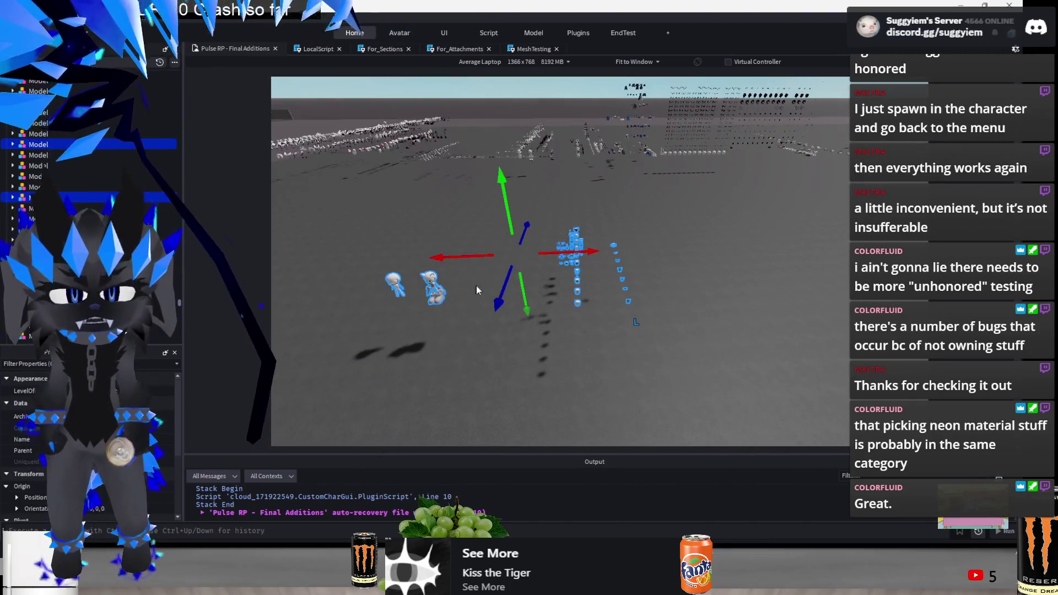
mouse_move(555, 253)
mouse_down()
mouse_move(612, 256)
mouse_move(603, 249)
mouse_up()
drag(543, 280, 537, 296)
Play-test the place and look over the moved mesh cluster
key(F5)
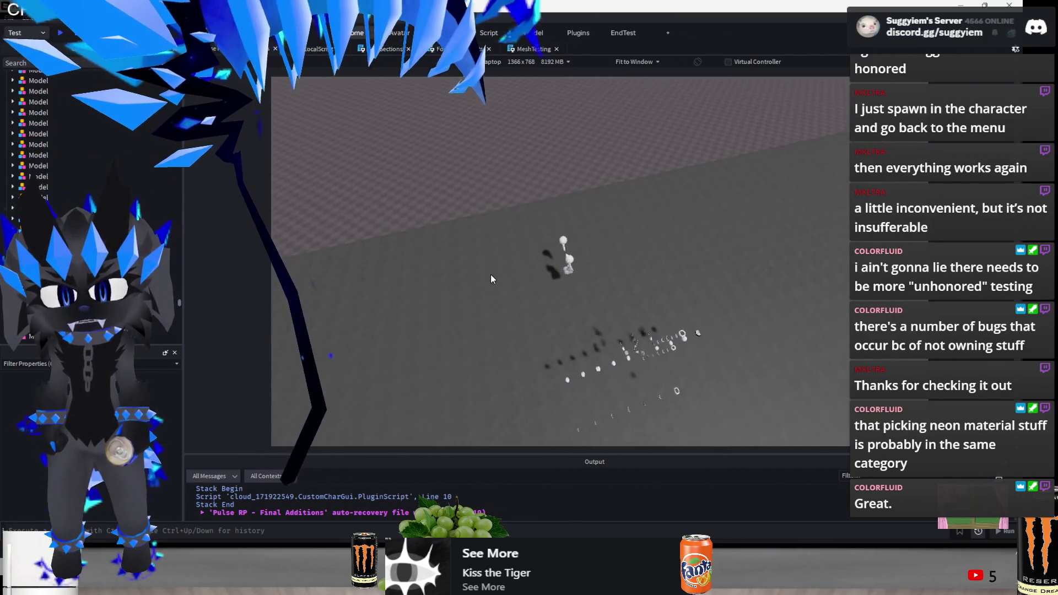
scroll(490, 274, down, 5)
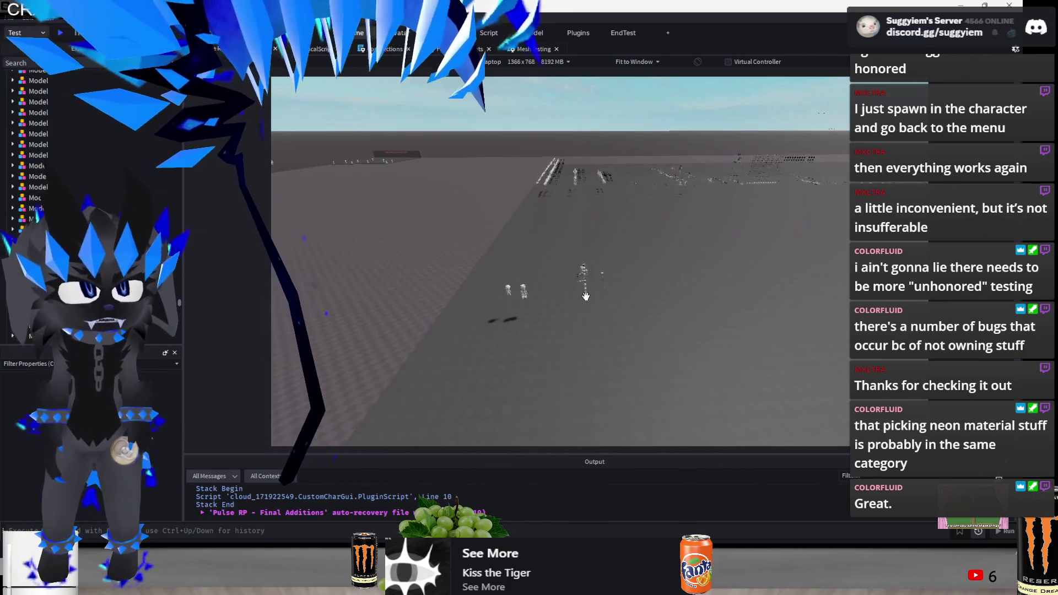
scroll(586, 296, down, 5)
scroll(583, 157, up, 10)
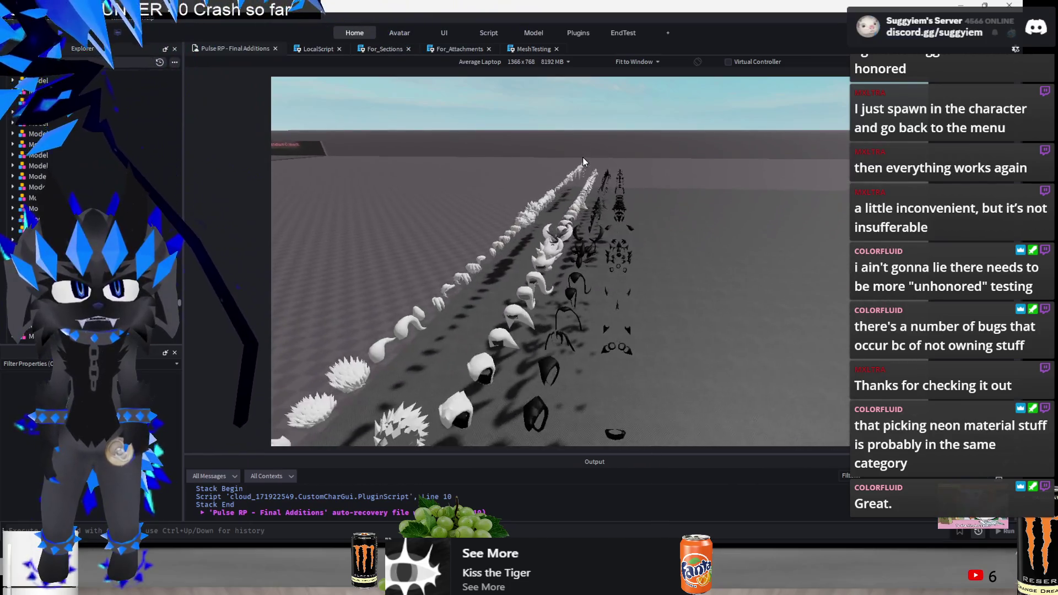
scroll(583, 157, down, 6)
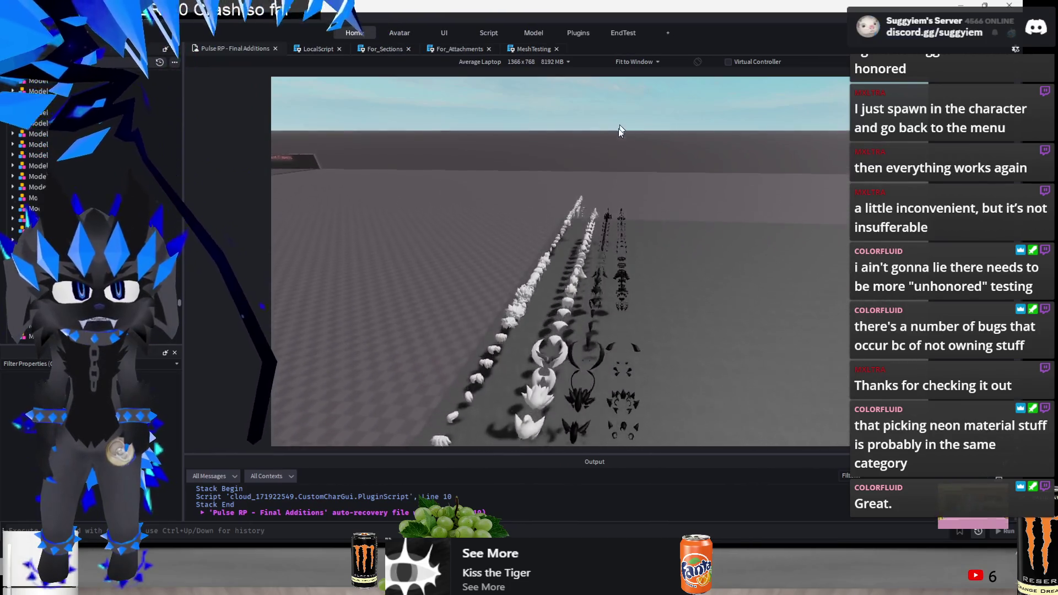
scroll(621, 164, down, 8)
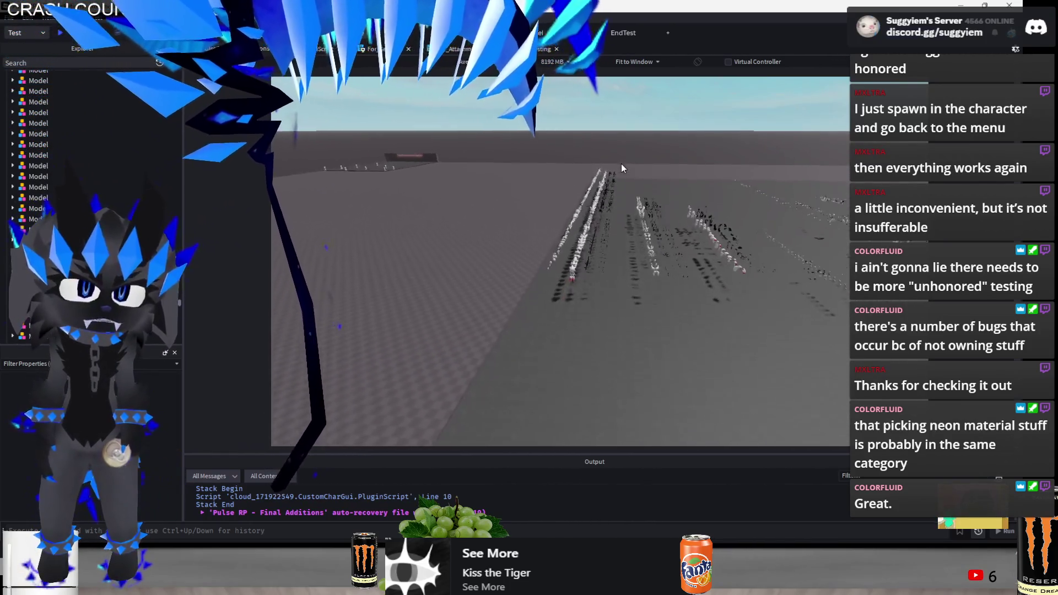
scroll(624, 303, up, 8)
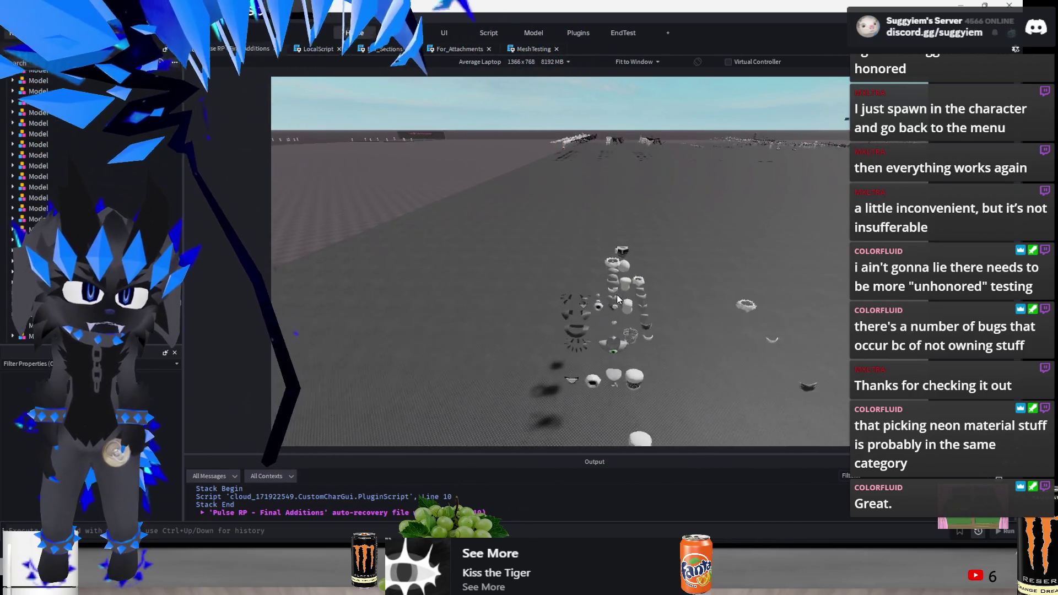
drag(617, 294, 616, 294)
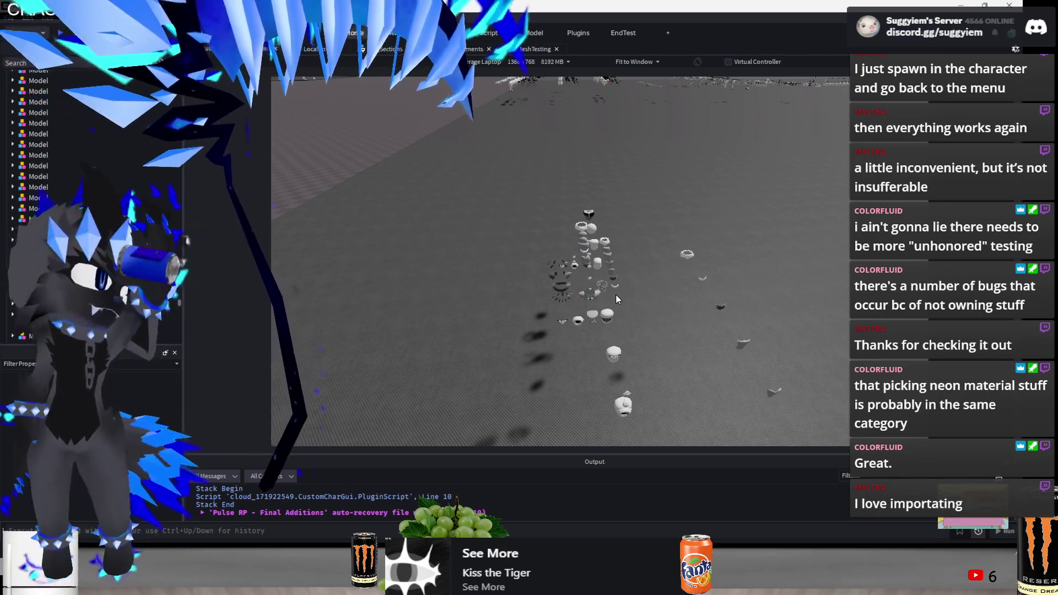
key(d)
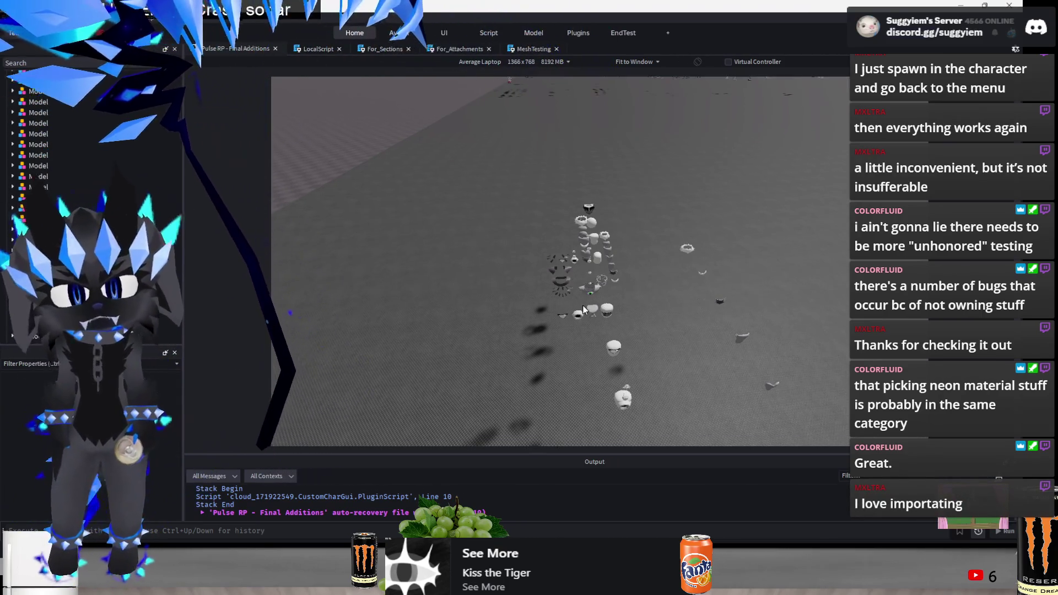
Box-select three more objects in the mesh cluster and frame them
click(531, 412)
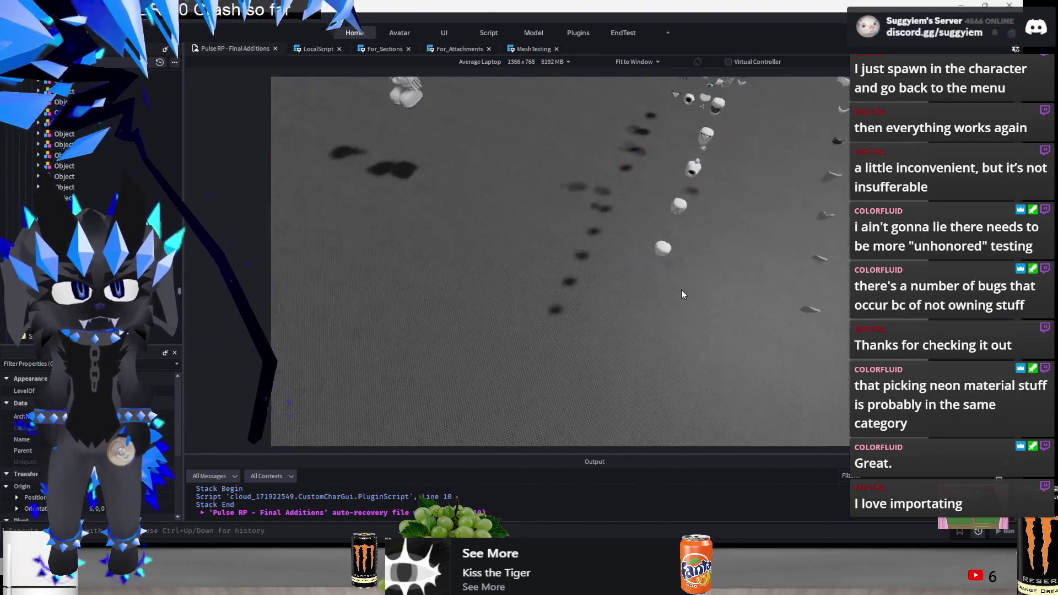
mouse_move(394, 323)
mouse_down()
mouse_move(522, 243)
mouse_move(545, 193)
mouse_move(637, 186)
mouse_move(685, 150)
mouse_up()
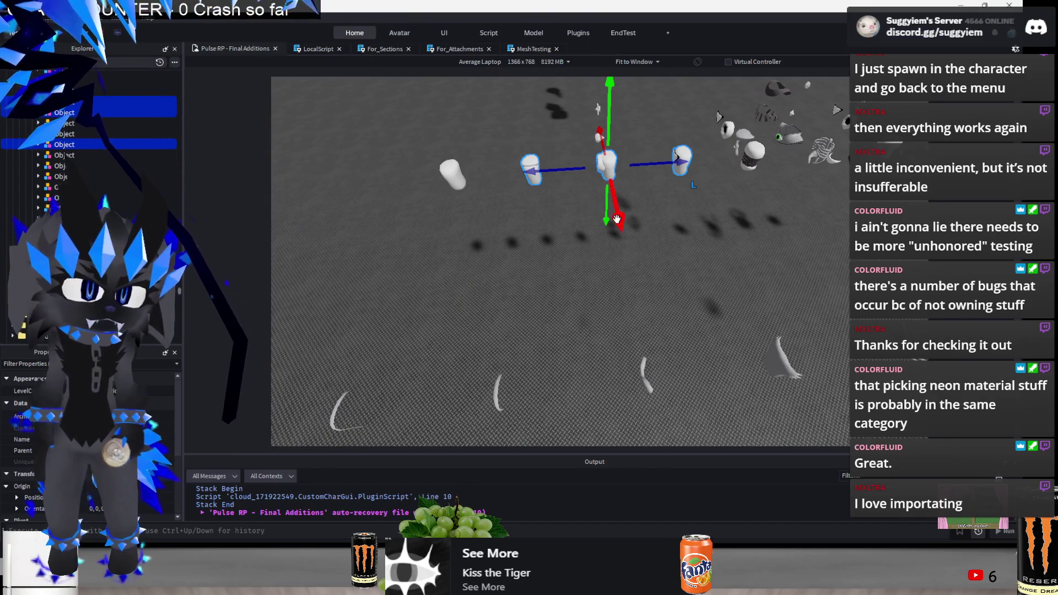
key(f)
key(alt+Tab)
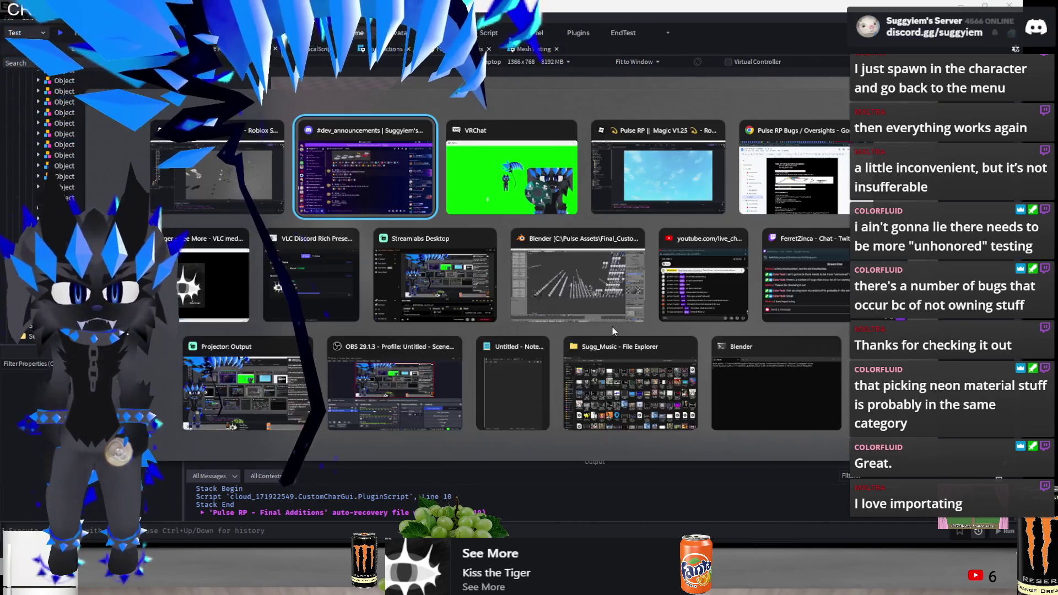
click(174, 266)
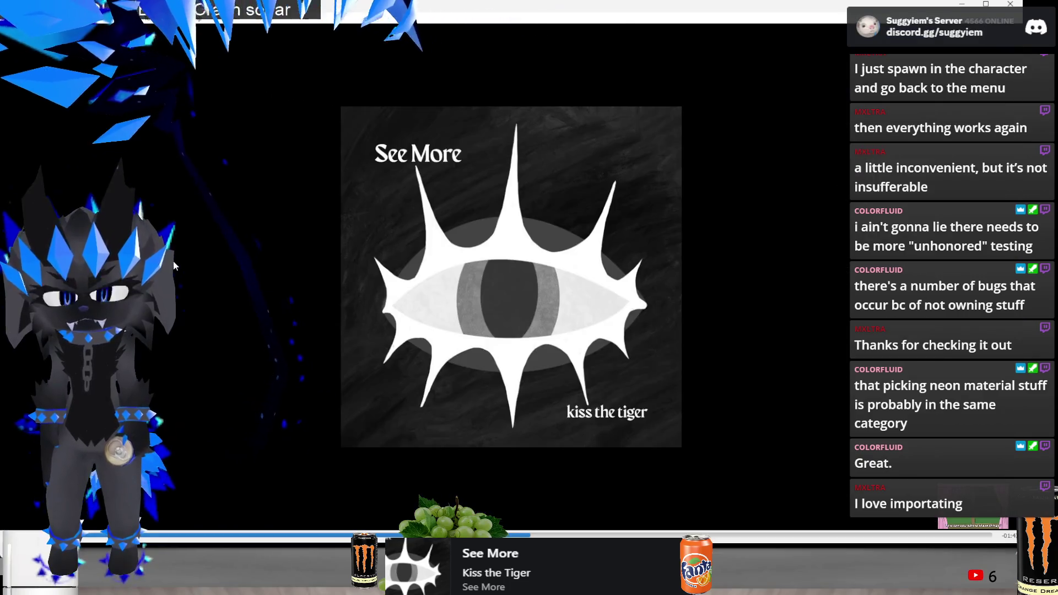
key(alt+Tab)
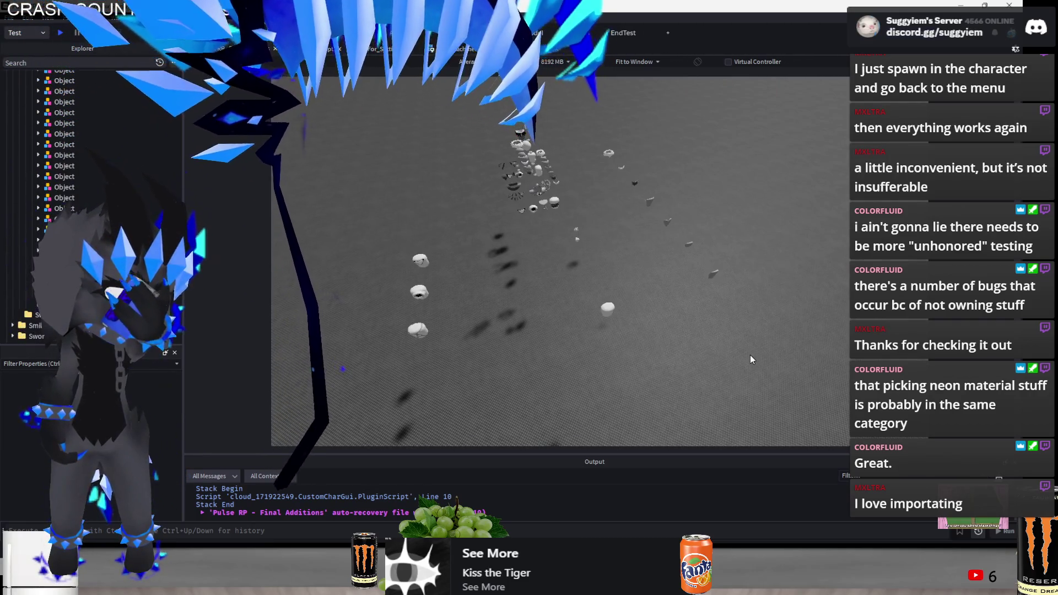
key(alt+Tab)
Add a leading '- ' to 'The customization system' note under To do, then review the notes
key(Tab)
key(Tab)
key(Tab)
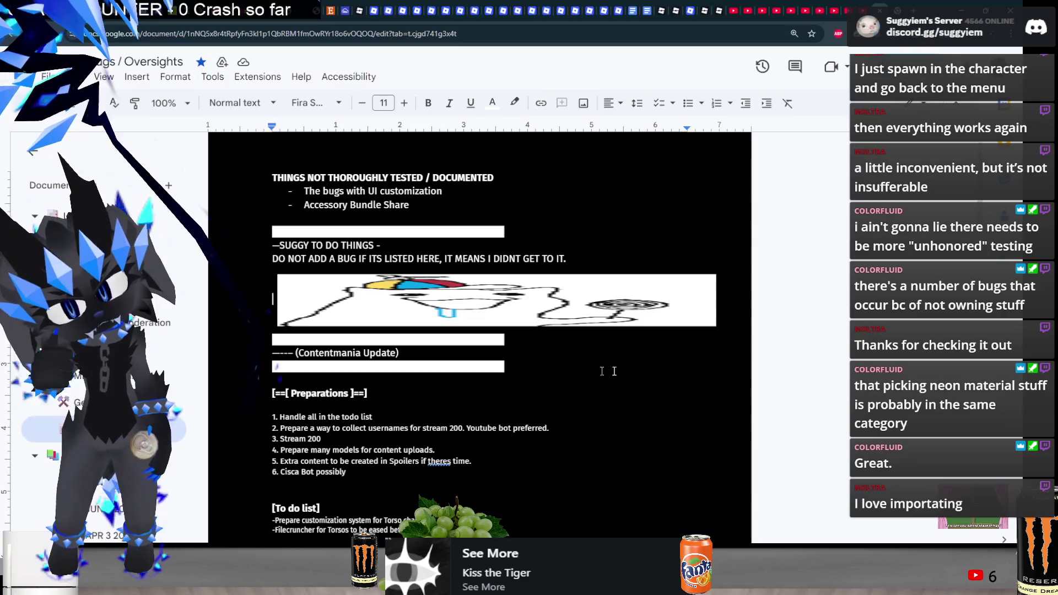
scroll(389, 418, down, 1)
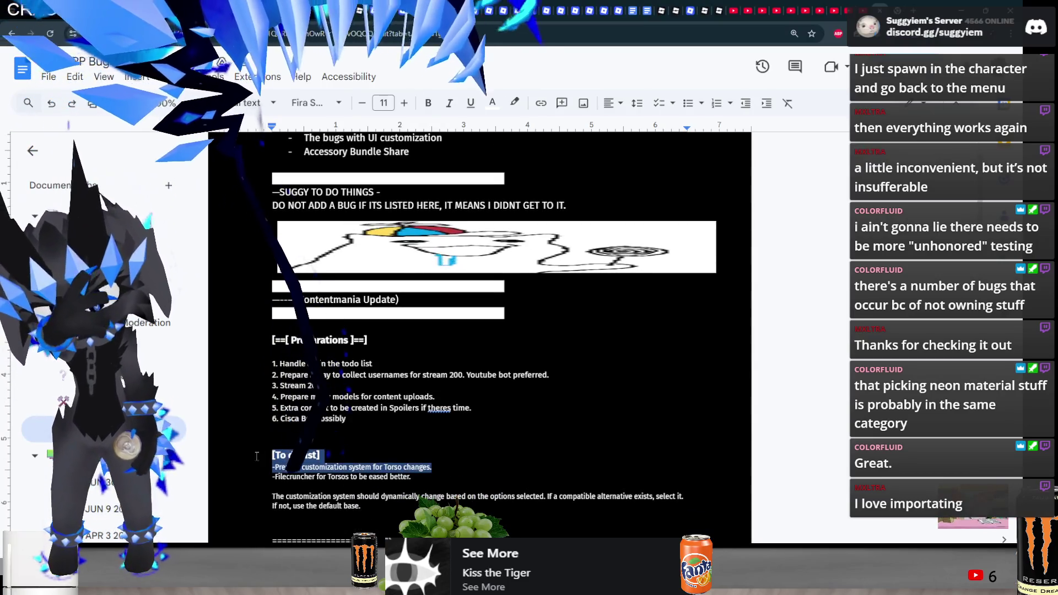
drag(365, 506, 225, 467)
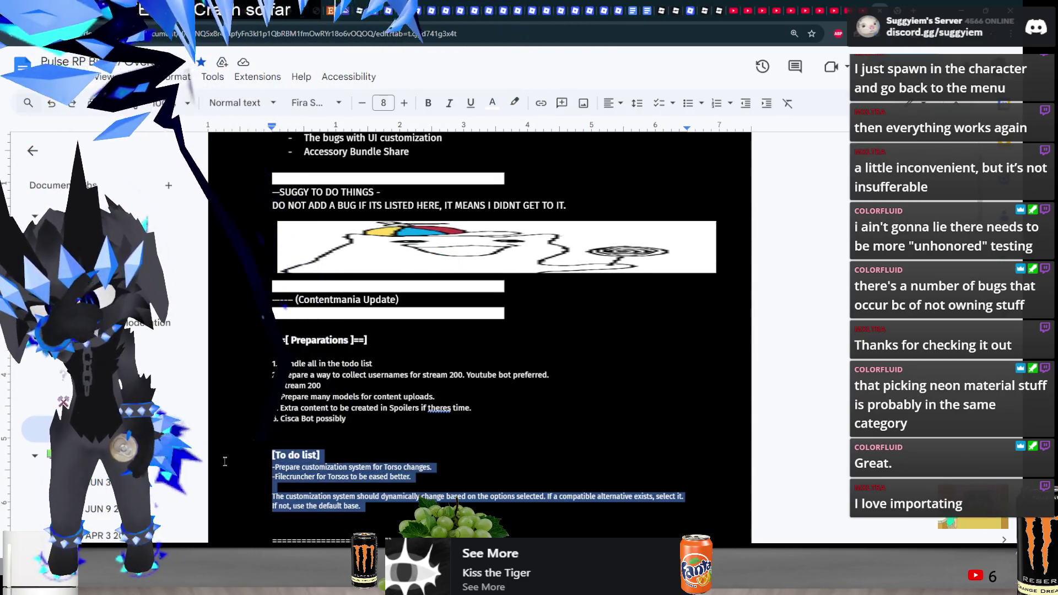
click(275, 497)
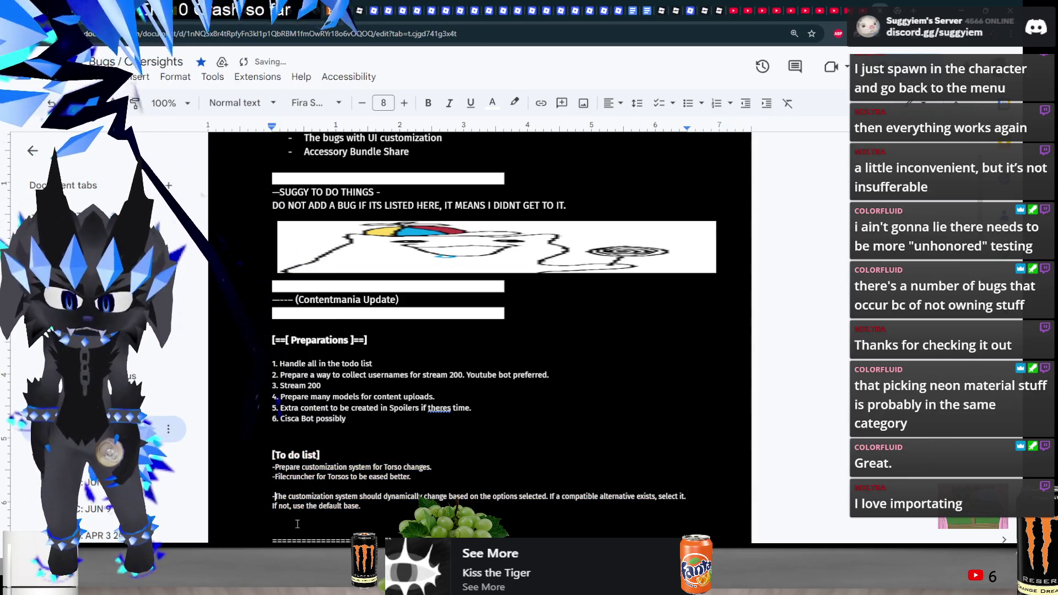
click(297, 524)
scroll(297, 523, down, 2)
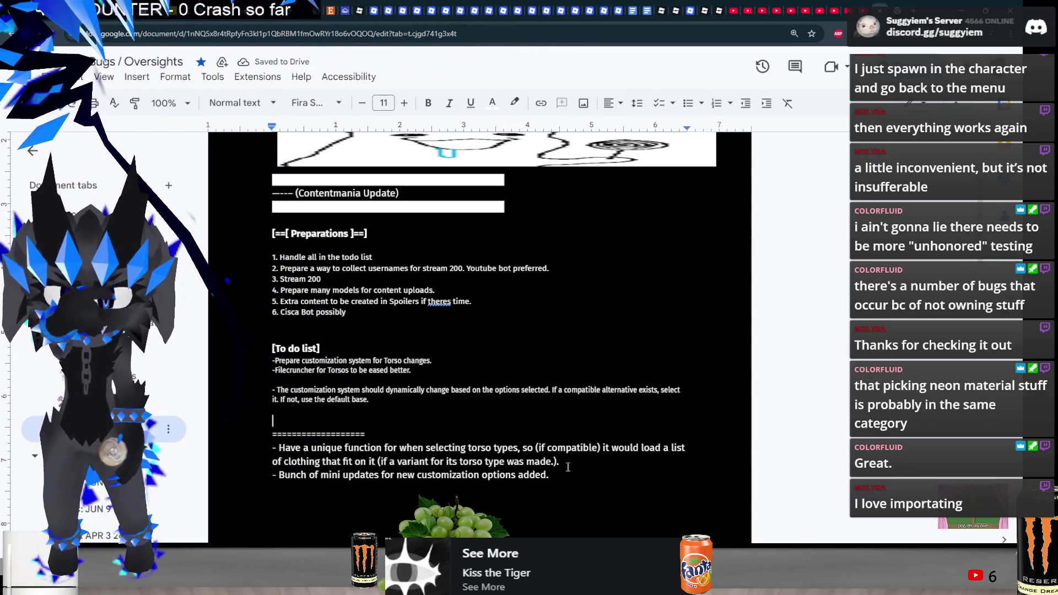
drag(254, 465, 232, 445)
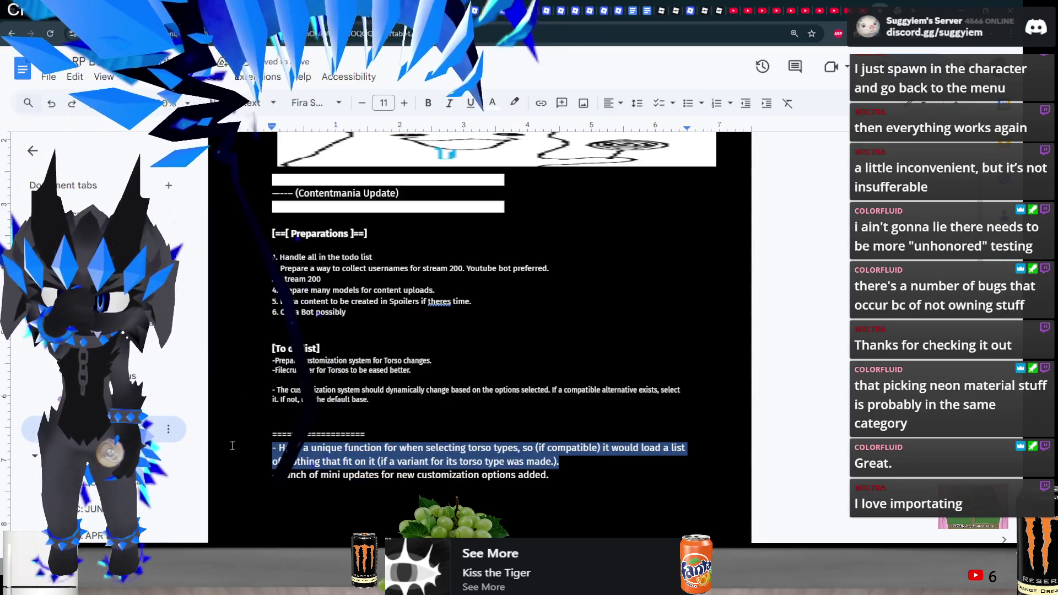
click(385, 260)
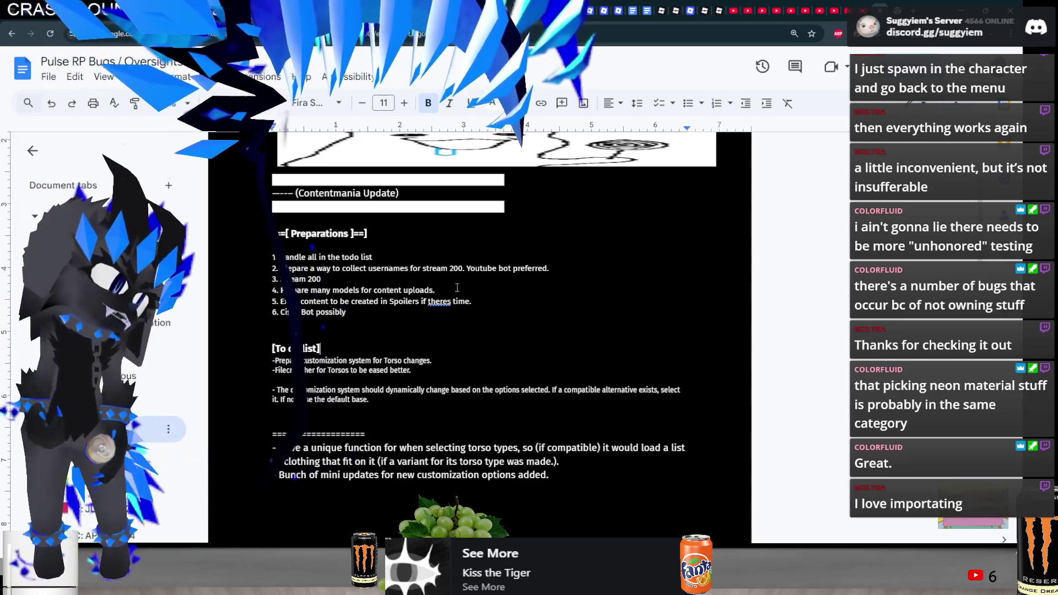
key(alt+Tab)
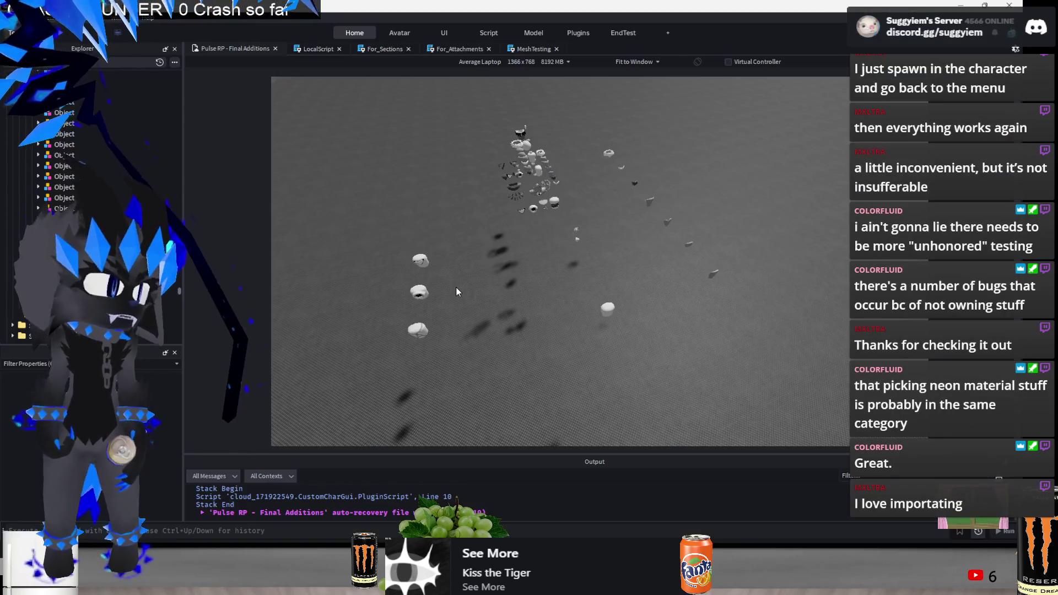
Fly into the mesh cluster and slide three selected meshes 14 studs along one axis
key(q)
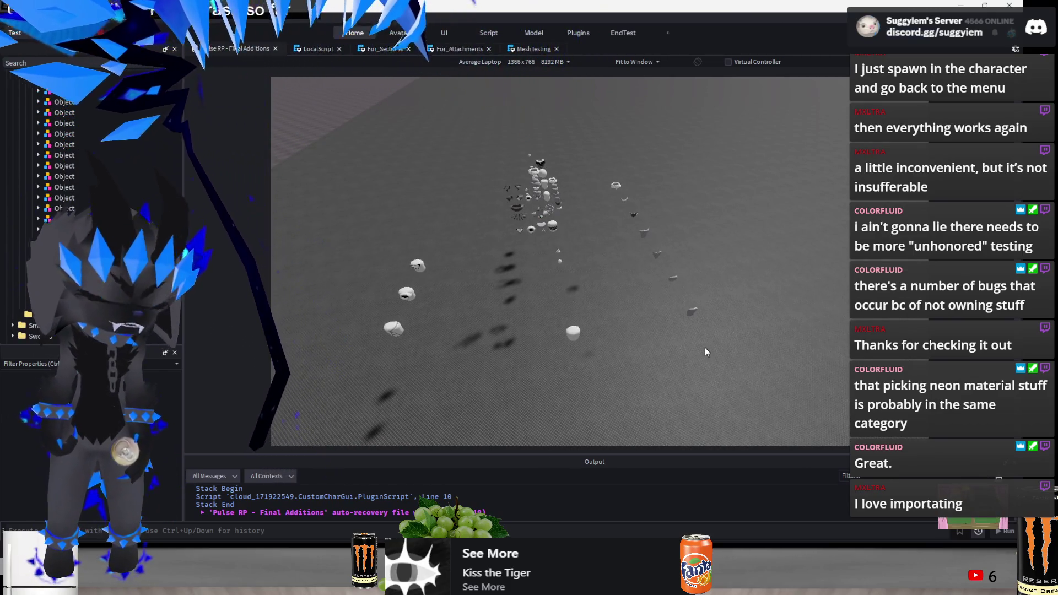
key(w)
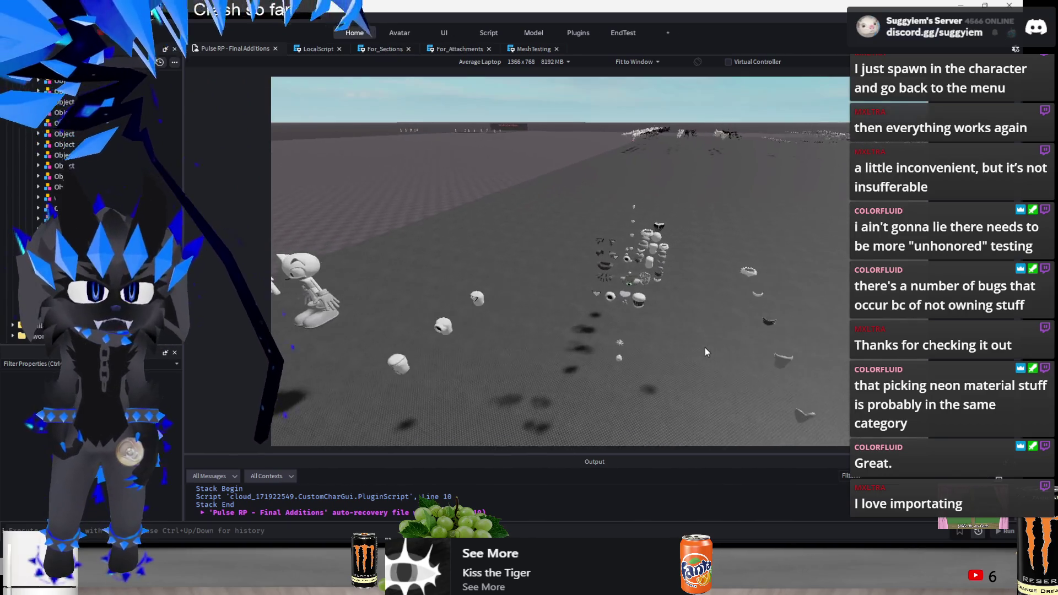
key(s)
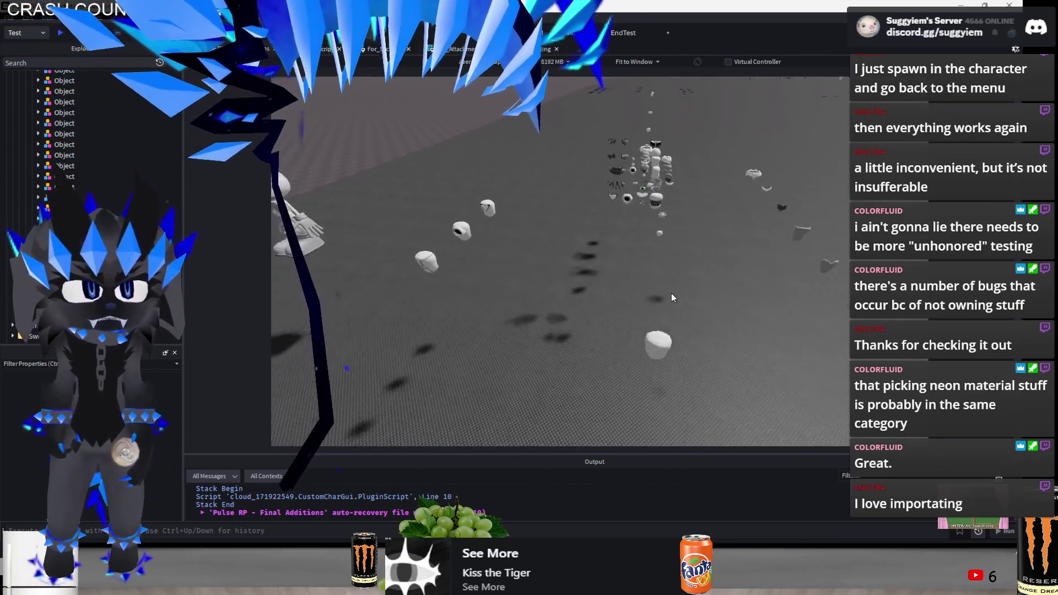
key(w)
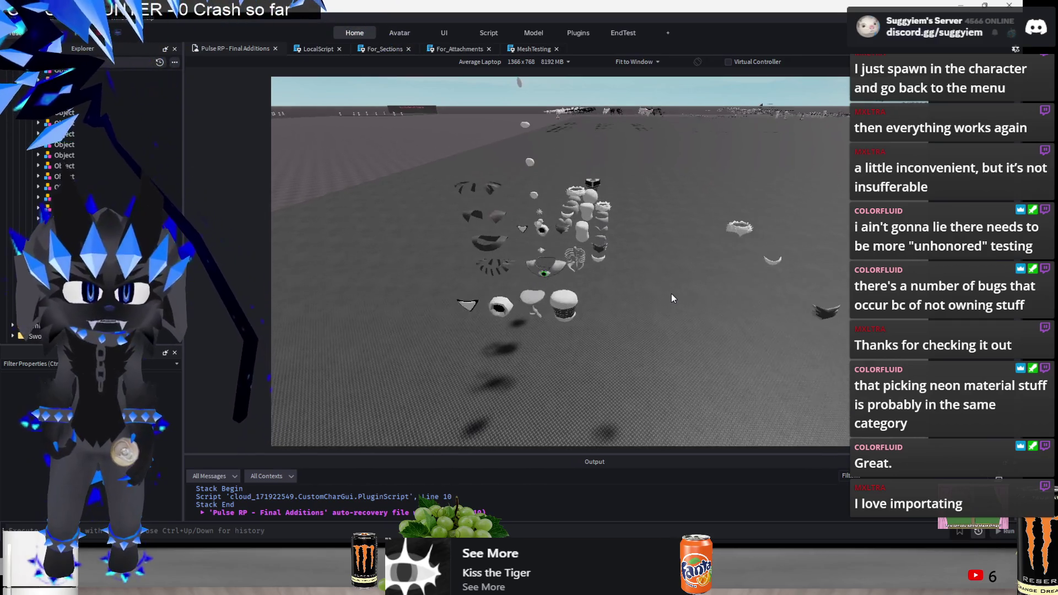
click(611, 293)
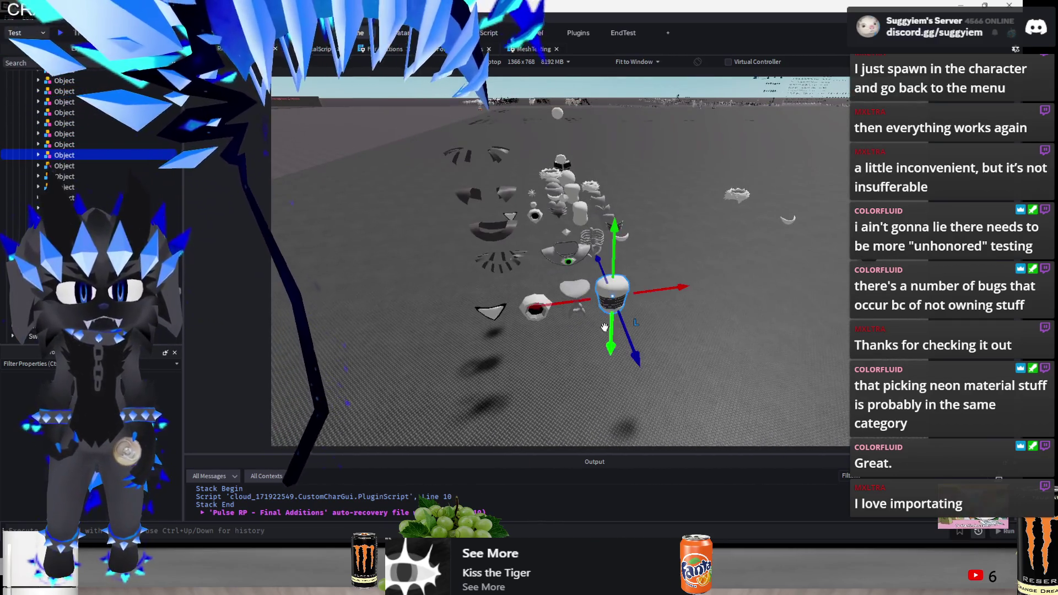
drag(465, 378, 535, 285)
drag(543, 330, 692, 361)
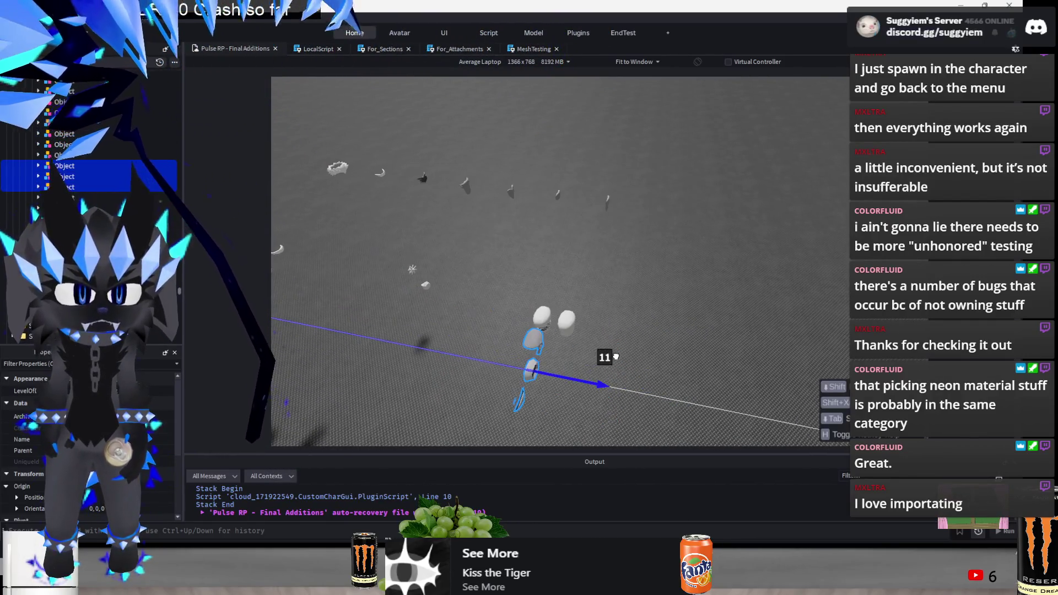
drag(616, 357, 656, 333)
Nudge three more meshes one stud into line and frame them
key(w)
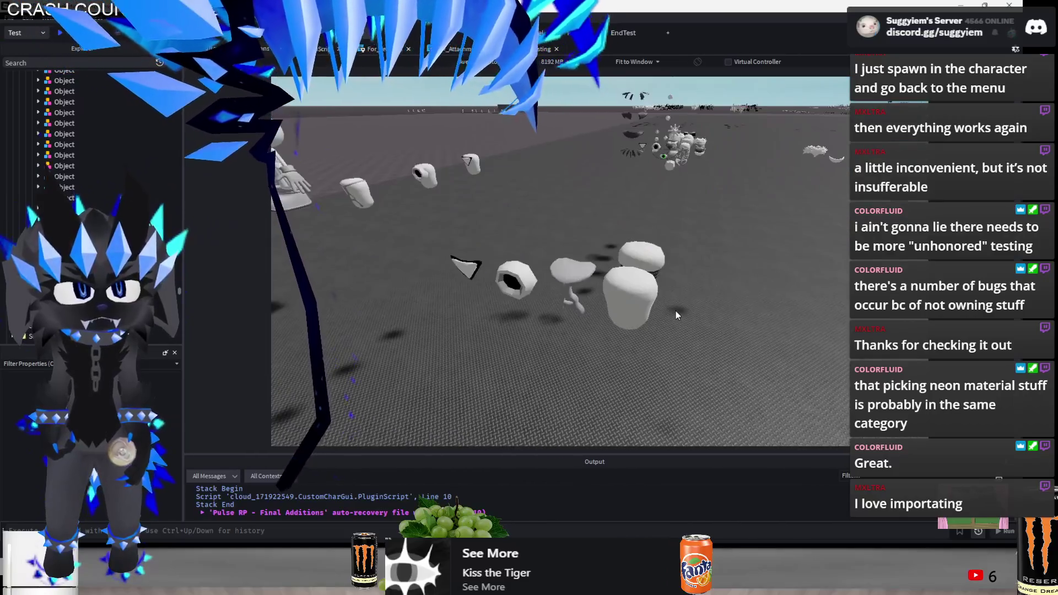
scroll(675, 311, down, 5)
drag(602, 342, 503, 274)
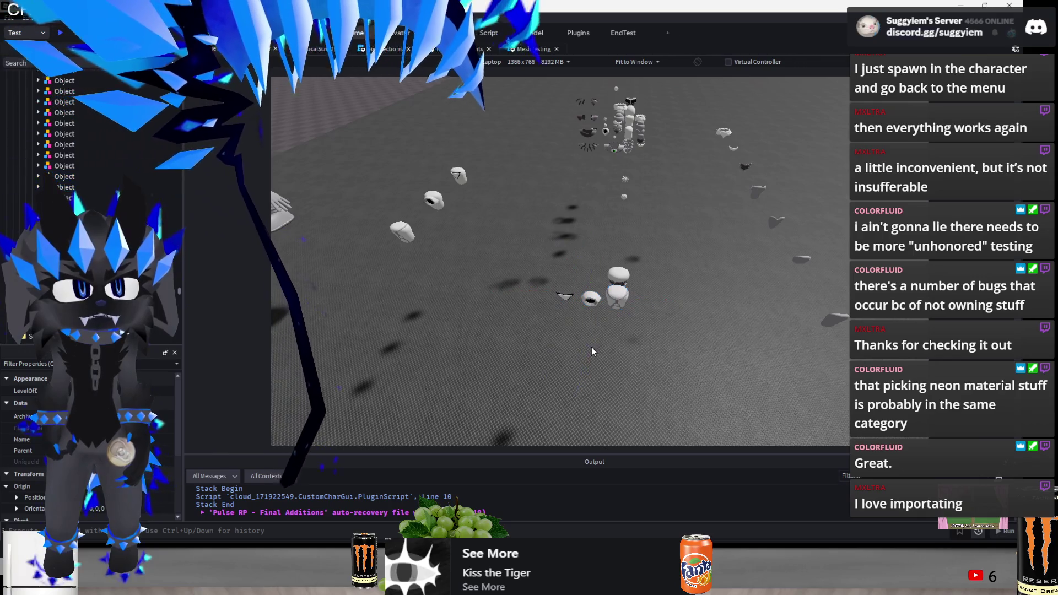
mouse_move(583, 349)
mouse_down()
mouse_move(557, 267)
mouse_move(584, 333)
mouse_up()
key(f)
scroll(584, 331, down, 3)
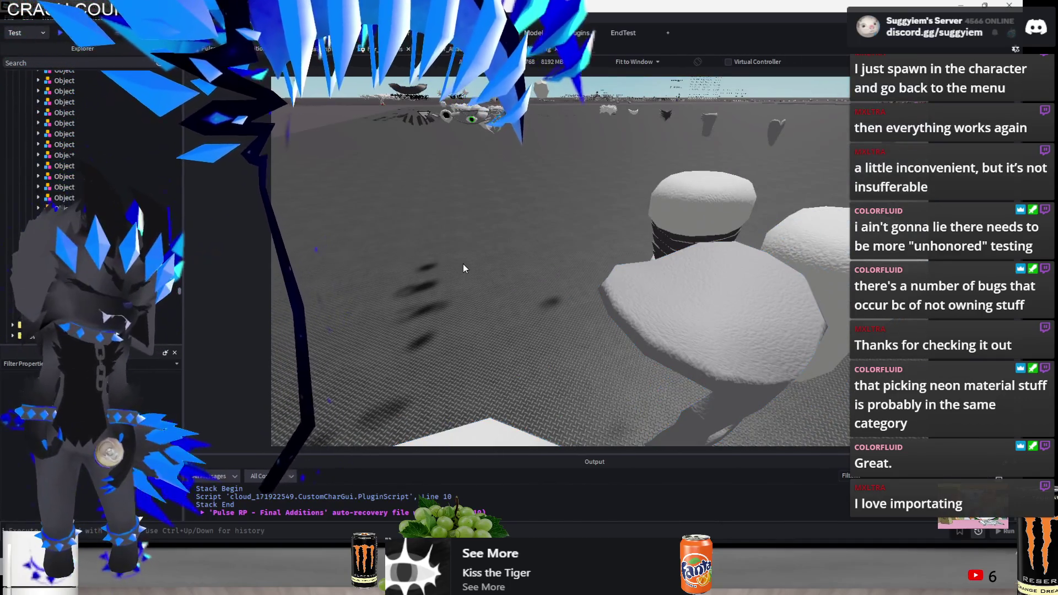
scroll(463, 268, down, 5)
key(f)
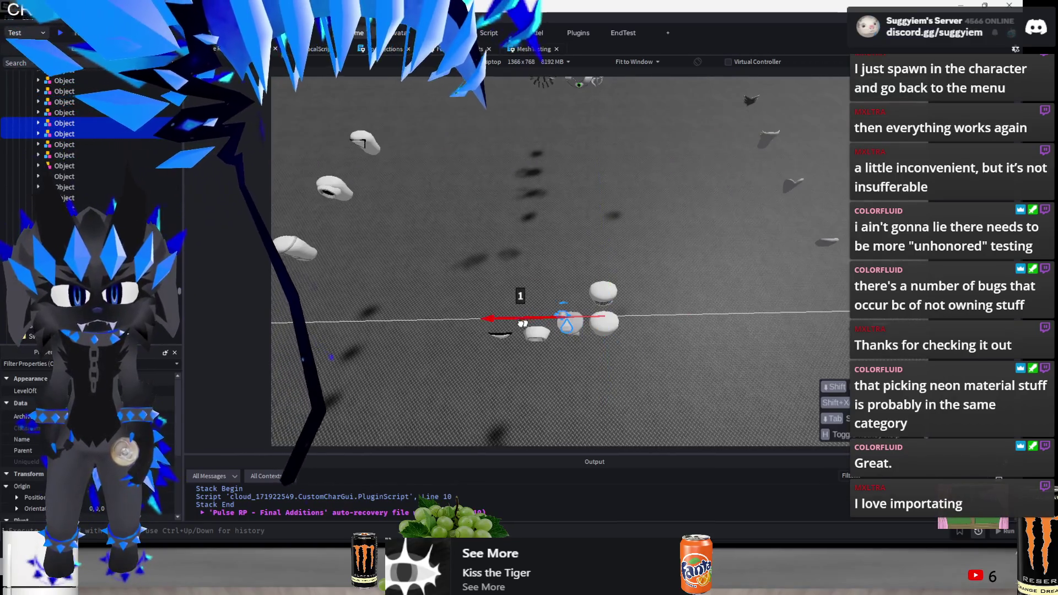
scroll(495, 338, down, 5)
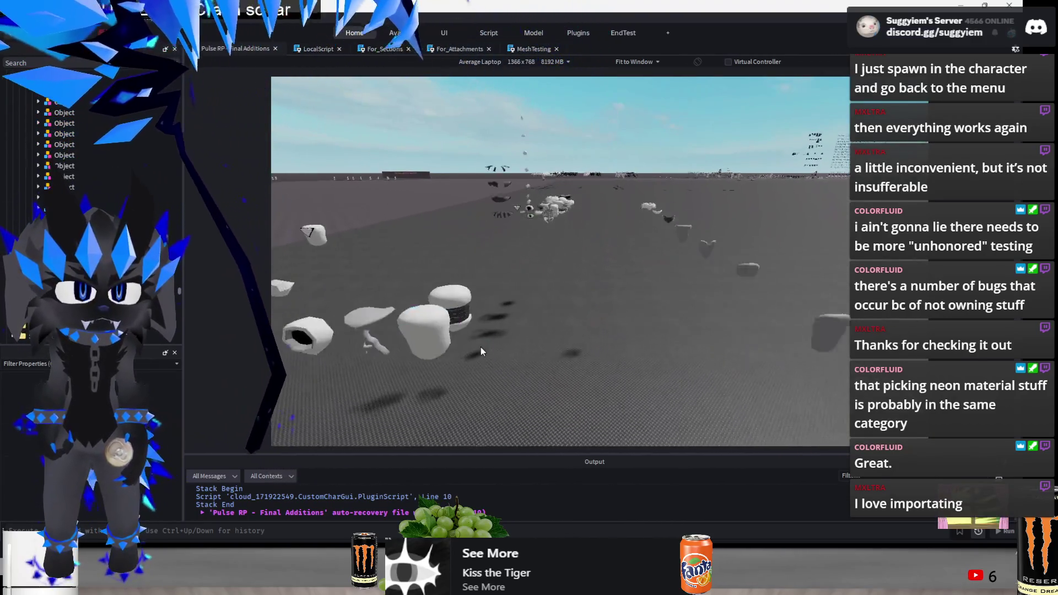
Stack another group of selected meshes along one axis and adjust the stack's position
drag(745, 213, 592, 383)
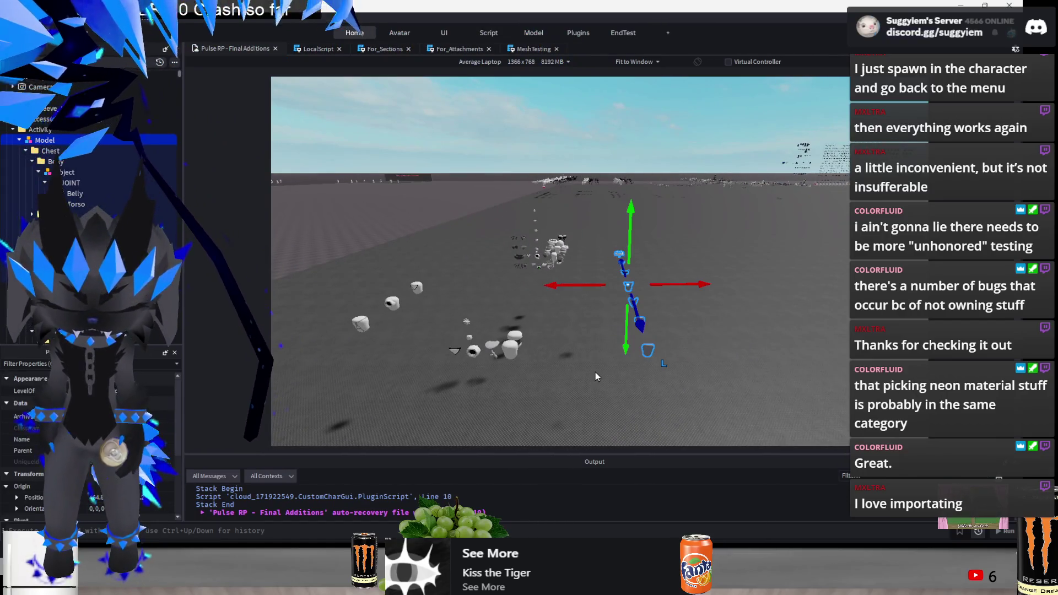
mouse_move(644, 232)
mouse_down()
mouse_move(590, 244)
mouse_move(579, 349)
mouse_up()
scroll(643, 321, up, 3)
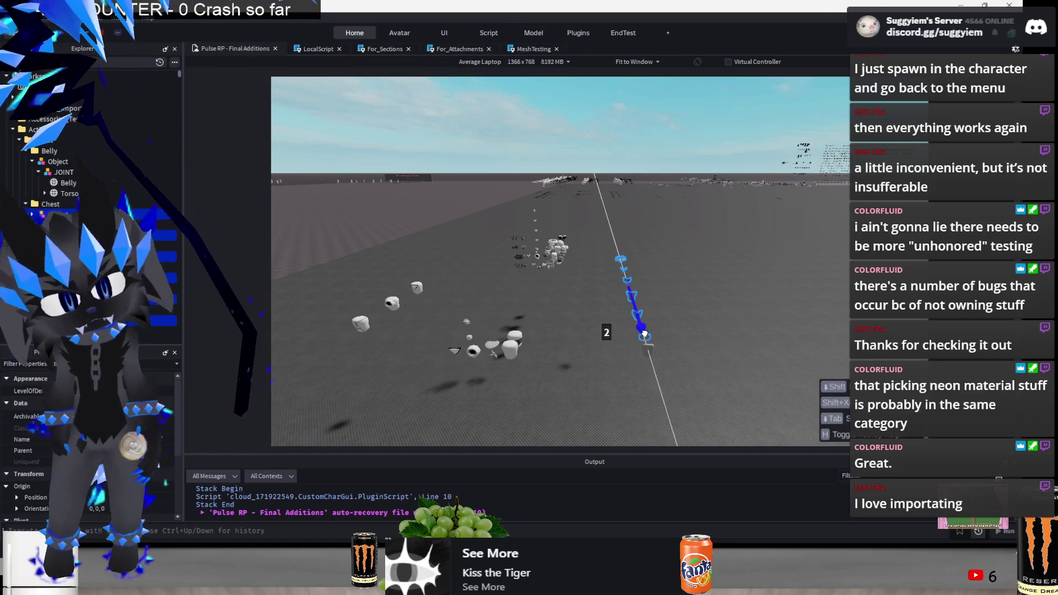
mouse_move(690, 238)
mouse_down()
mouse_move(600, 347)
mouse_move(613, 309)
mouse_move(679, 251)
mouse_up()
mouse_move(654, 329)
mouse_down()
mouse_move(650, 348)
mouse_move(644, 326)
mouse_move(619, 330)
mouse_move(655, 336)
mouse_move(580, 350)
mouse_up()
click(582, 354)
drag(648, 329, 652, 341)
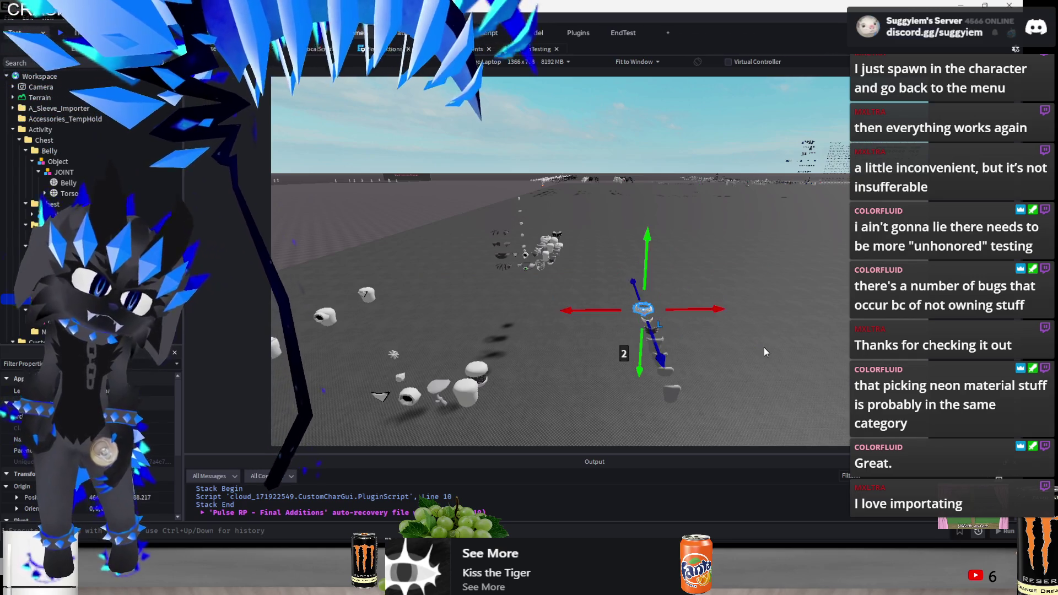
click(763, 348)
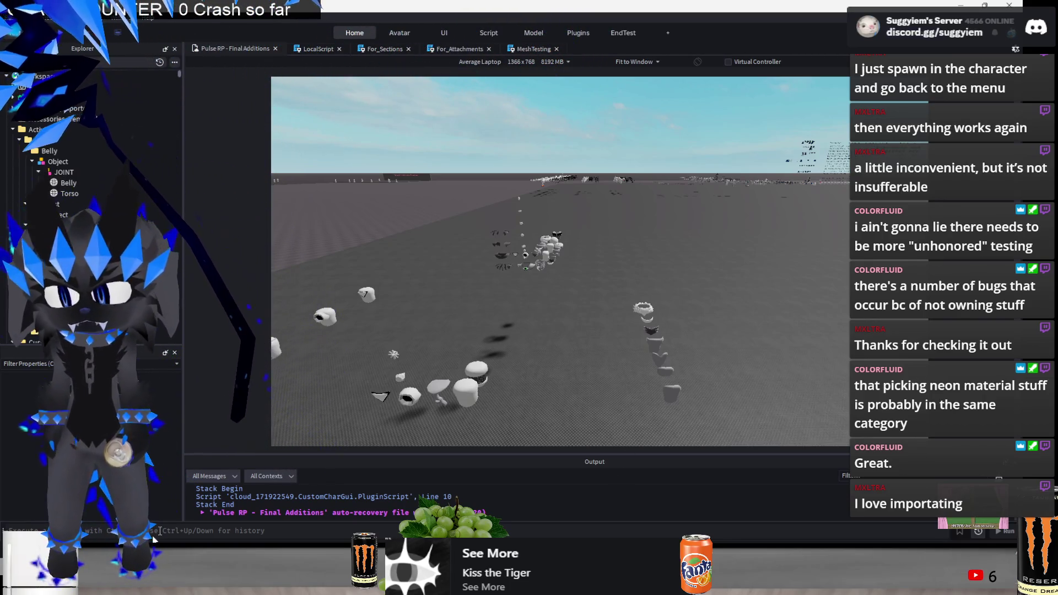
Open x.com in a new Chrome tab
key(alt+Tab)
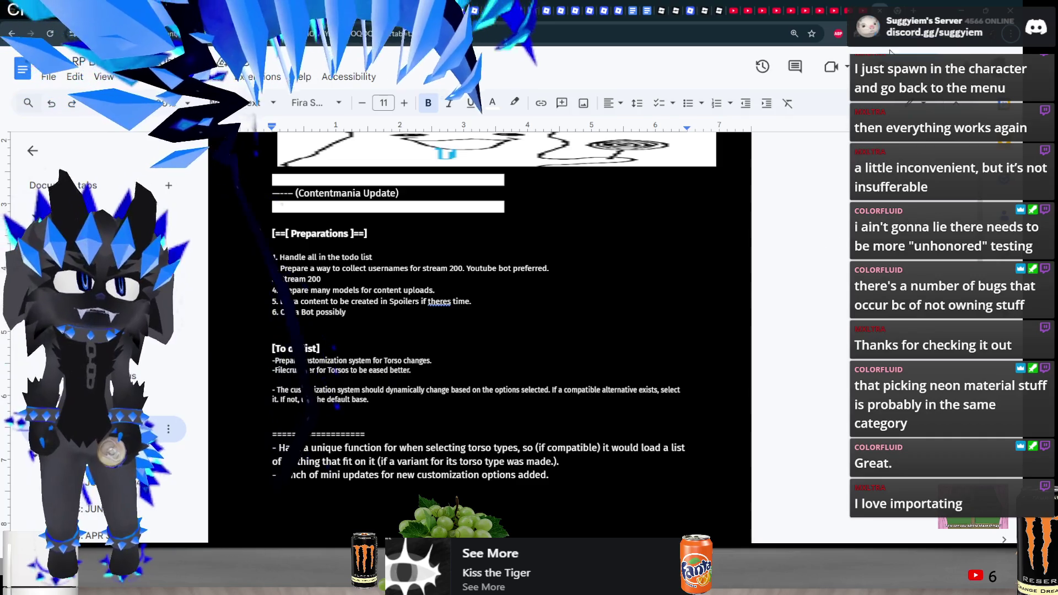
key(ctrl+t)
text(x.com)
key(Return)
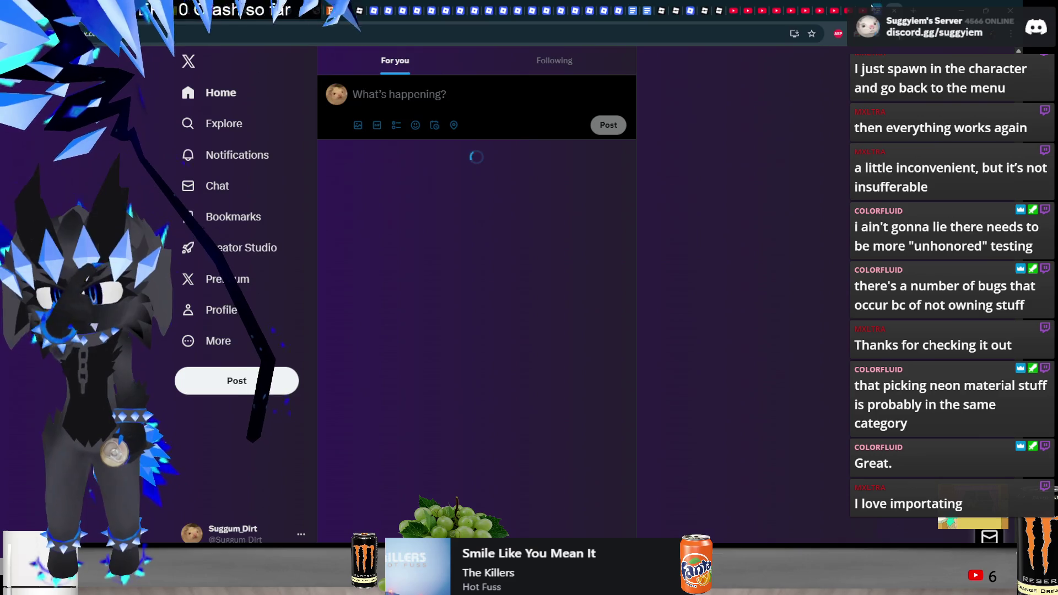
Minimize the Chrome window with Win+Down to bring Roblox Studio back
key(super+Down)
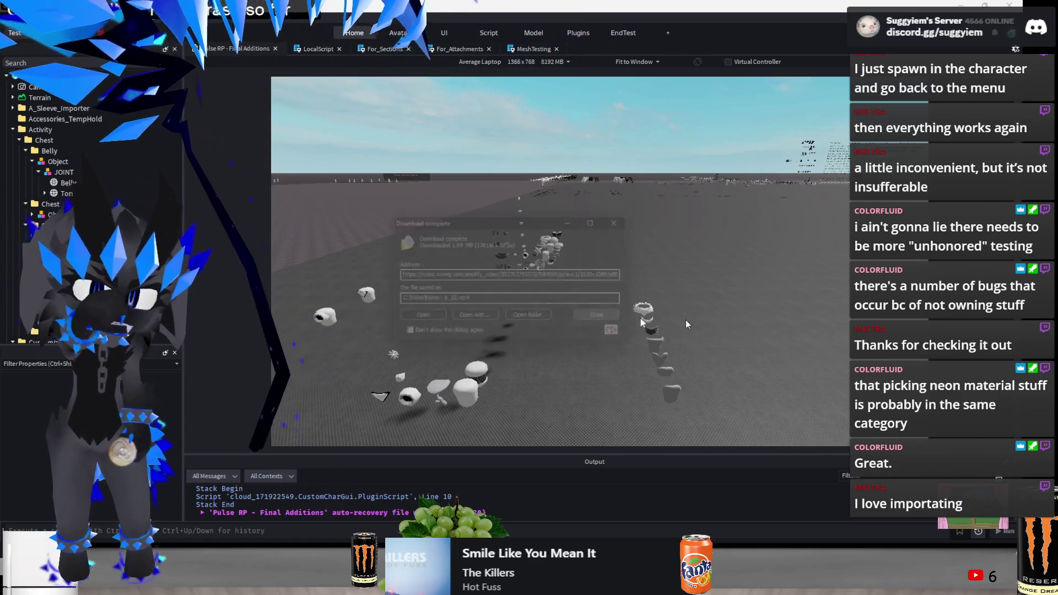
Close the Download complete notice and switch to the Google Docs planning document
click(619, 317)
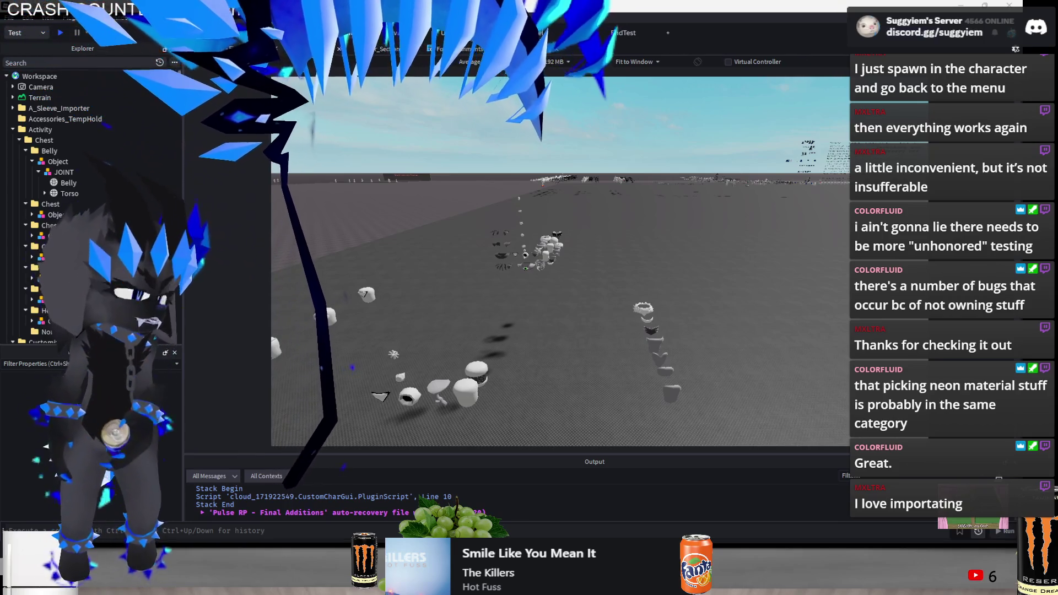
key(alt+Tab)
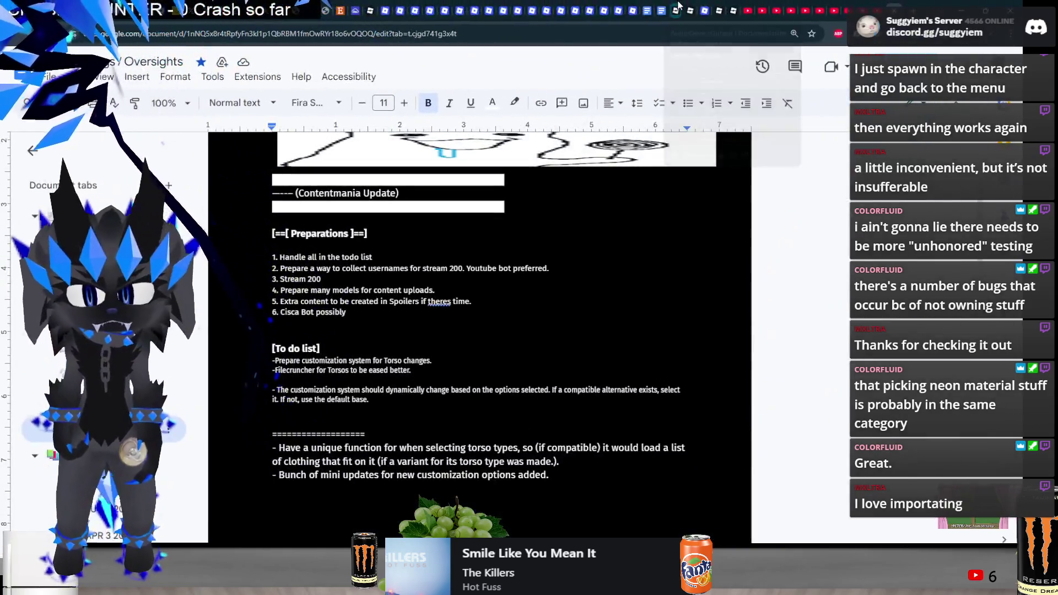
Switch away from Google Docs, past VLC, back to the Roblox Studio scene
key(alt+Tab)
key(alt+Tab)
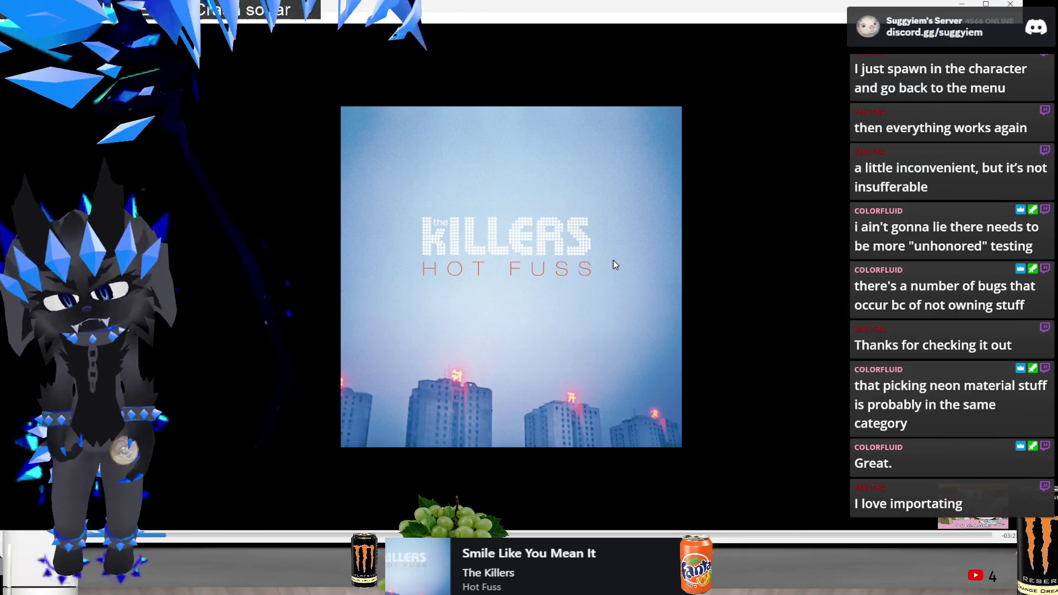
key(alt+Tab)
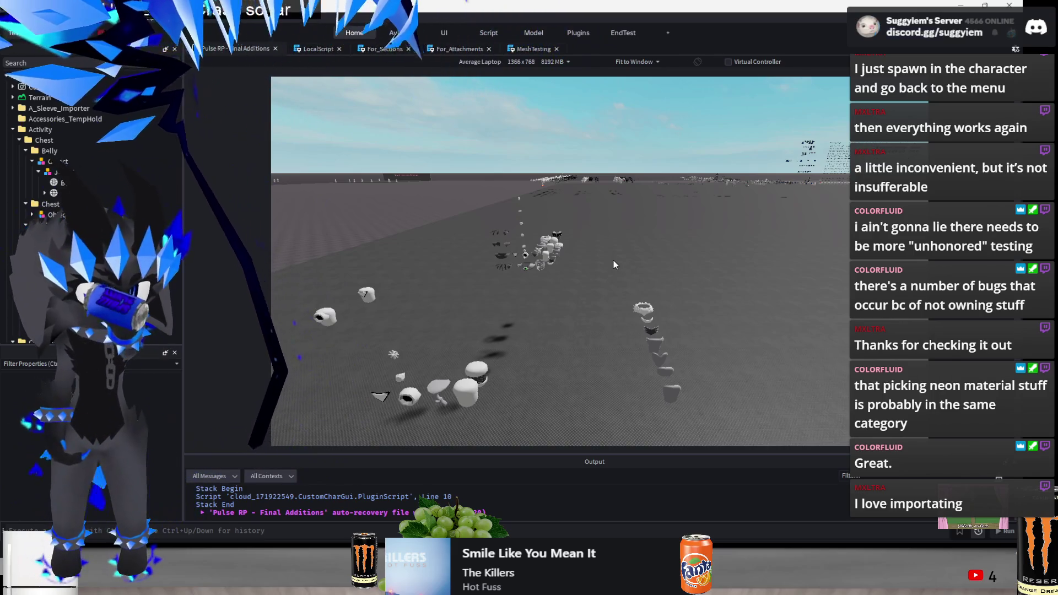
Slide one mesh in the cluster 14 studs along one axis and deselect it
key(a)
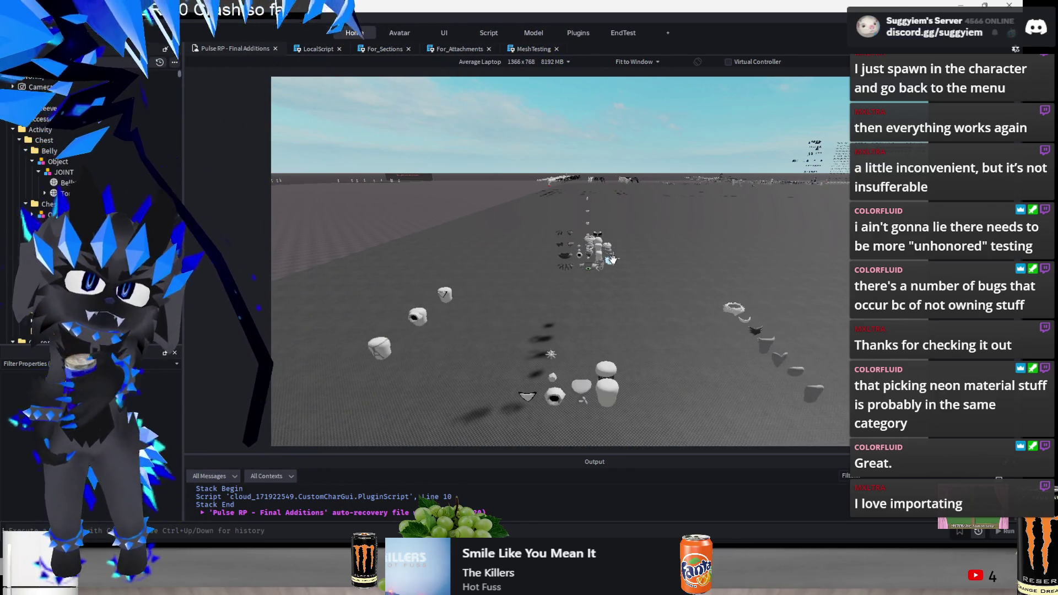
key(w)
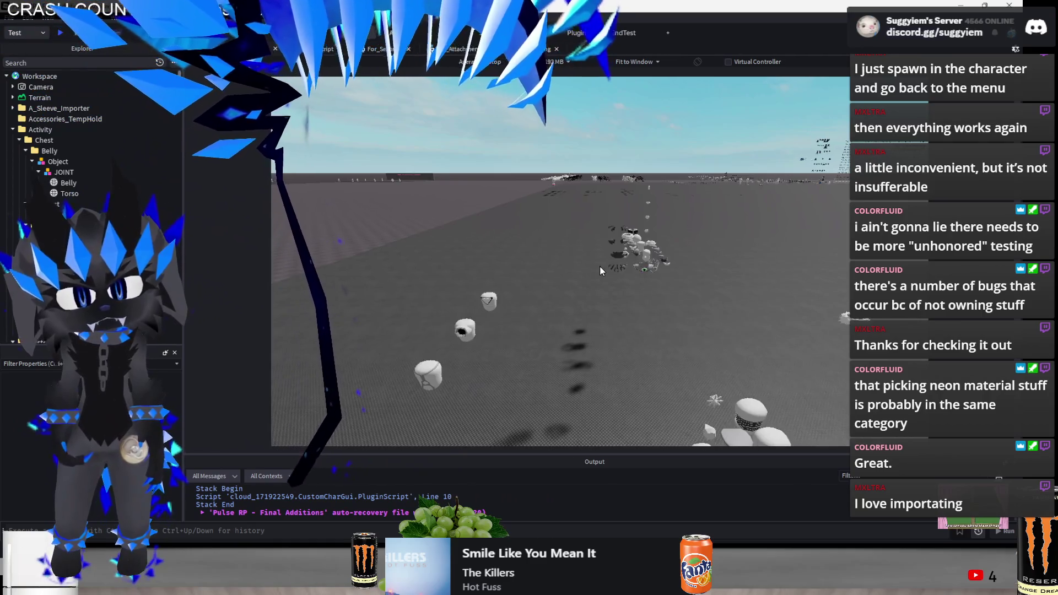
click(578, 225)
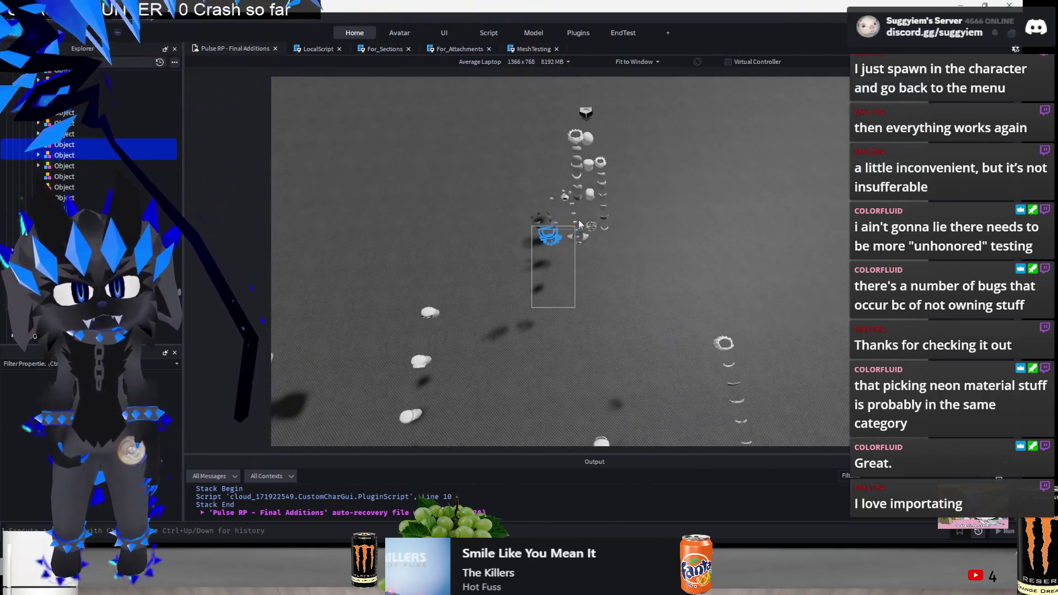
key(f)
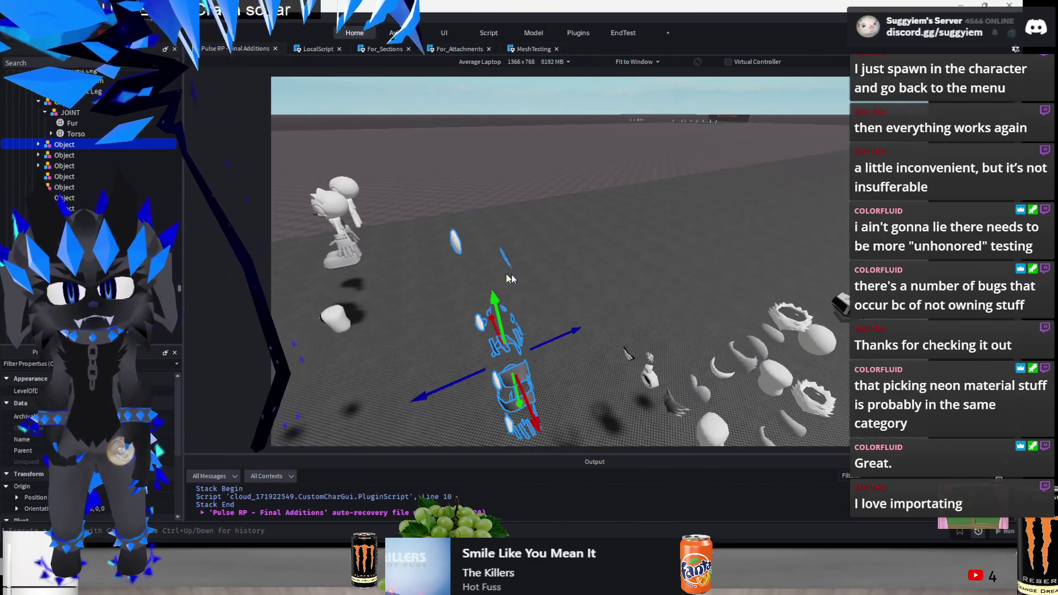
mouse_move(606, 283)
mouse_down()
mouse_move(525, 288)
mouse_move(612, 261)
mouse_move(614, 298)
mouse_up()
click(617, 338)
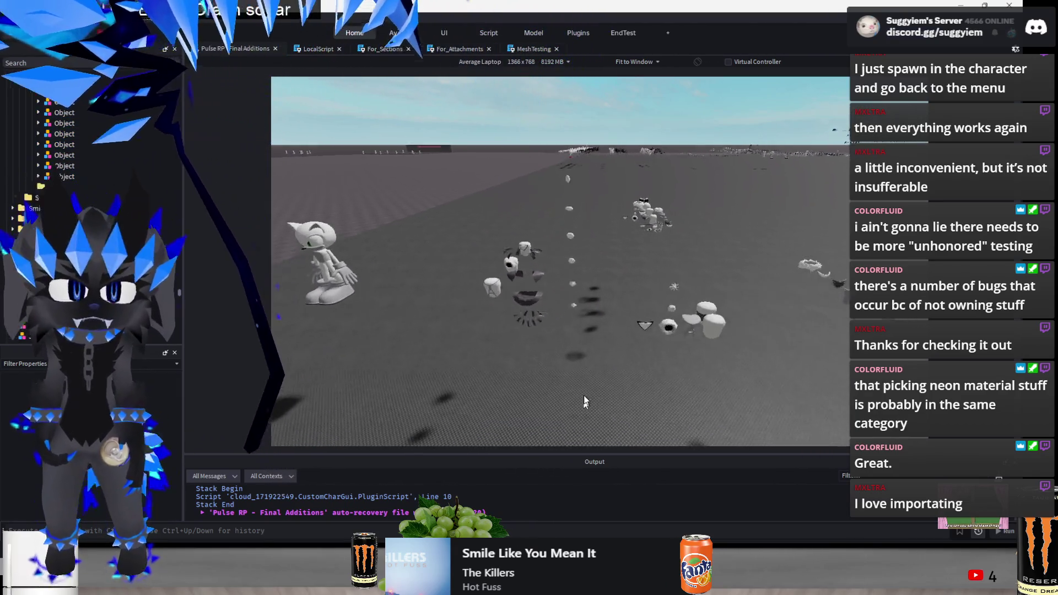
Place the two white rigs beside the mesh stacks, shifting them 5, 4, 8 and 3 studs
key(w)
drag(534, 266, 580, 411)
mouse_move(616, 345)
mouse_down()
mouse_move(352, 300)
mouse_move(565, 309)
mouse_up()
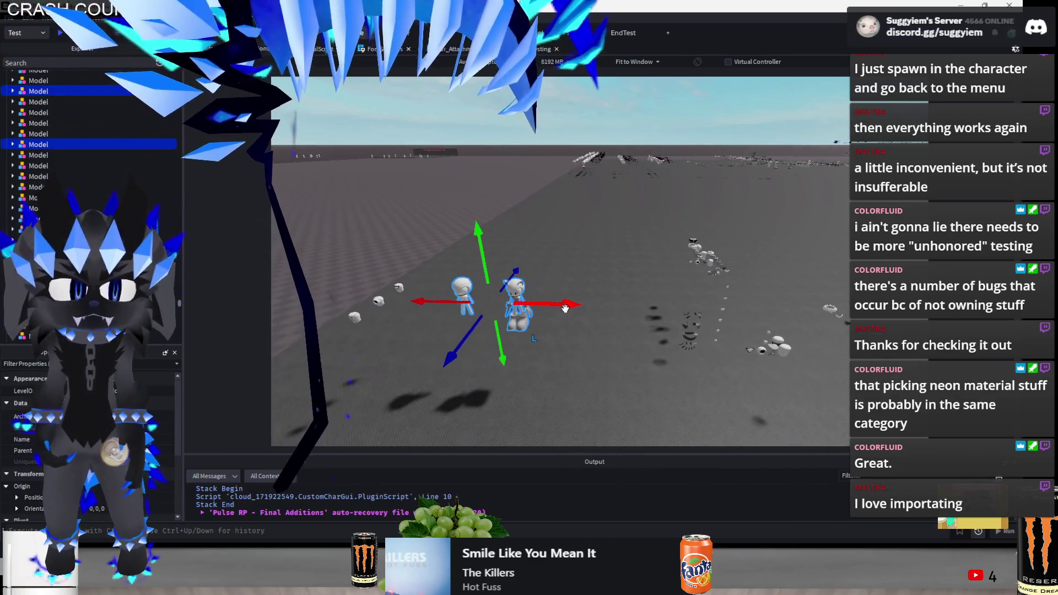
drag(453, 357, 435, 402)
drag(502, 353, 661, 353)
drag(634, 388, 512, 376)
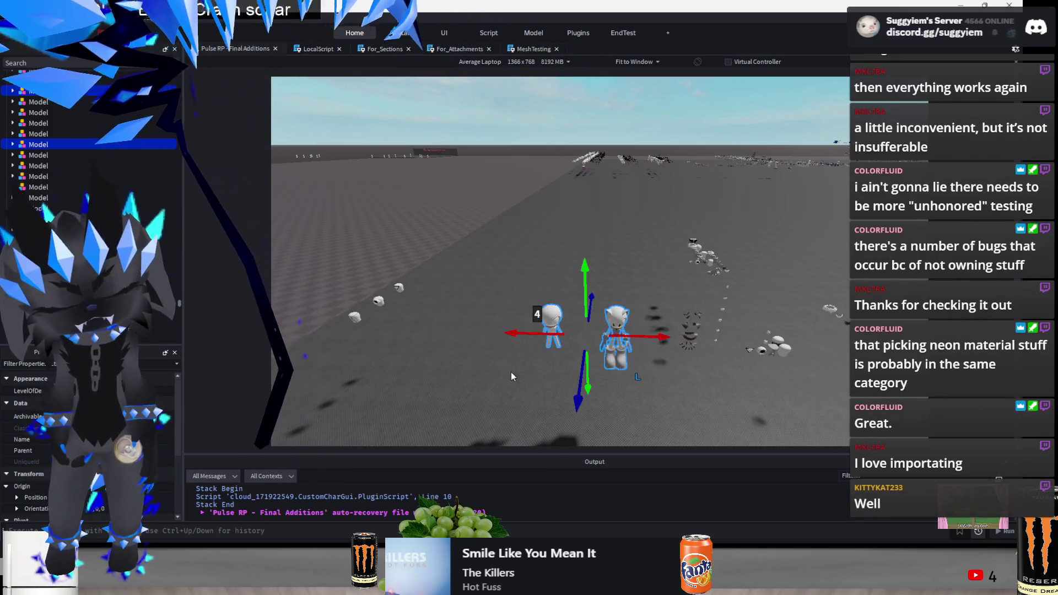
drag(584, 328, 673, 335)
click(544, 414)
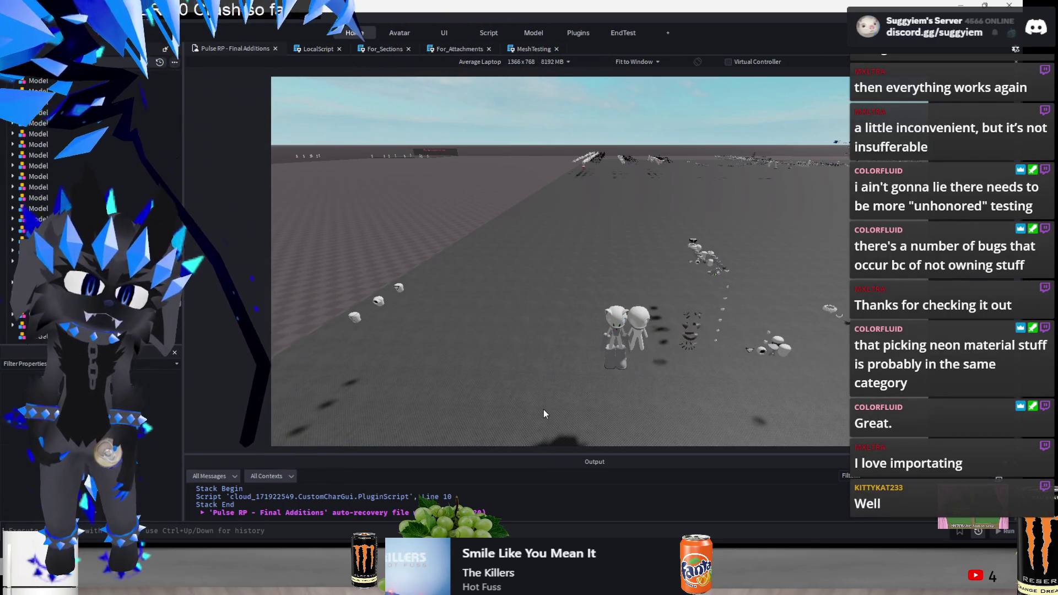
mouse_move(628, 406)
mouse_down()
mouse_move(753, 386)
mouse_move(795, 405)
mouse_move(716, 381)
mouse_move(623, 387)
mouse_move(513, 337)
mouse_move(551, 353)
mouse_move(604, 334)
mouse_move(648, 383)
mouse_up()
click(647, 382)
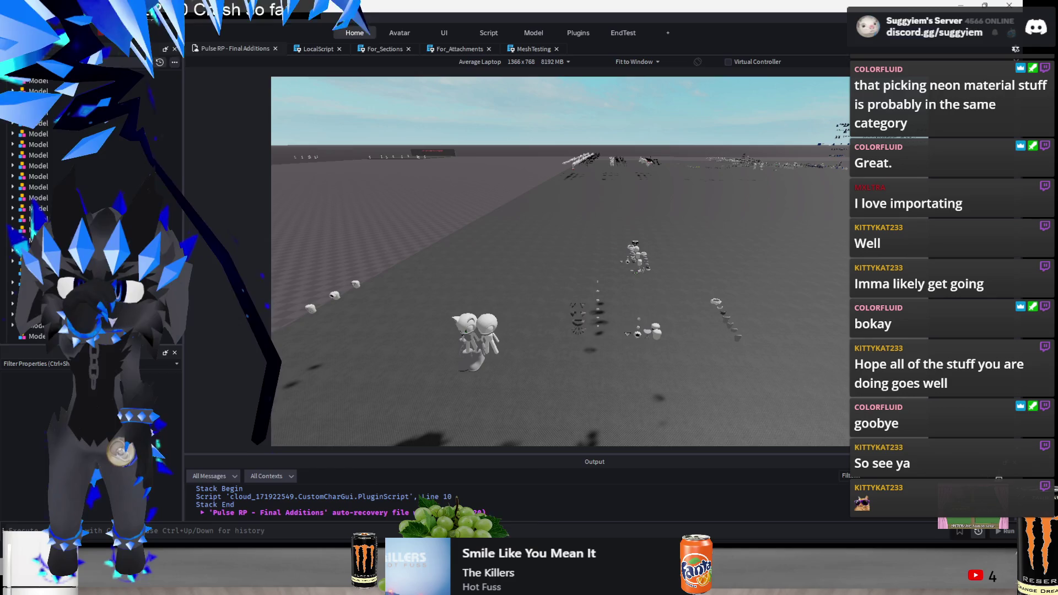
Frame the ribcage mesh and shift it along its X axis
mouse_move(481, 583)
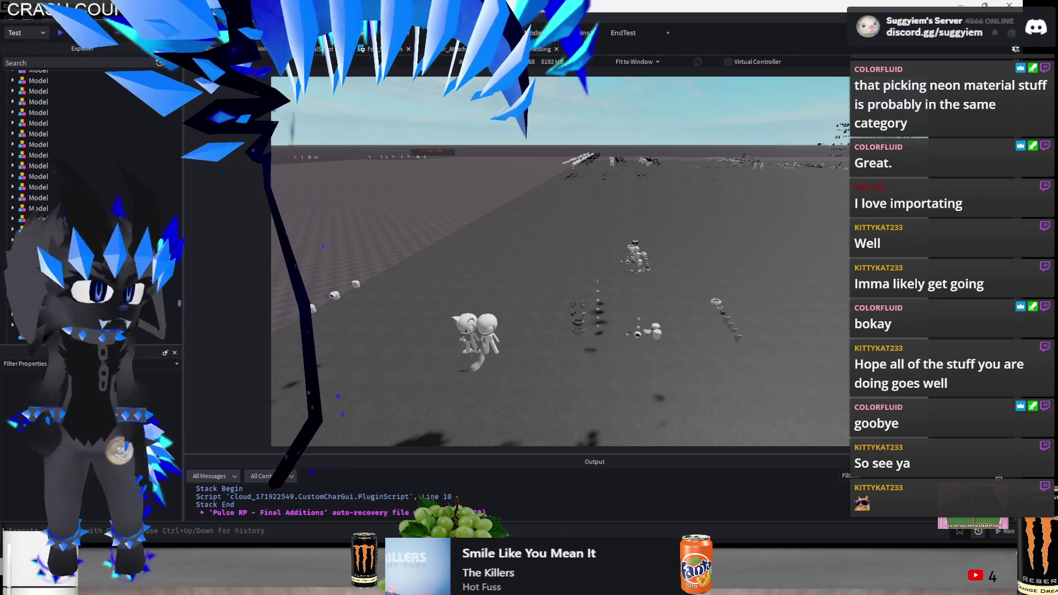
click(699, 401)
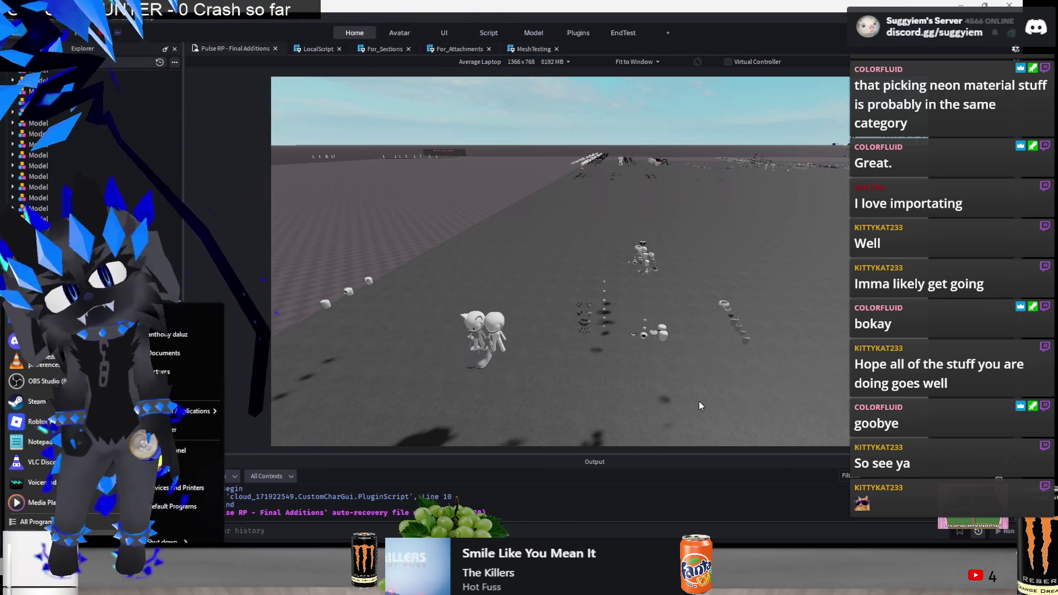
scroll(605, 363, up, 5)
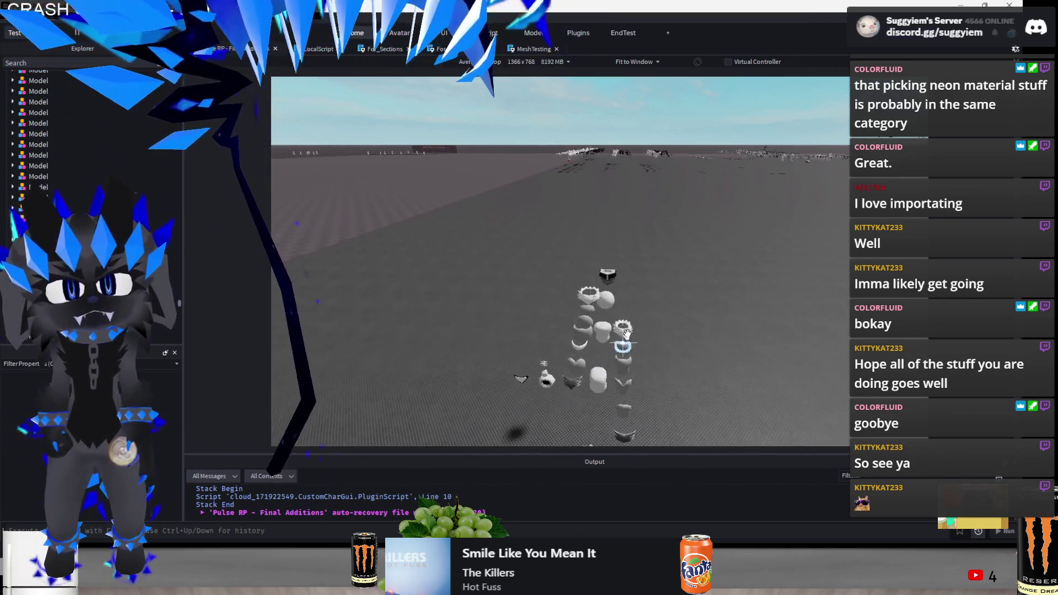
scroll(627, 333, down, 5)
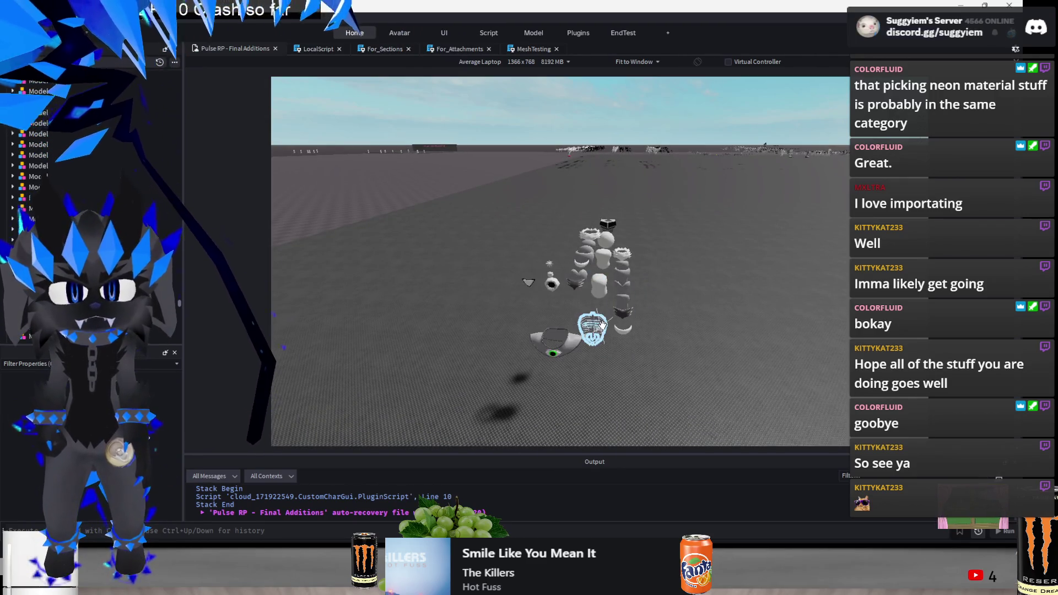
click(602, 325)
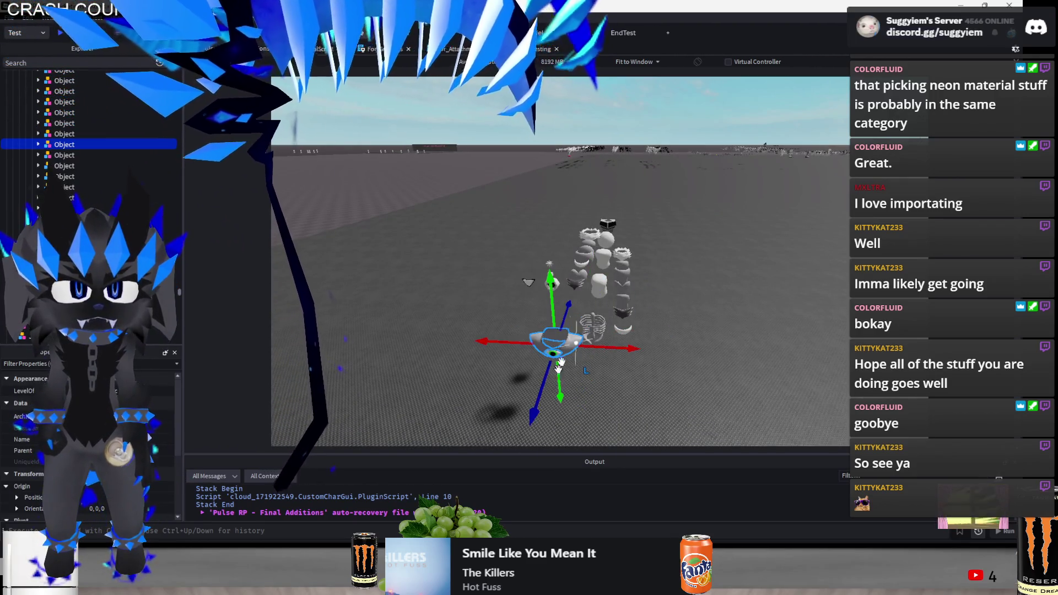
key(f)
scroll(626, 326, down, 5)
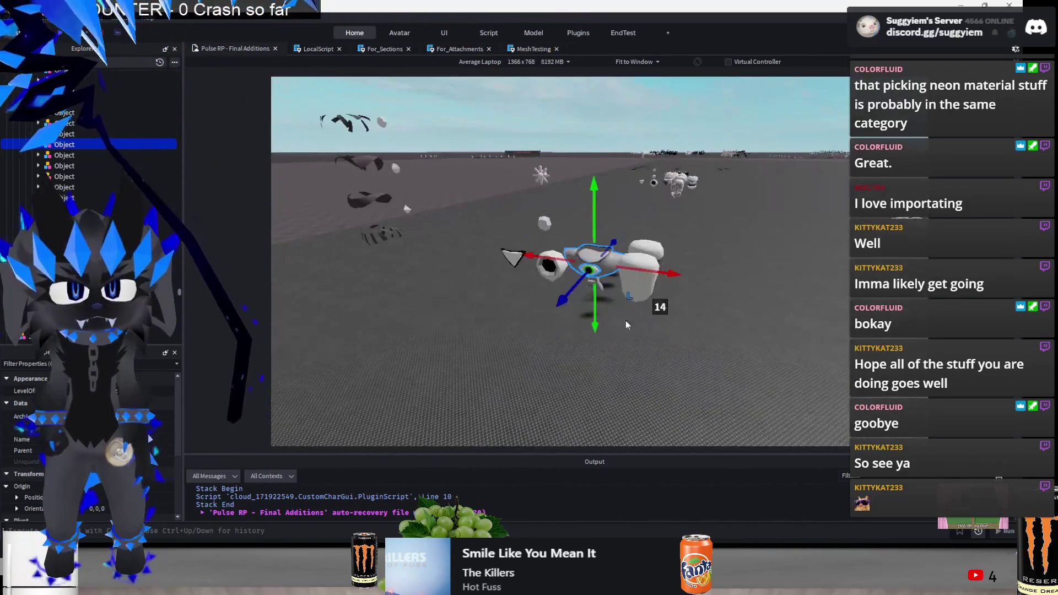
drag(659, 271, 677, 353)
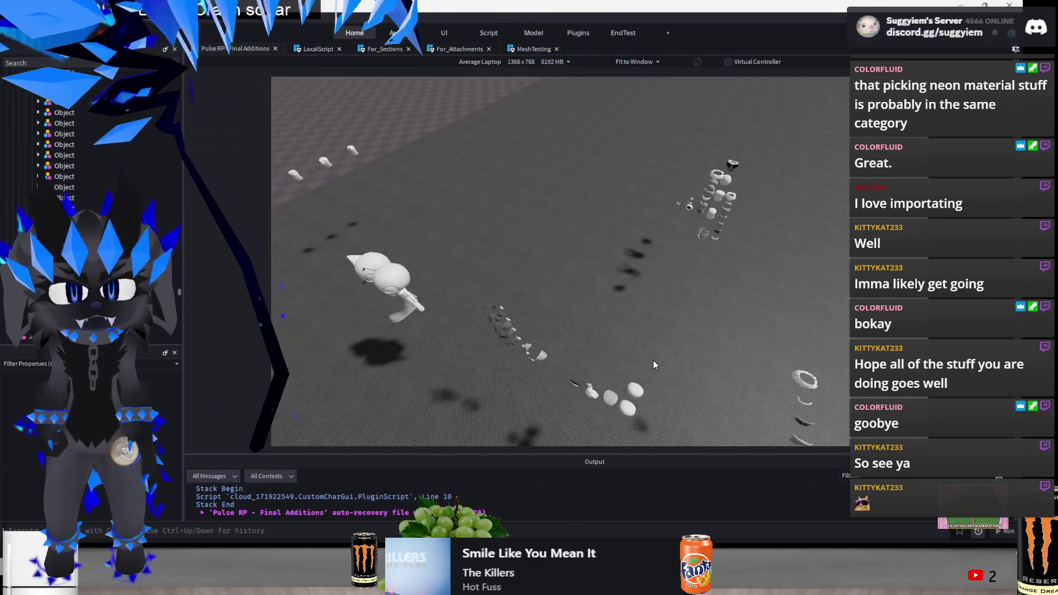
Slide two more mesh parts along the blue axis into the stack, play-test, and bring VLC forward
click(634, 273)
drag(620, 335, 610, 361)
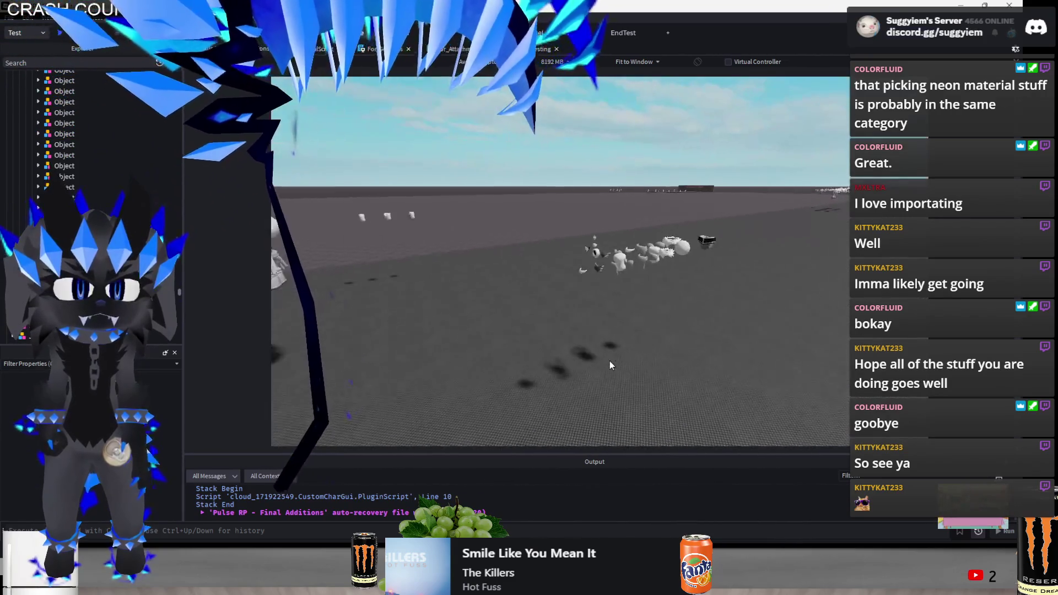
scroll(610, 362, up, 5)
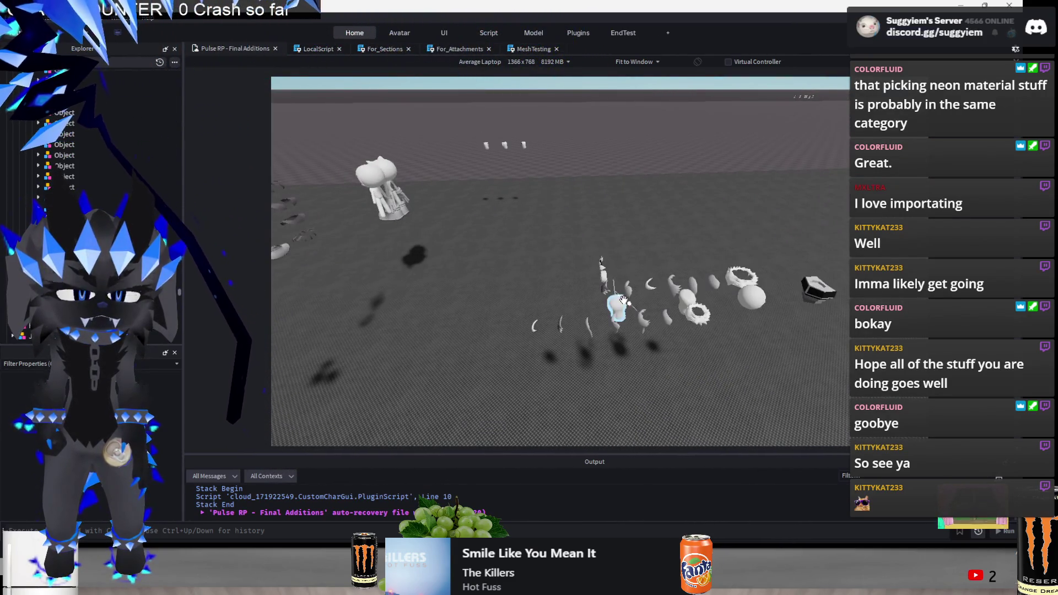
drag(583, 307, 496, 323)
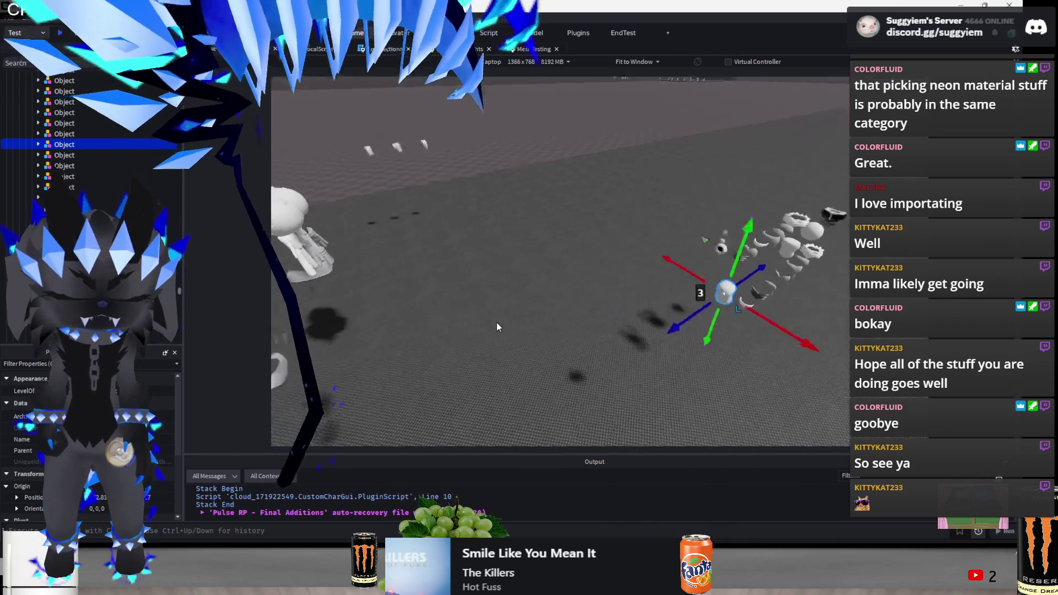
scroll(506, 325, down, 4)
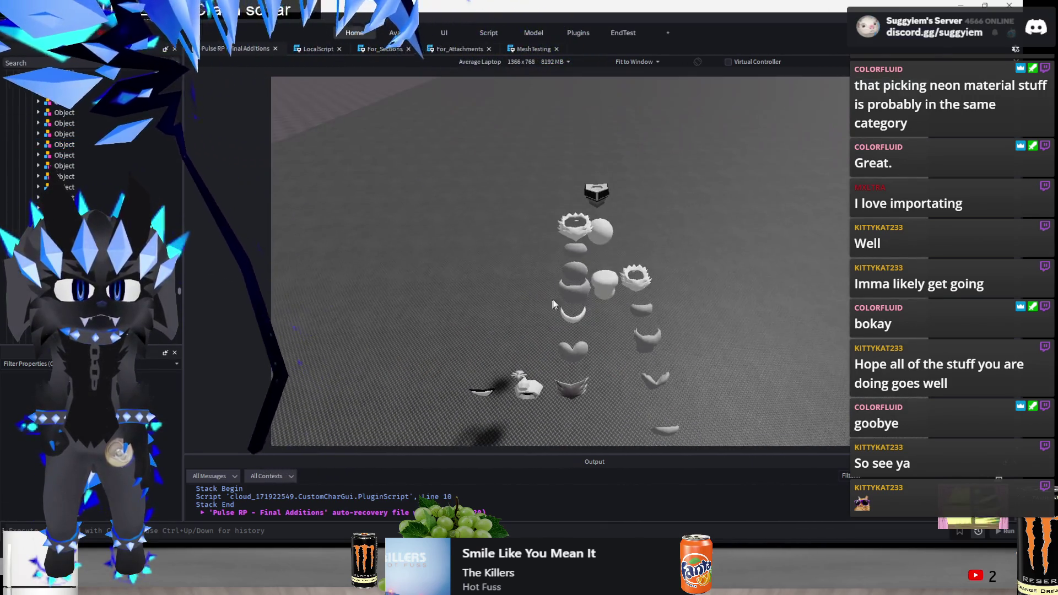
click(603, 279)
mouse_move(604, 318)
mouse_down()
mouse_move(608, 364)
mouse_move(612, 345)
mouse_move(566, 340)
mouse_up()
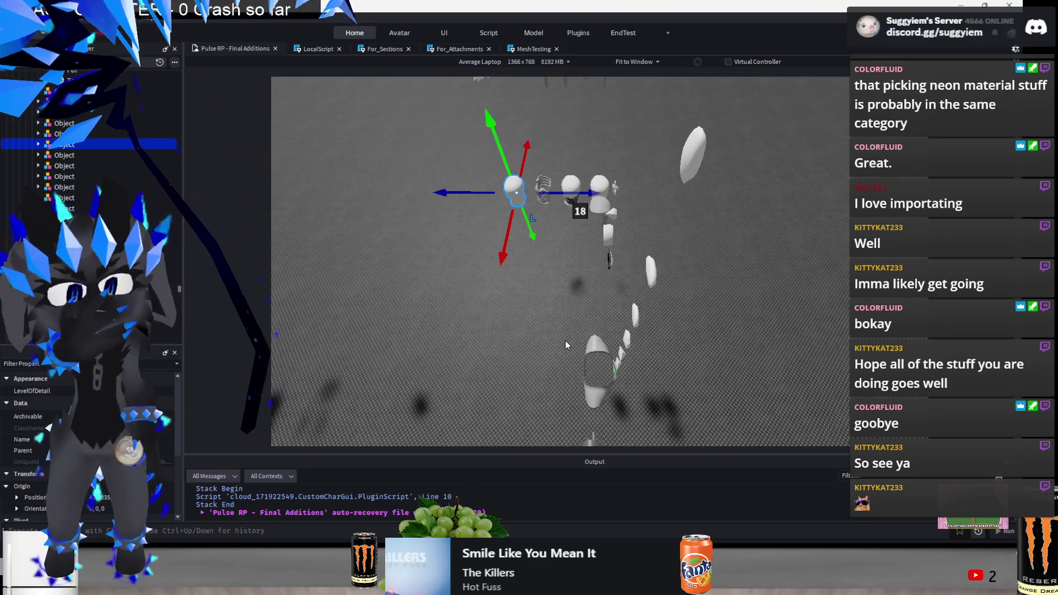
click(566, 341)
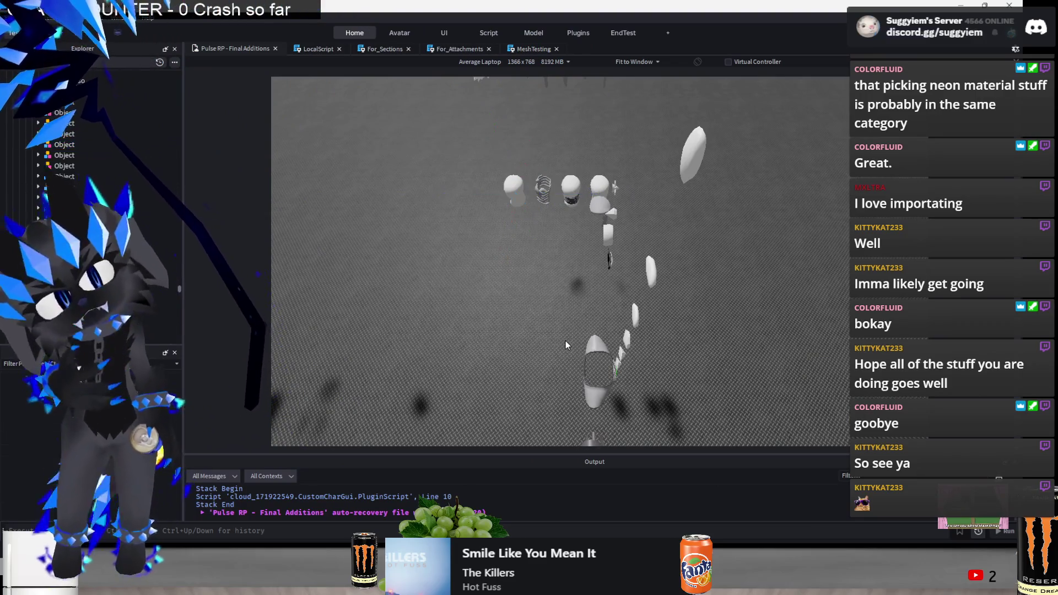
key(F5)
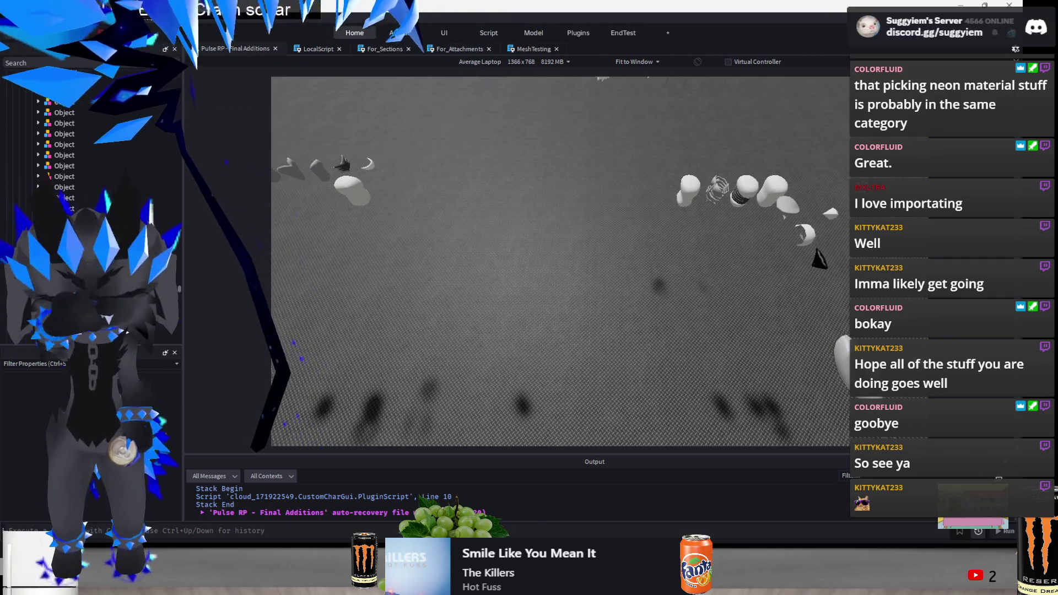
click(480, 584)
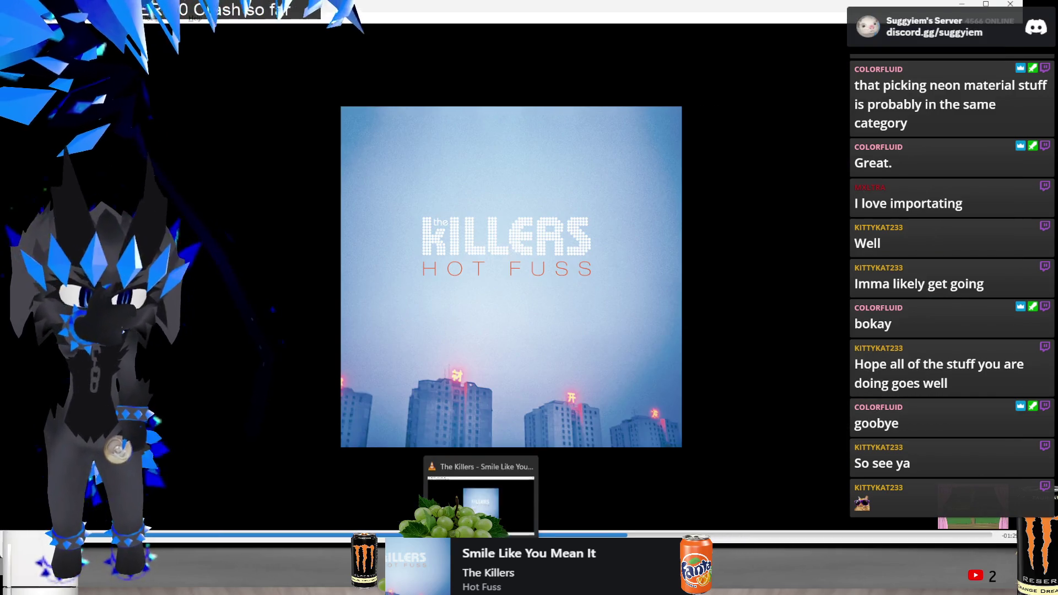
Minimize VLC and orbit the viewport over the stacked accessory meshes
click(480, 584)
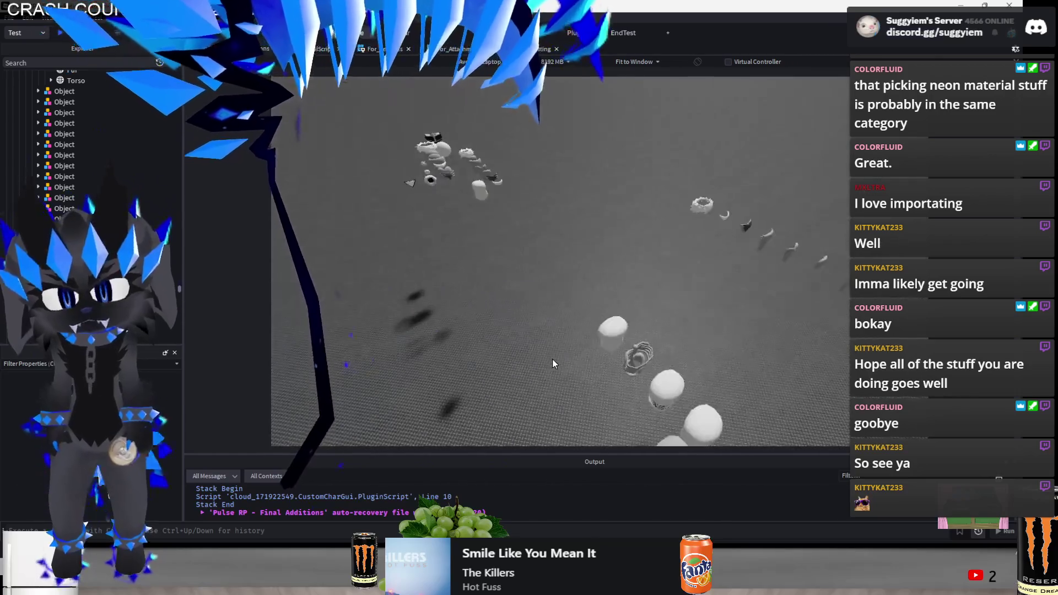
scroll(553, 359, down, 10)
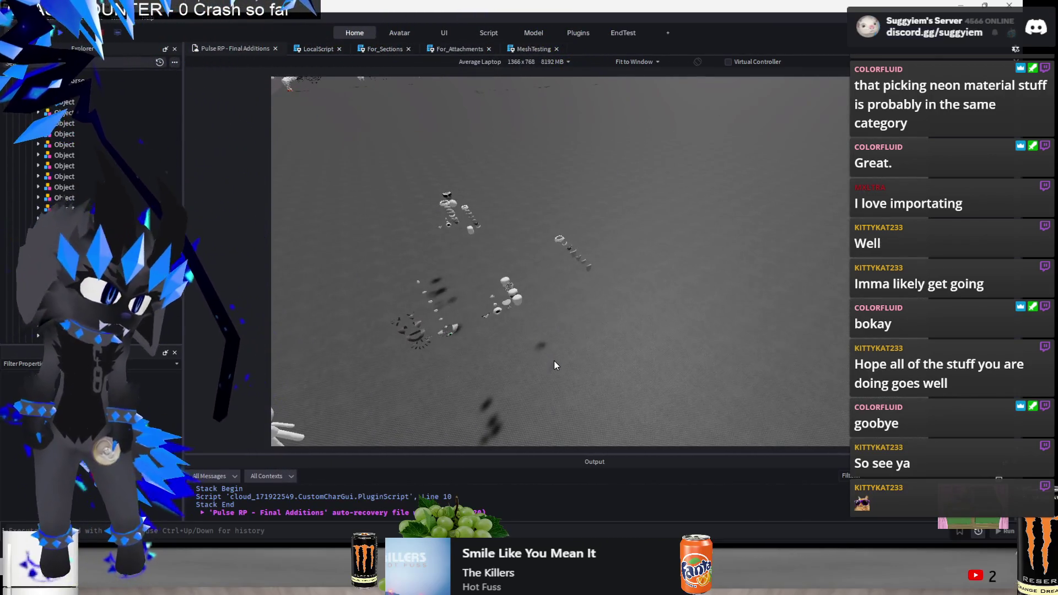
drag(541, 359, 541, 357)
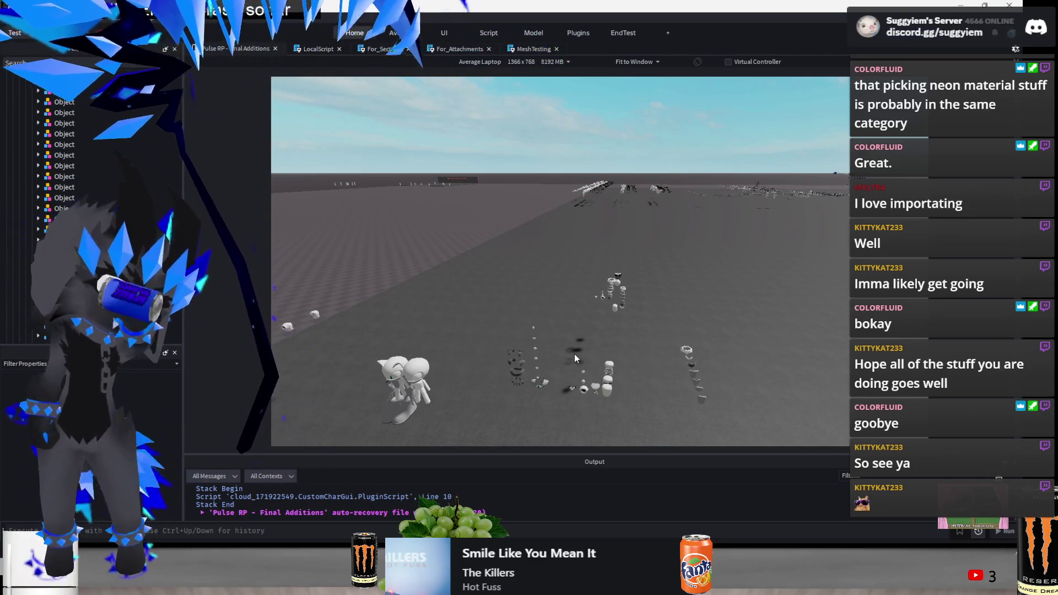
scroll(574, 354, up, 5)
mouse_move(557, 350)
mouse_down()
mouse_move(573, 263)
mouse_move(663, 270)
mouse_move(538, 361)
mouse_move(612, 361)
mouse_up()
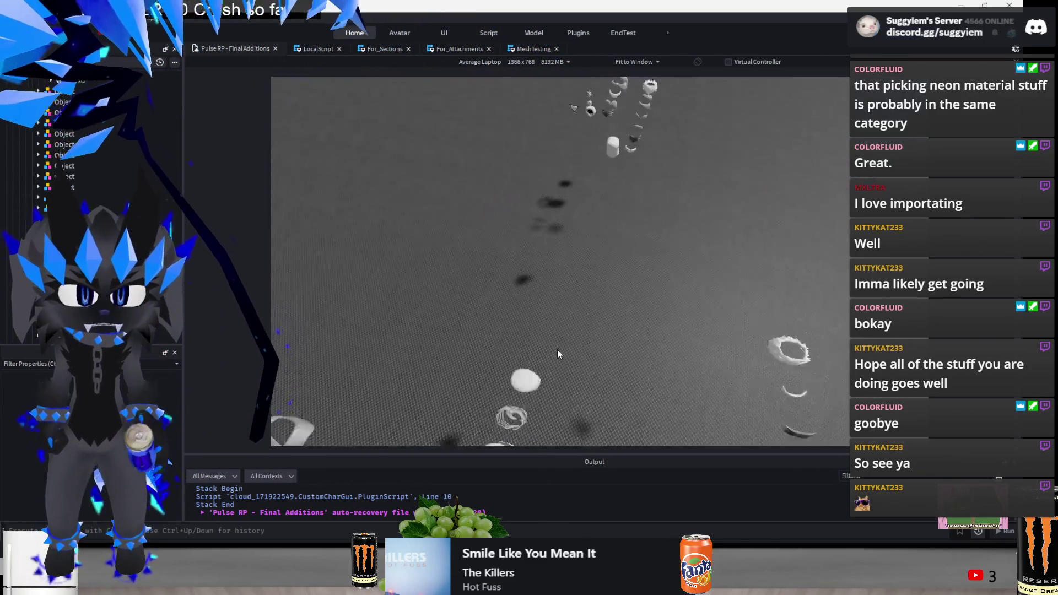
click(704, 280)
Start a play test, stop it with Shift+F5, then start another
key(F5)
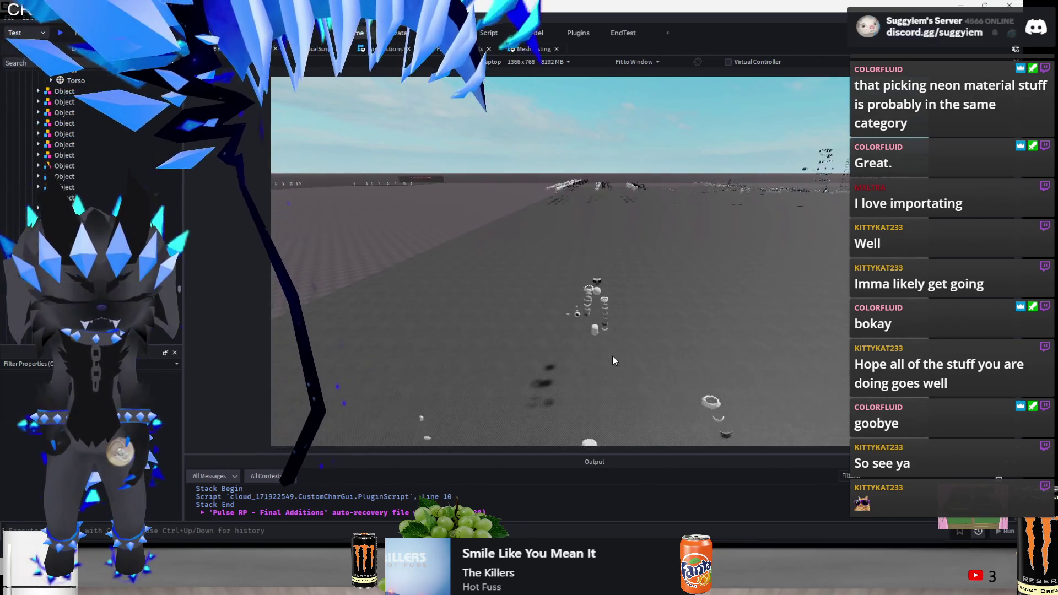
key(shift+F5)
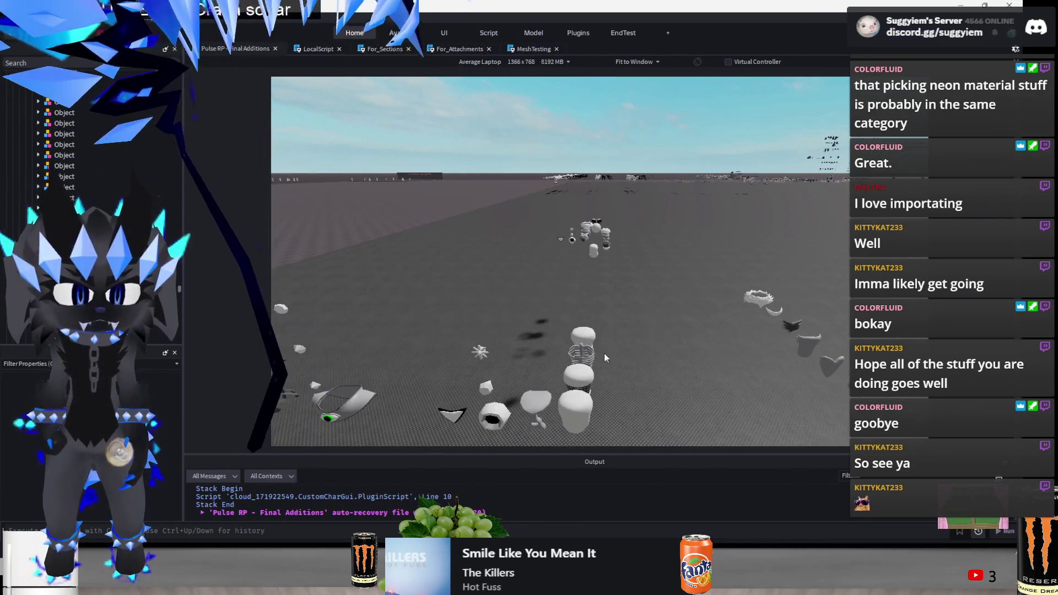
scroll(608, 316, up, 10)
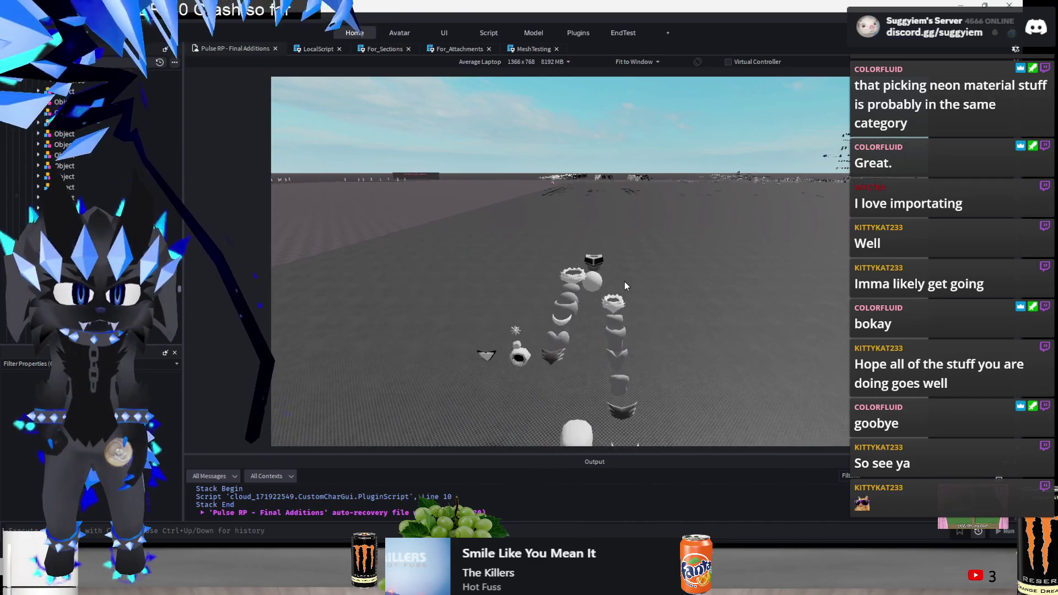
key(F5)
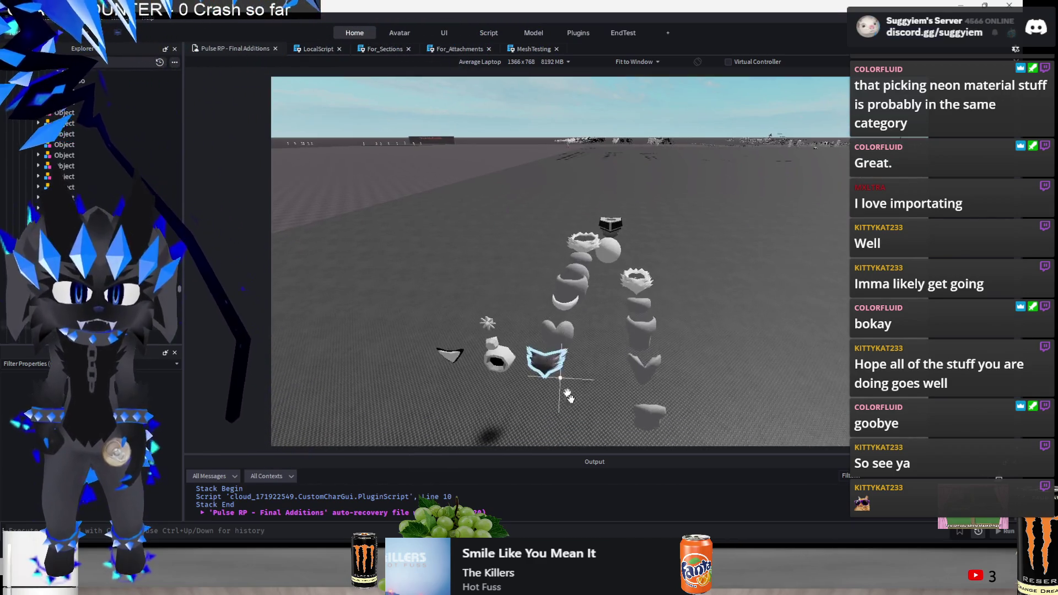
Reposition the white cylinder-like part: undo a first X move, then slide it left along the blue axis
click(622, 384)
drag(697, 422, 533, 411)
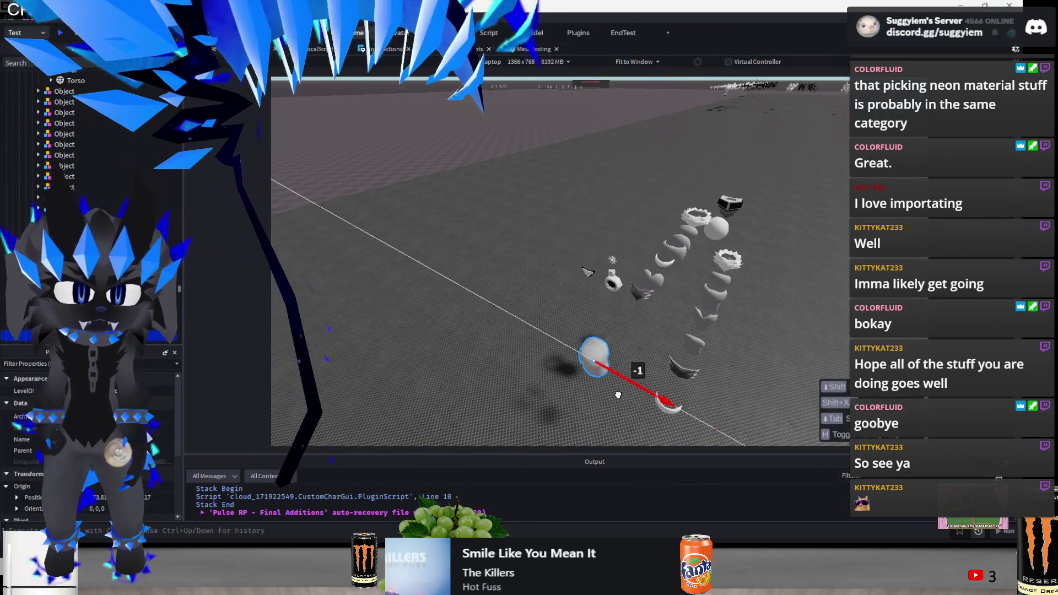
key(ctrl+z)
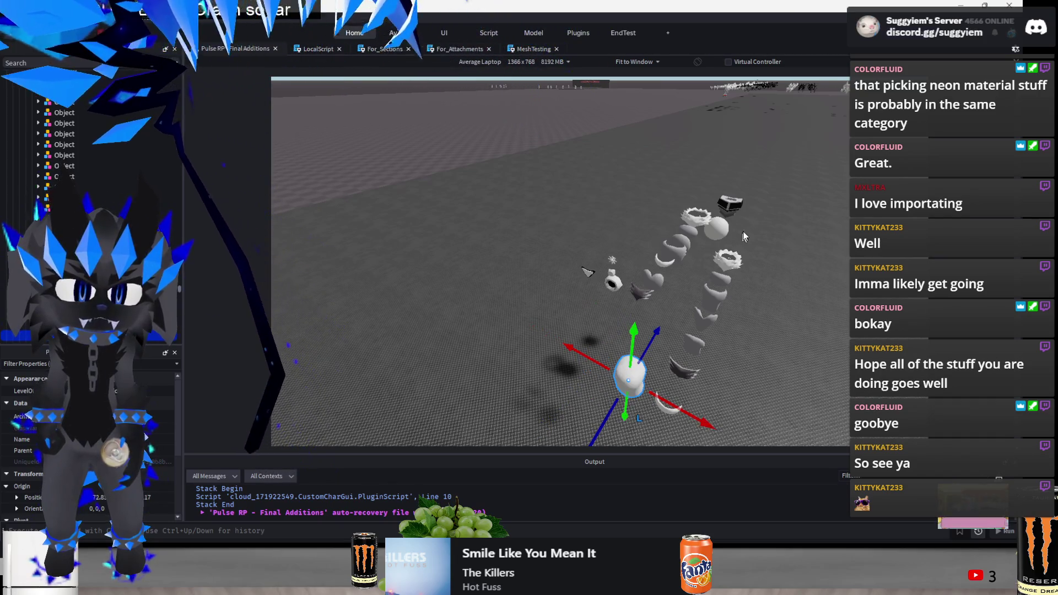
scroll(725, 229, down, 5)
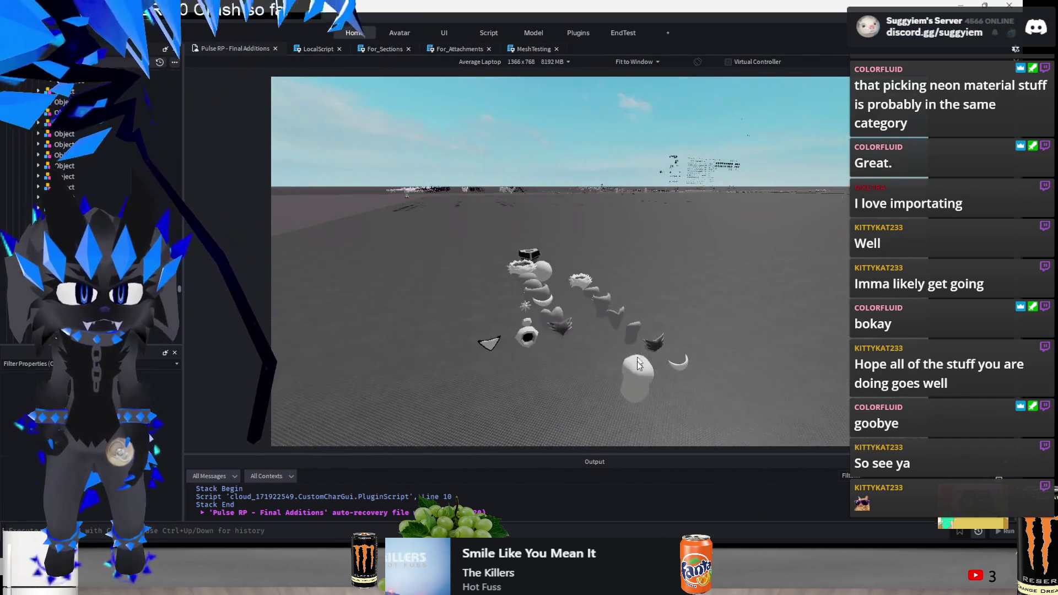
click(643, 387)
key(f)
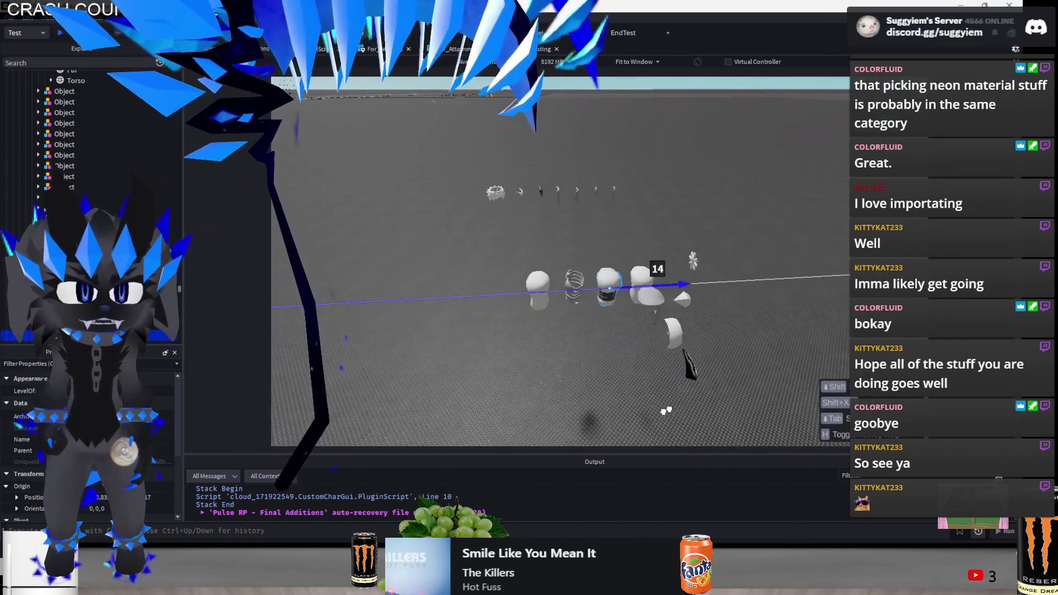
key(f)
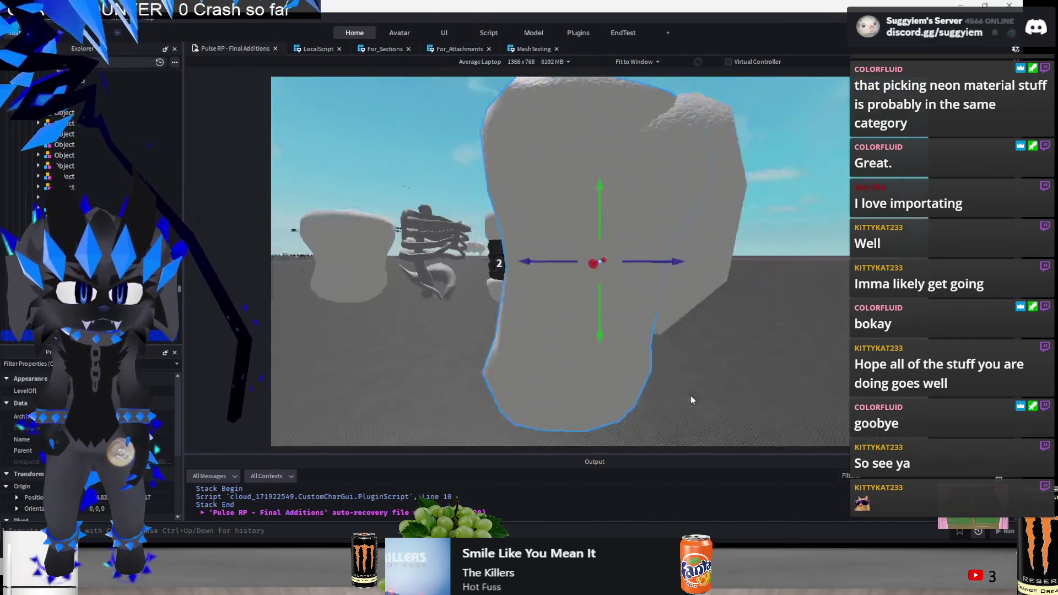
key(s)
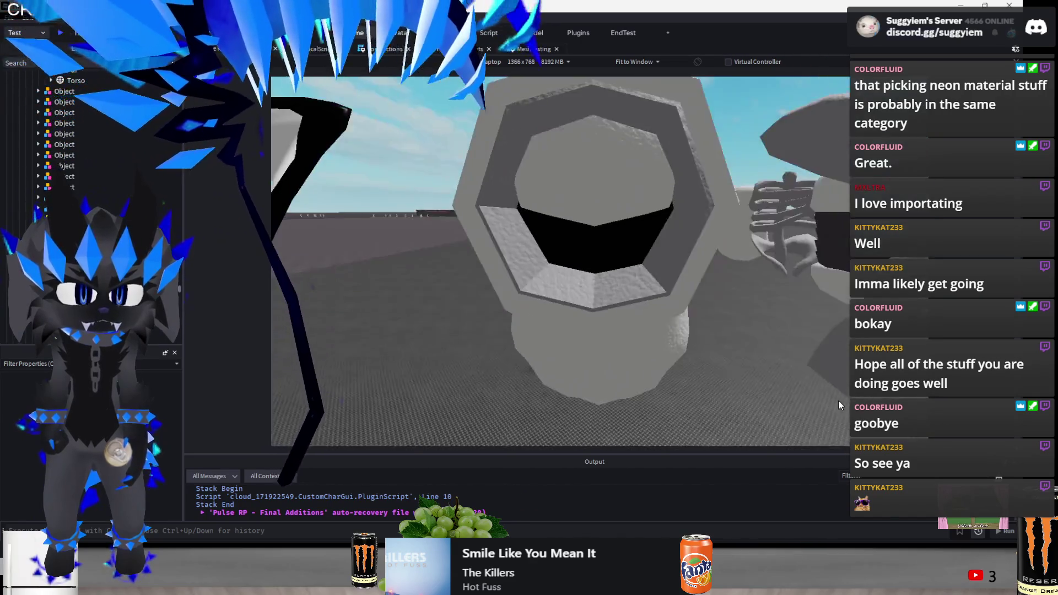
key(f)
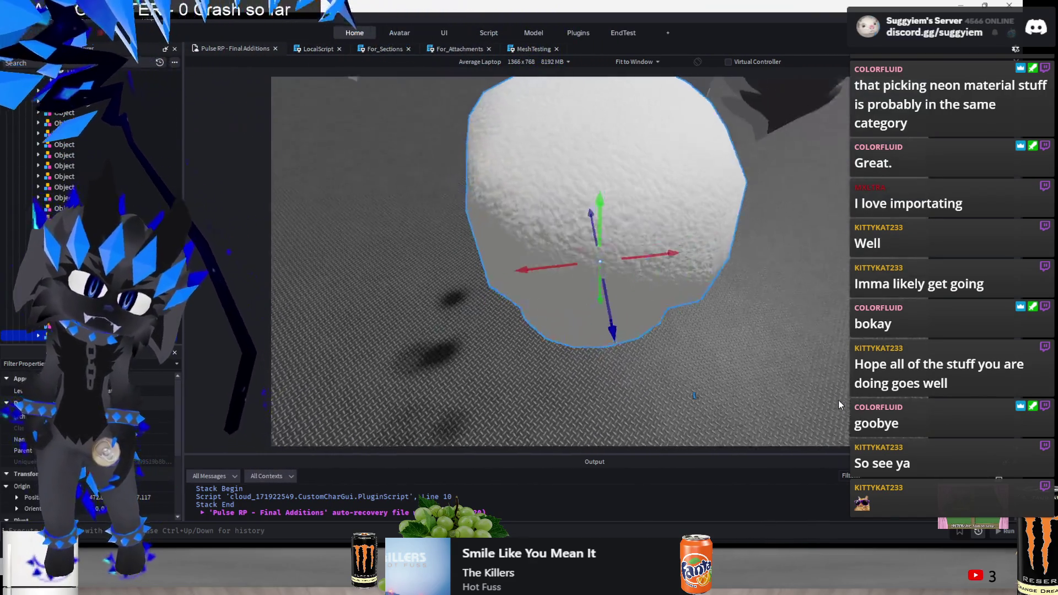
key(s)
drag(597, 254, 539, 265)
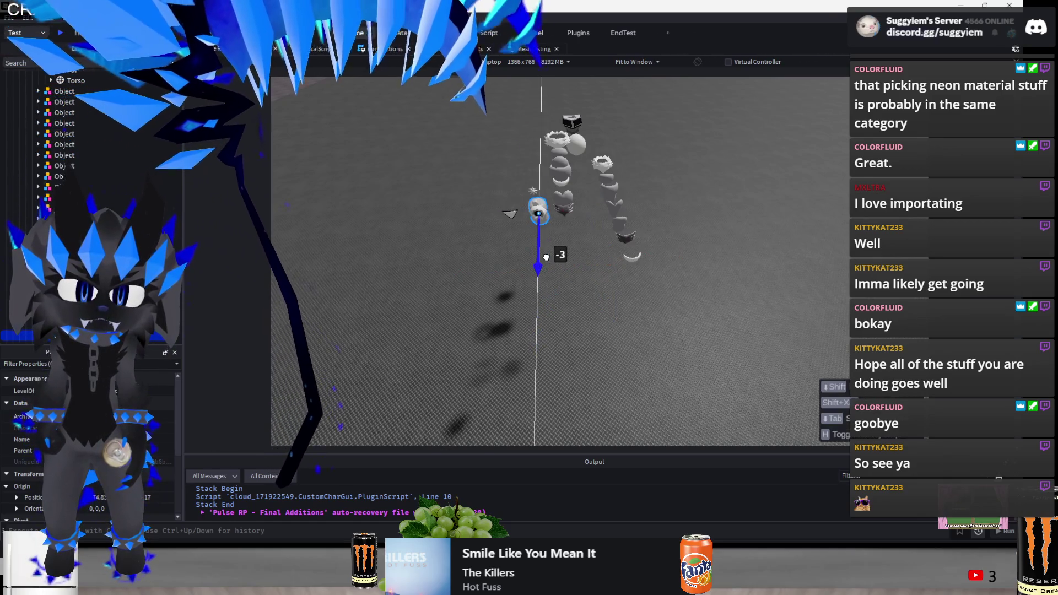
key(f)
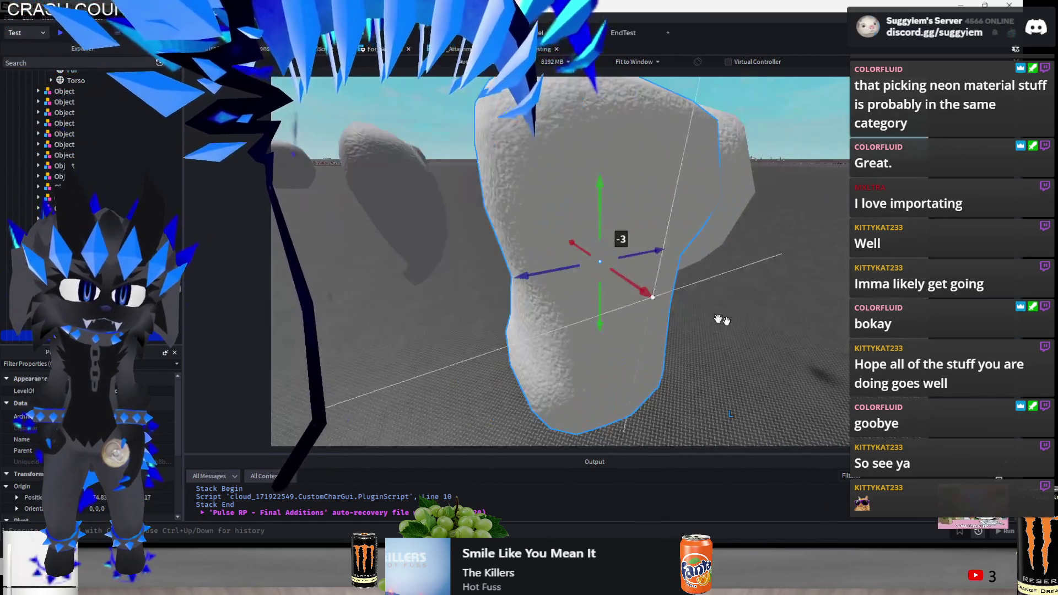
key(s)
Inspect the white parts up close, selecting and framing another white part in the row
mouse_move(822, 340)
mouse_down()
mouse_move(577, 217)
mouse_move(607, 247)
mouse_move(631, 249)
mouse_move(482, 357)
mouse_up()
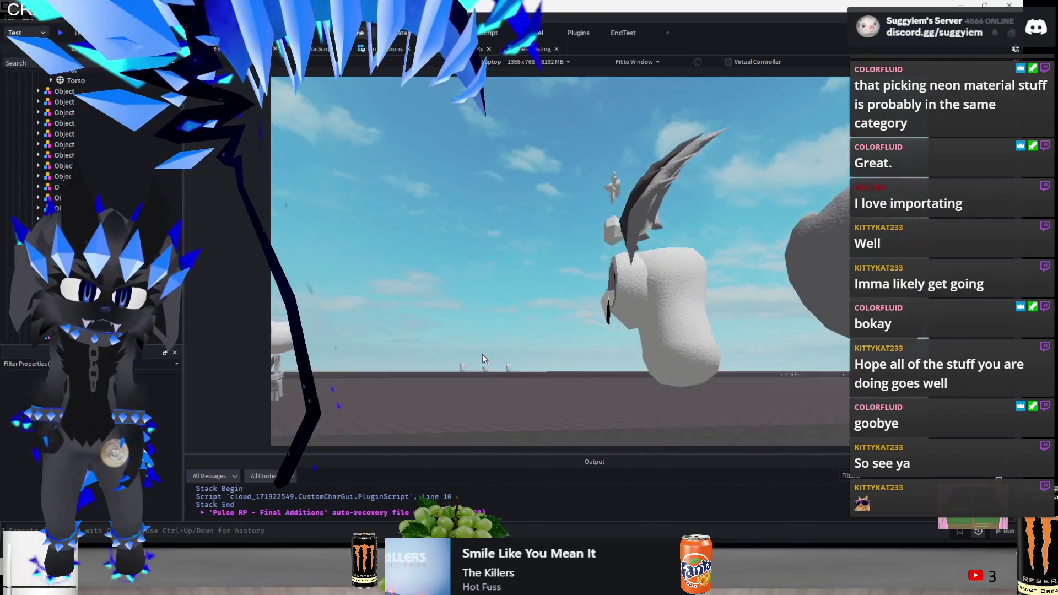
click(482, 358)
key(f)
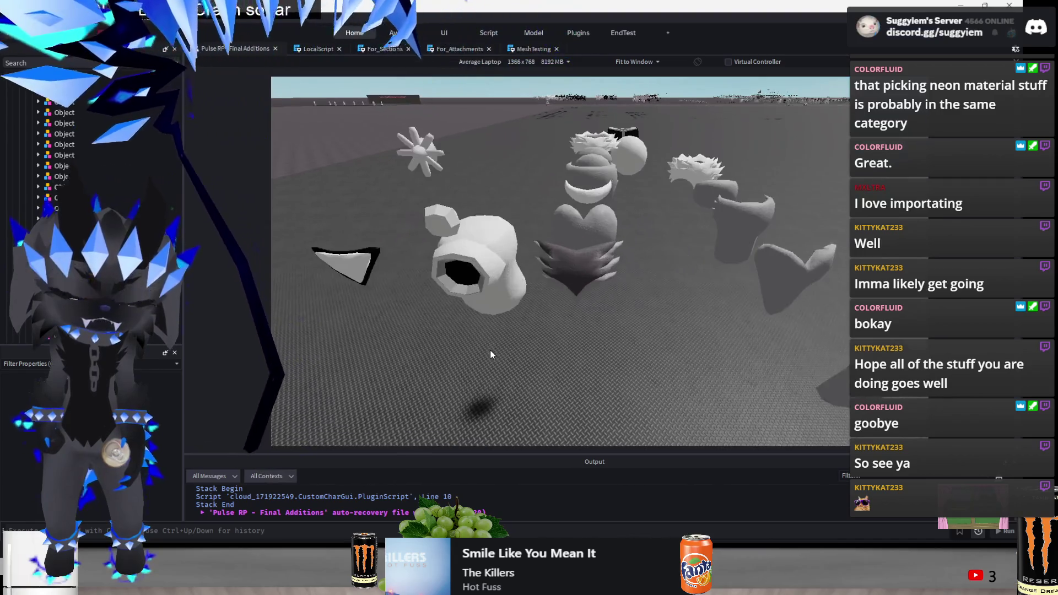
mouse_move(547, 270)
mouse_down()
mouse_move(624, 282)
mouse_move(618, 290)
mouse_up()
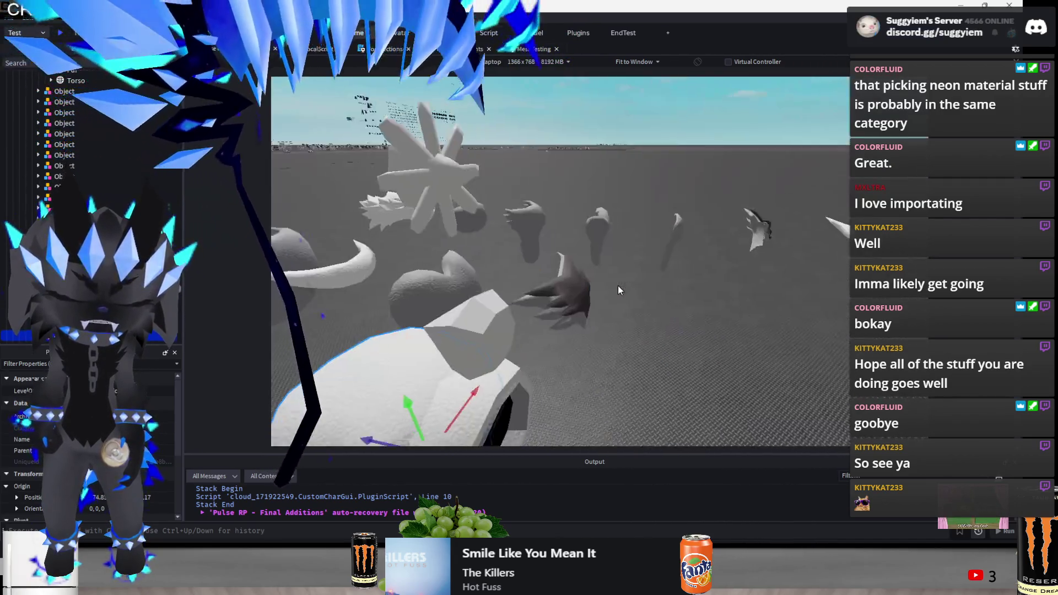
scroll(617, 285, down, 10)
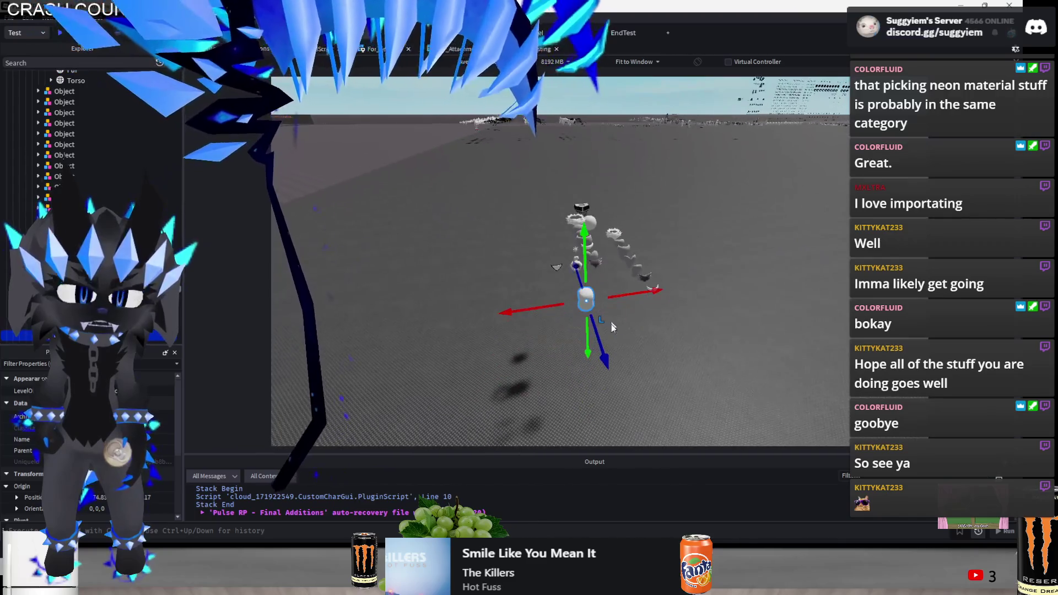
click(588, 211)
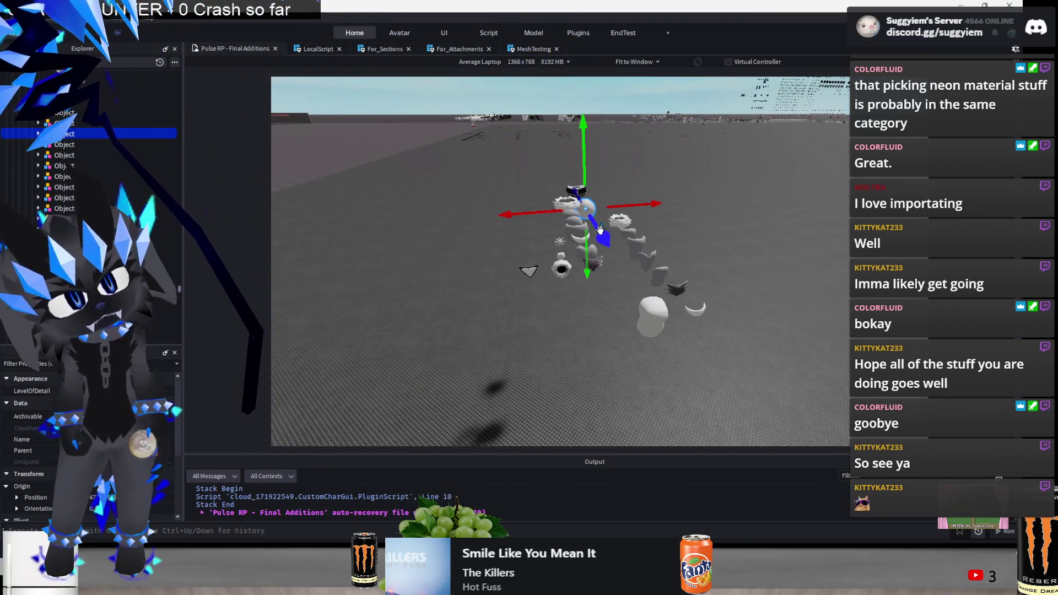
click(559, 259)
key(f)
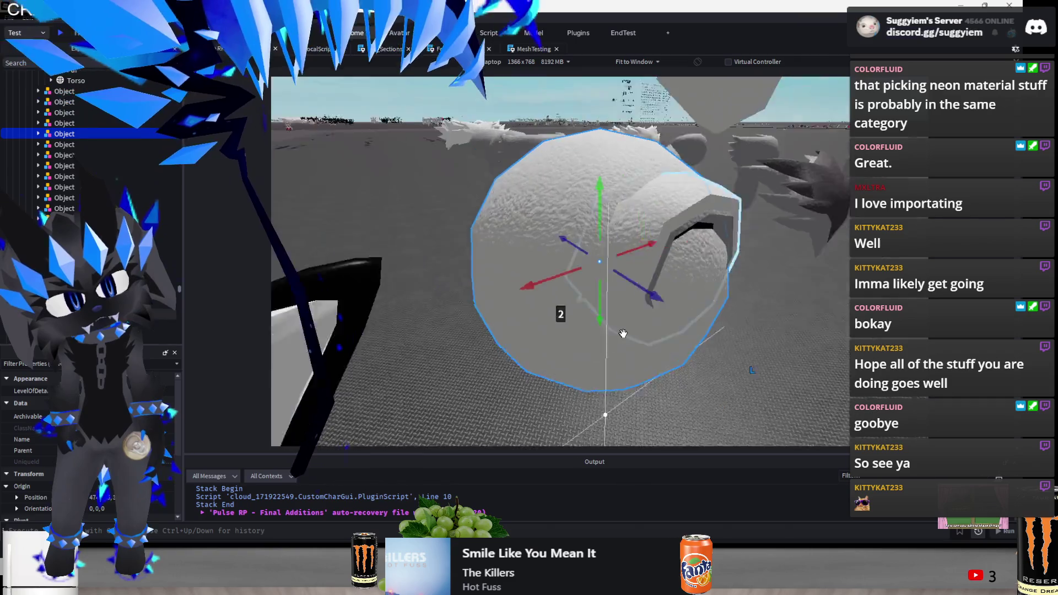
scroll(623, 333, down, 10)
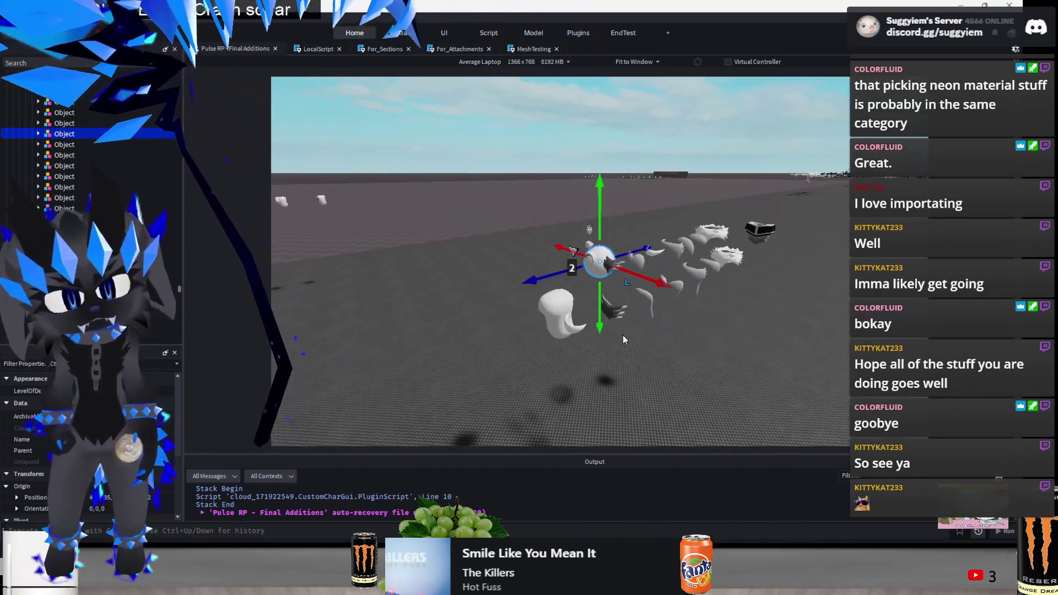
Slide the white sphere piece 2 studs along X and adjust its depth position
click(669, 359)
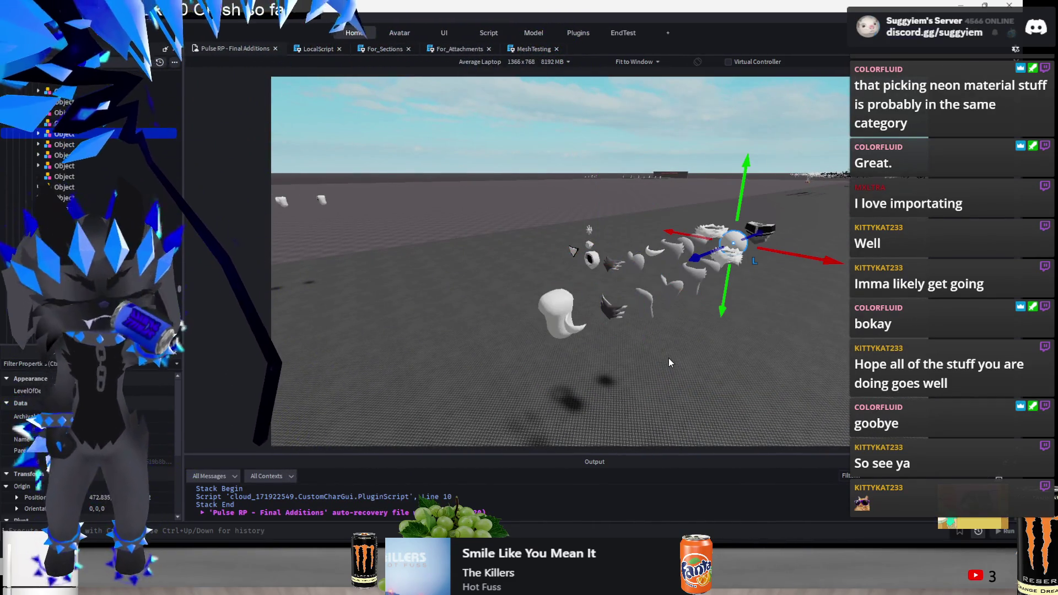
scroll(669, 358, up, 4)
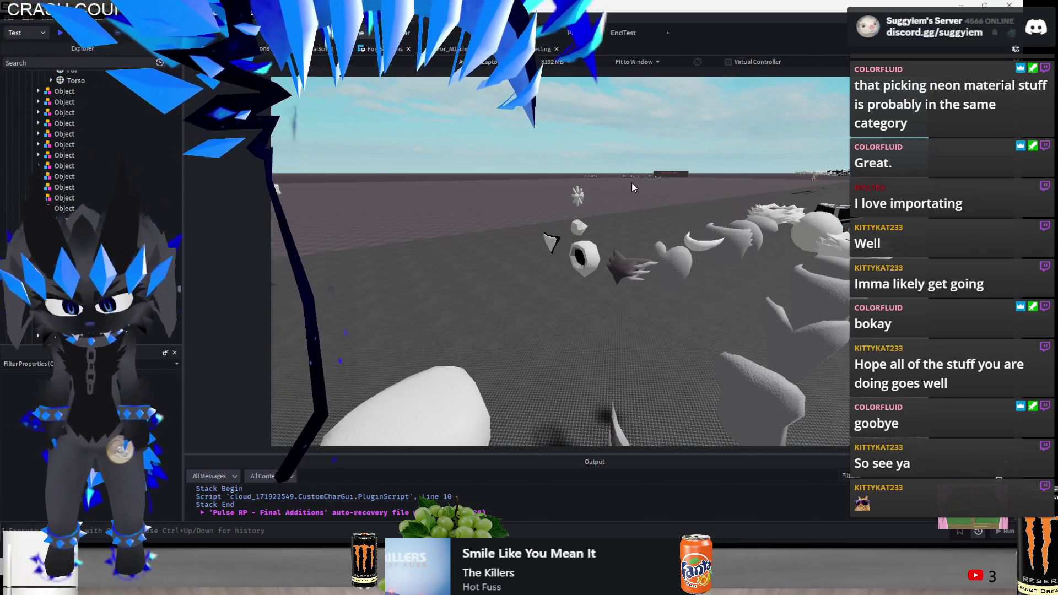
click(699, 302)
drag(760, 322, 612, 269)
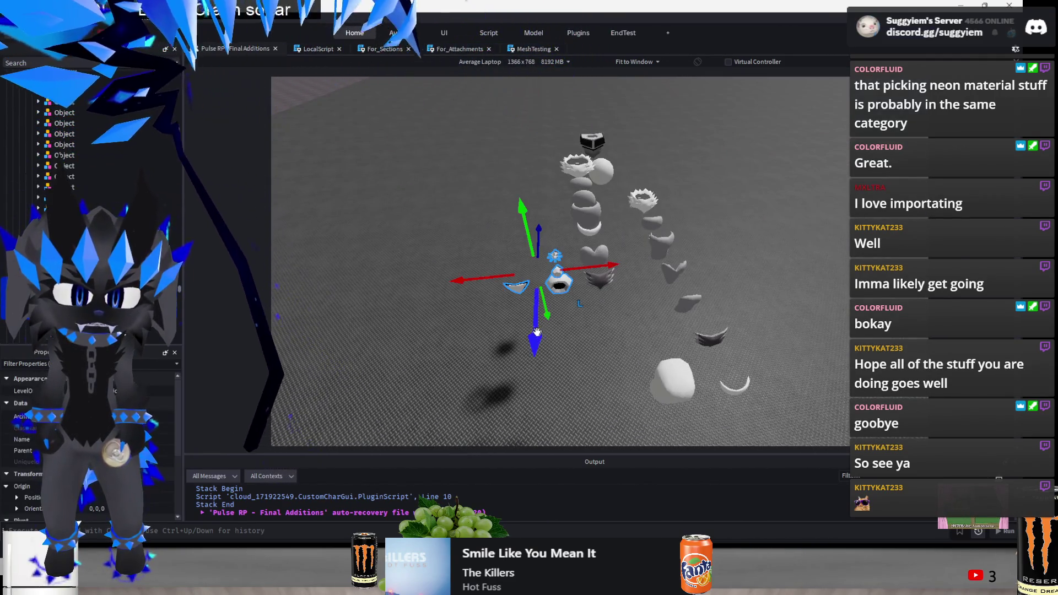
drag(537, 332, 579, 399)
drag(642, 340, 672, 337)
click(729, 362)
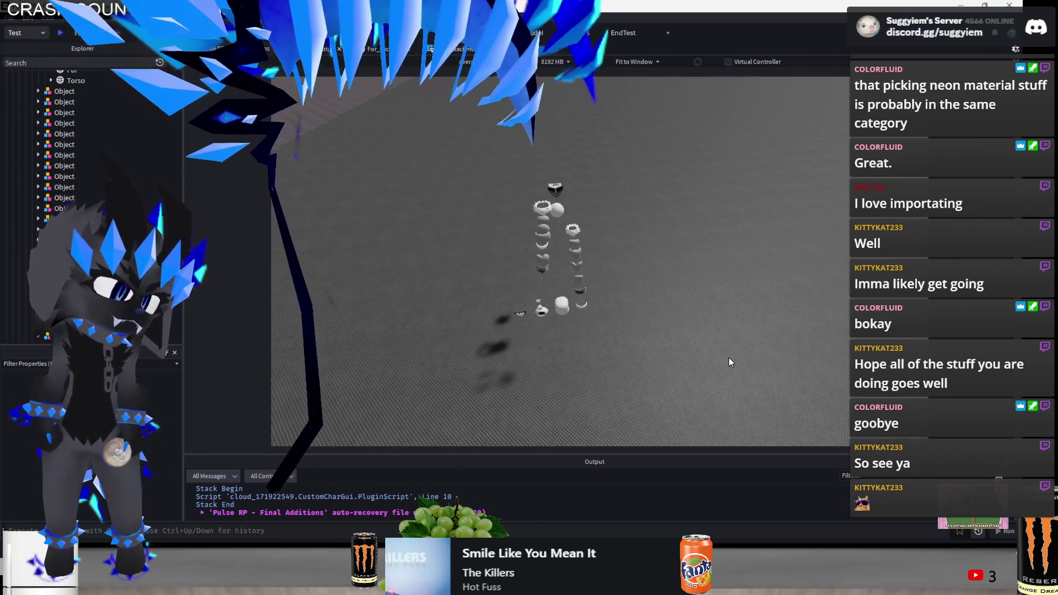
Shift the lower group of mesh pieces 9 studs, then slide one column 7 studs sideways
mouse_move(454, 372)
mouse_down()
mouse_move(649, 268)
mouse_move(640, 271)
mouse_up()
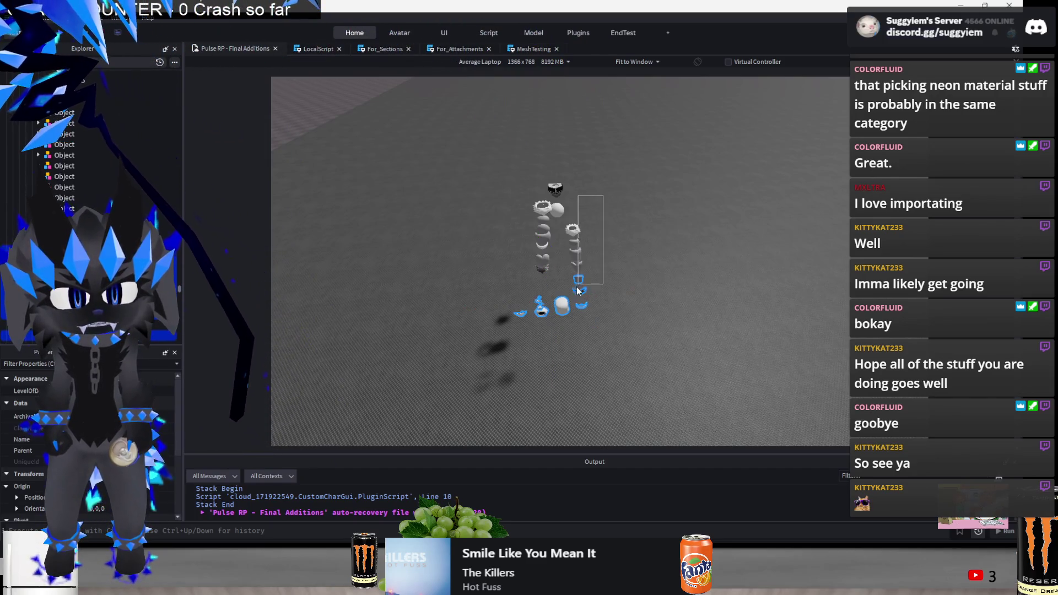
drag(572, 281, 572, 281)
mouse_move(573, 323)
mouse_down()
mouse_move(532, 327)
mouse_move(595, 328)
mouse_up()
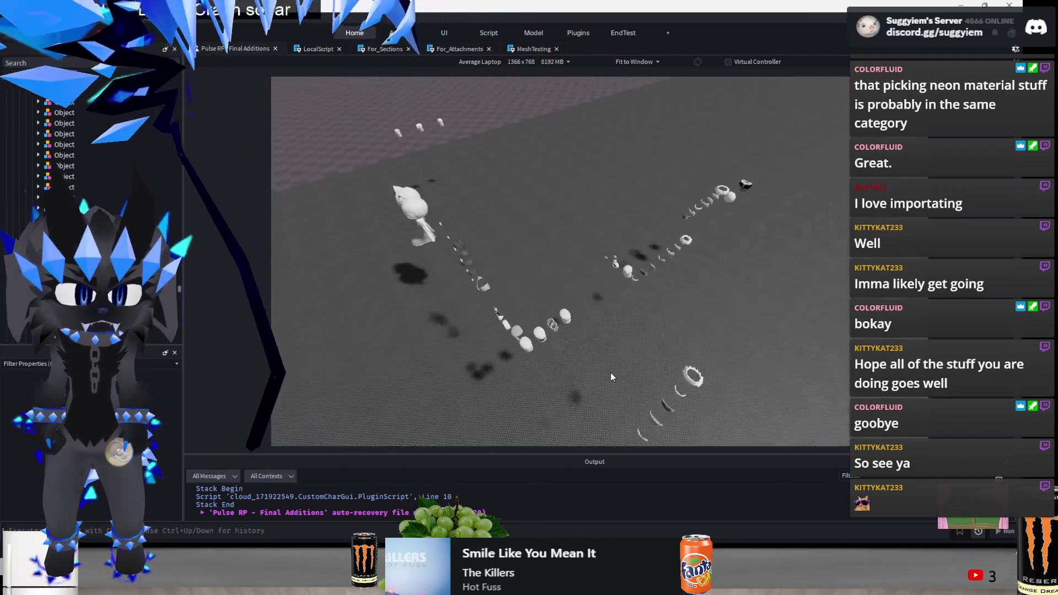
scroll(632, 283, up, 5)
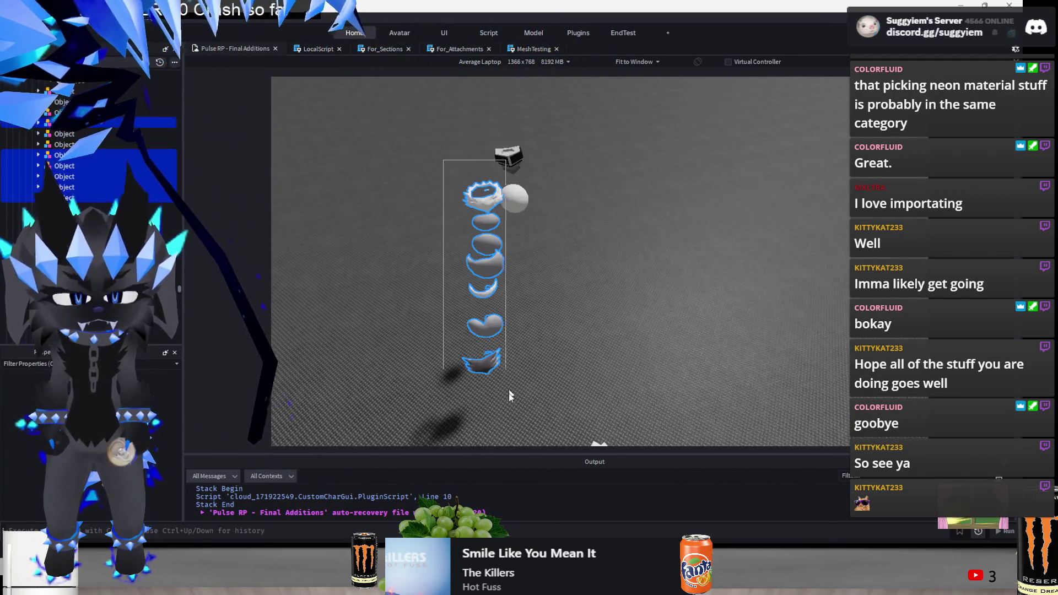
scroll(392, 316, down, 5)
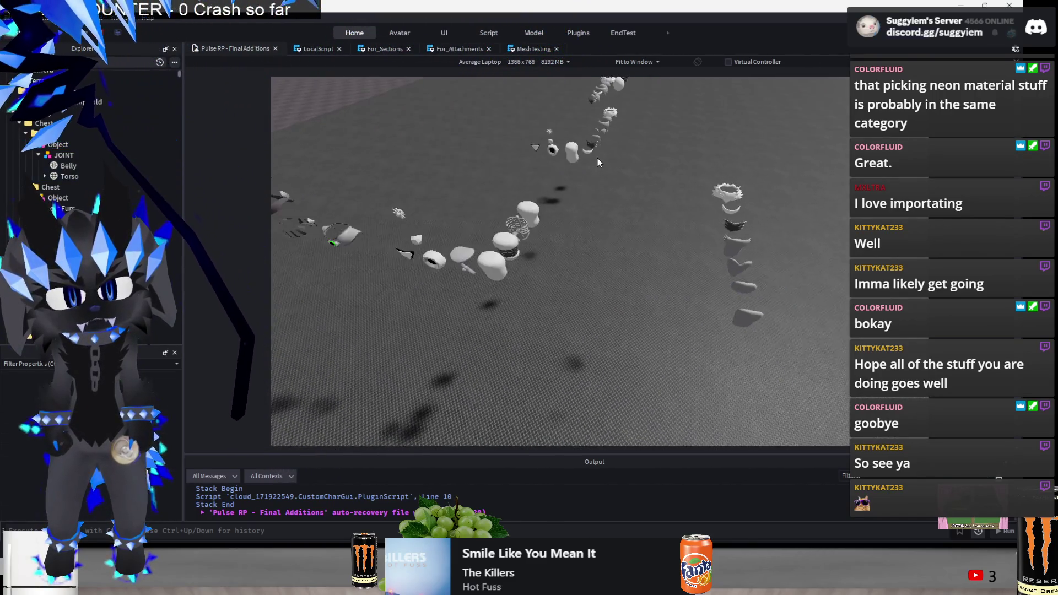
drag(648, 152, 597, 333)
drag(526, 251, 520, 260)
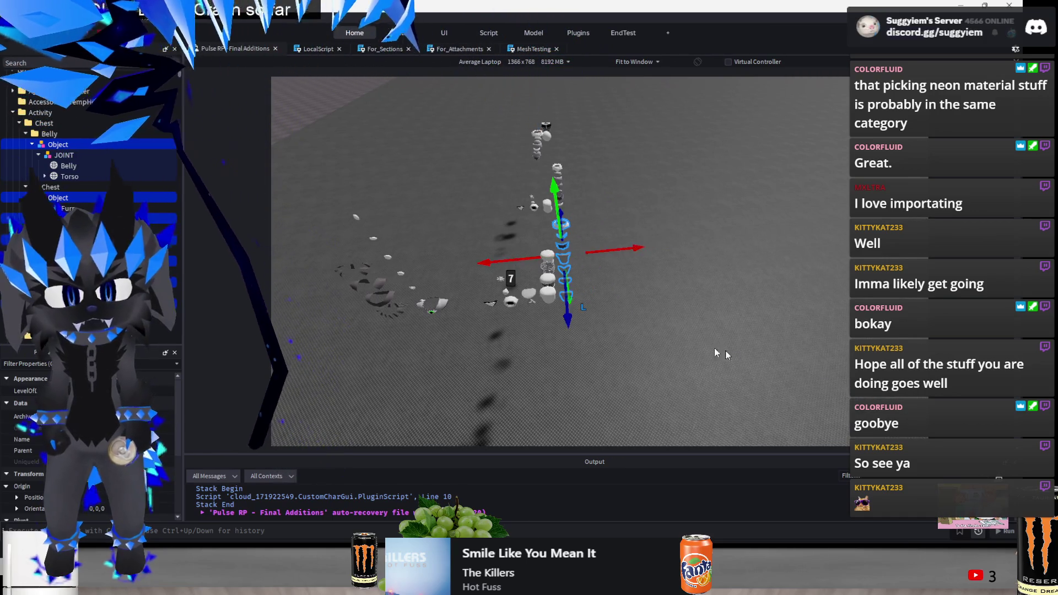
Settle the column of pieces back beside the others using undo and redo
click(733, 357)
scroll(733, 357, up, 5)
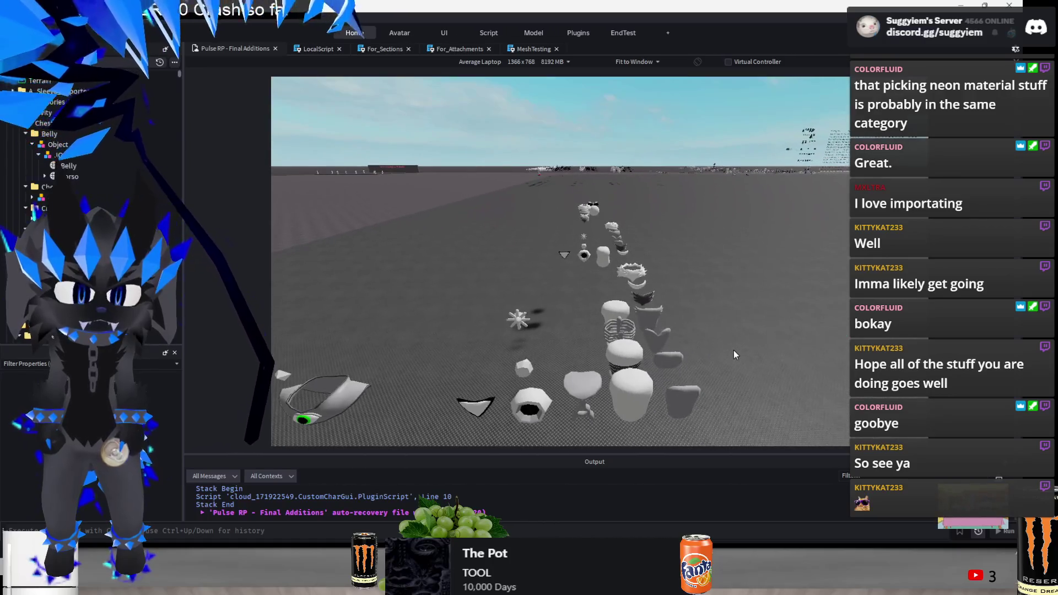
key(ctrl+z)
key(ctrl+z)
key(ctrl+z)
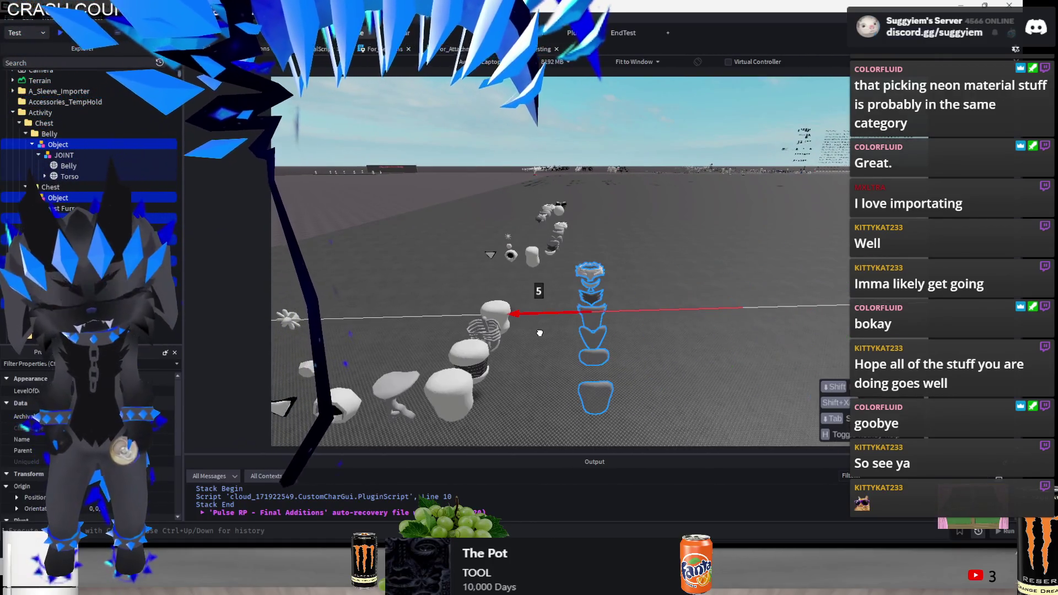
key(a)
right_click(651, 365)
click(614, 404)
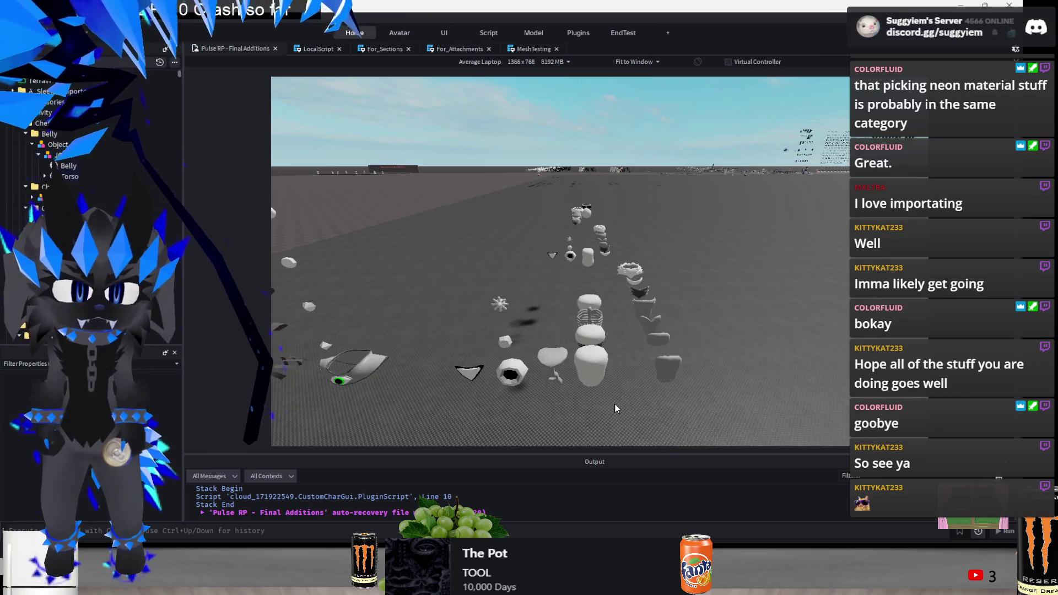
key(ctrl+y)
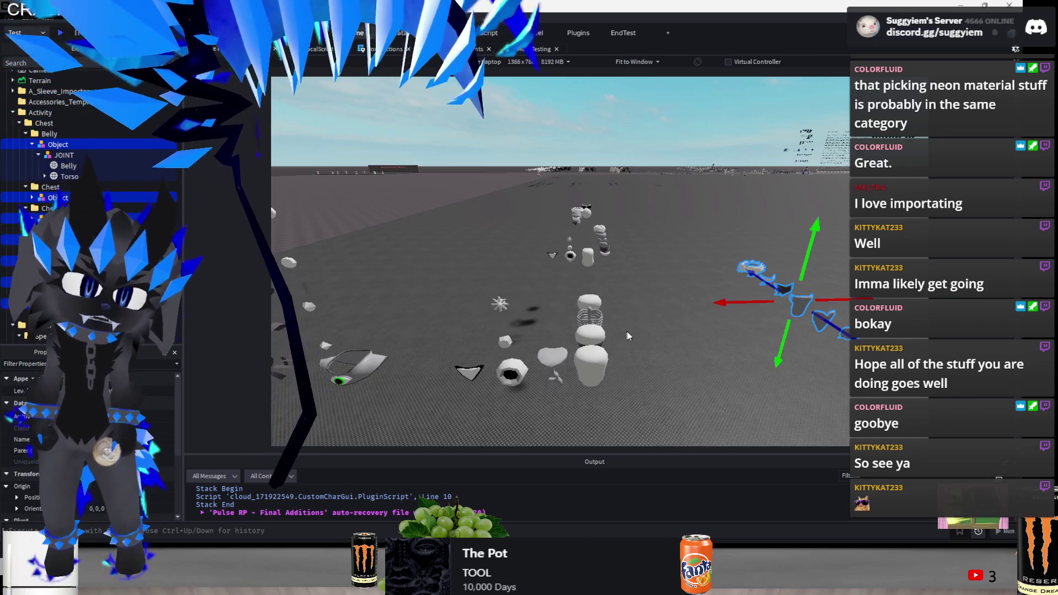
key(ctrl+z)
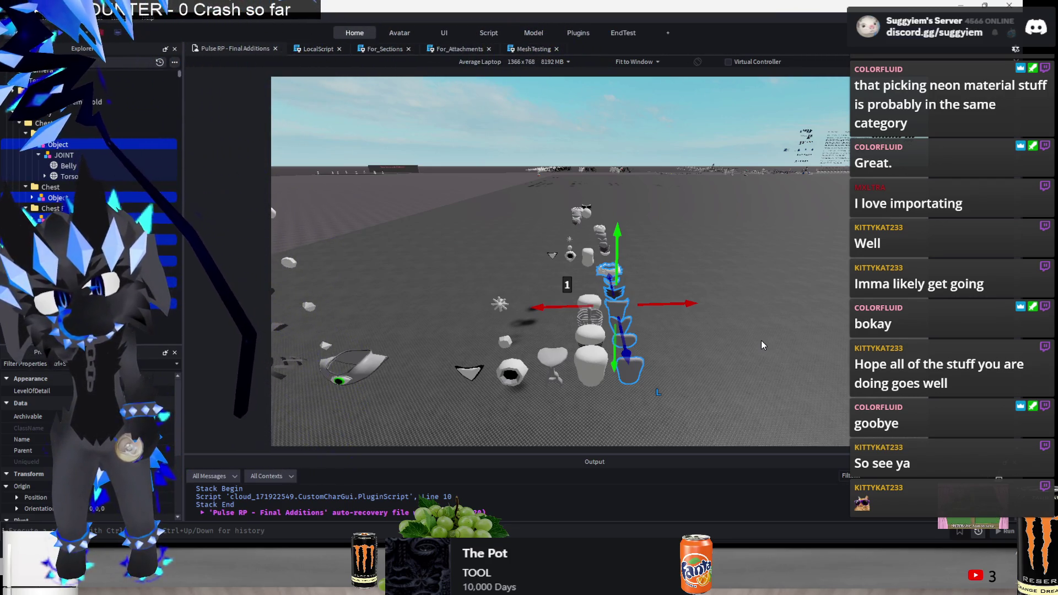
Raise the spiky pieces into a floating stack, shifting them 2 studs along X and 5 in depth
mouse_move(655, 303)
mouse_down()
mouse_move(627, 302)
mouse_move(638, 339)
mouse_up()
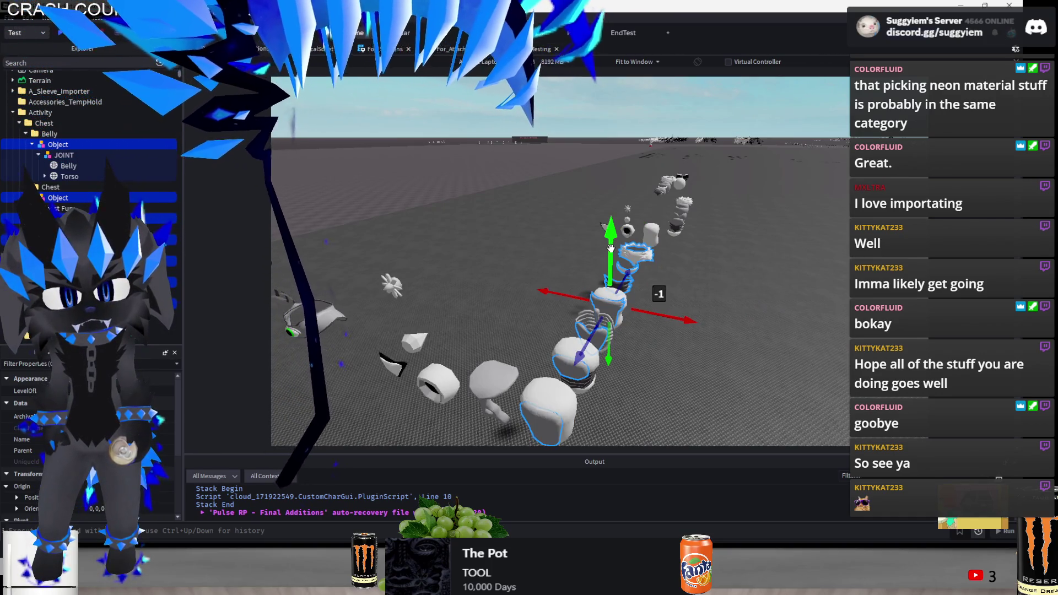
drag(610, 248, 612, 181)
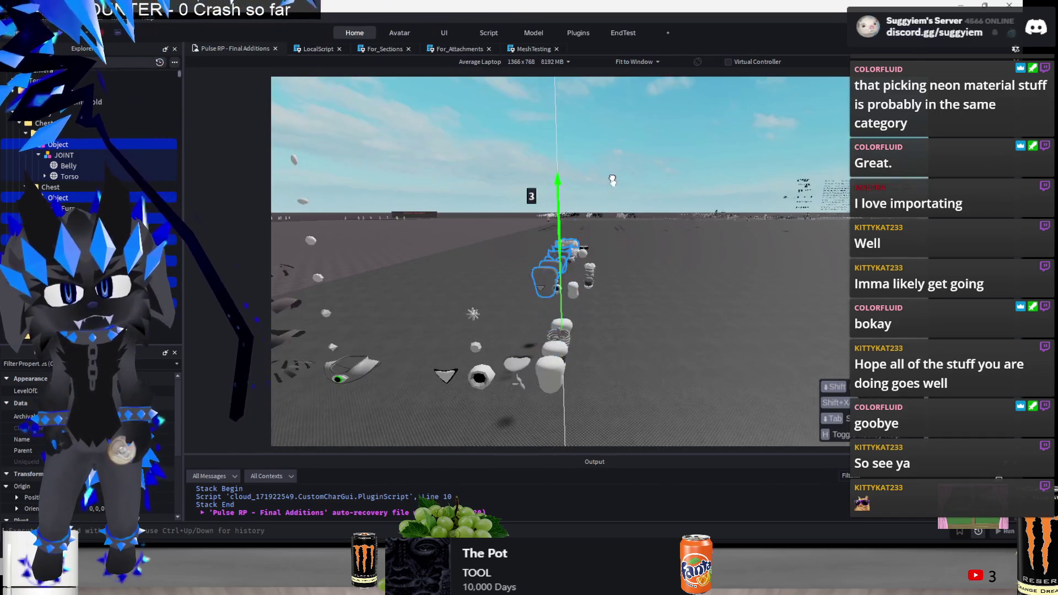
drag(605, 139, 610, 130)
mouse_move(640, 177)
mouse_down()
mouse_move(467, 178)
mouse_move(438, 168)
mouse_up()
mouse_move(520, 231)
mouse_down()
mouse_move(544, 163)
mouse_move(528, 175)
mouse_move(514, 248)
mouse_move(515, 347)
mouse_move(559, 198)
mouse_move(468, 177)
mouse_move(510, 182)
mouse_move(531, 281)
mouse_up()
scroll(527, 375, up, 5)
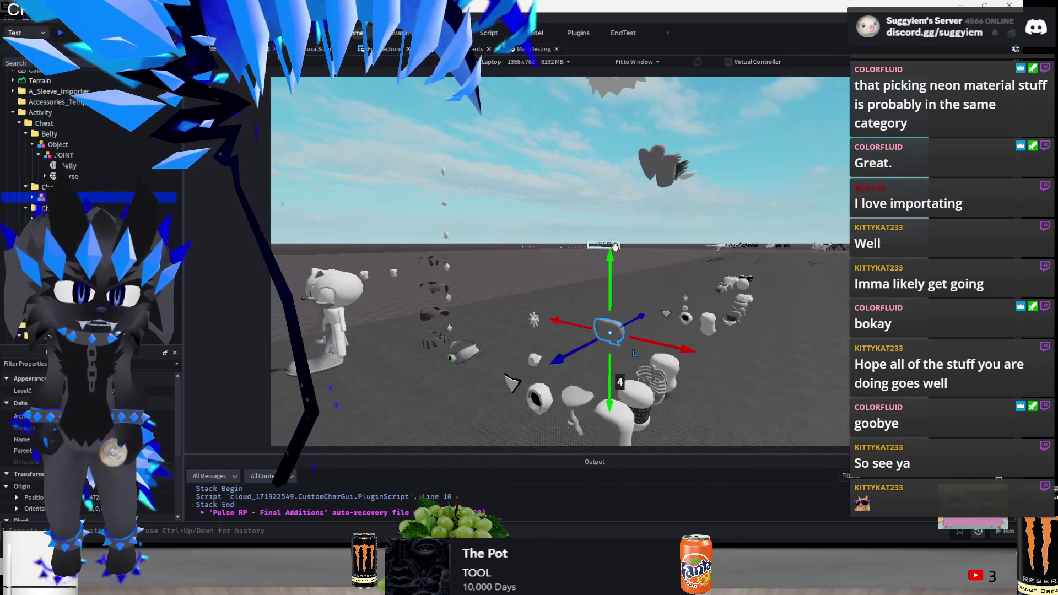
Stack a hair piece vertically, lowering it 4 studs and sliding it along the depth axis
drag(610, 297, 610, 295)
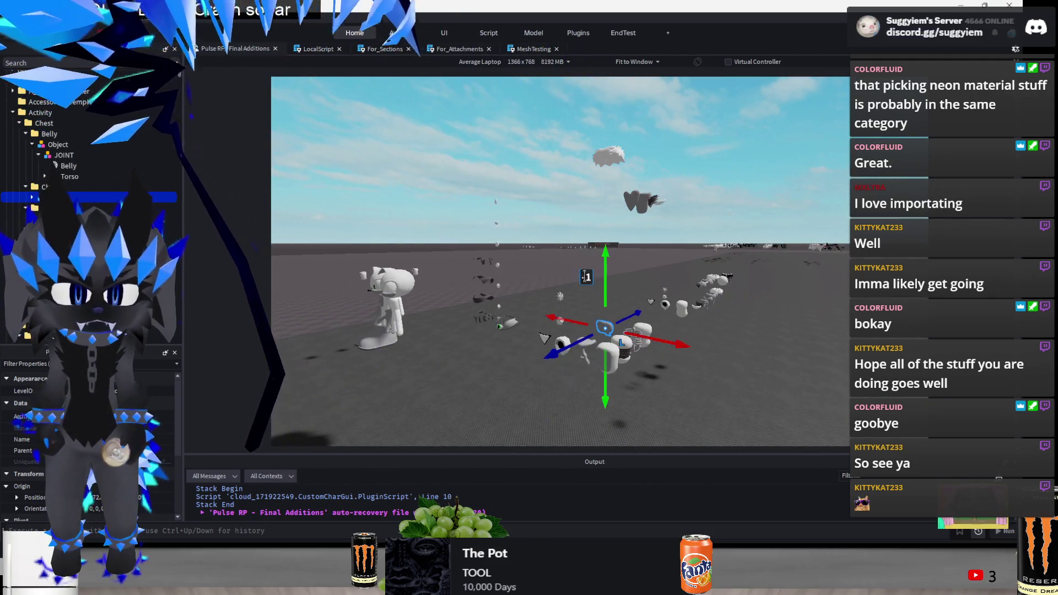
click(609, 226)
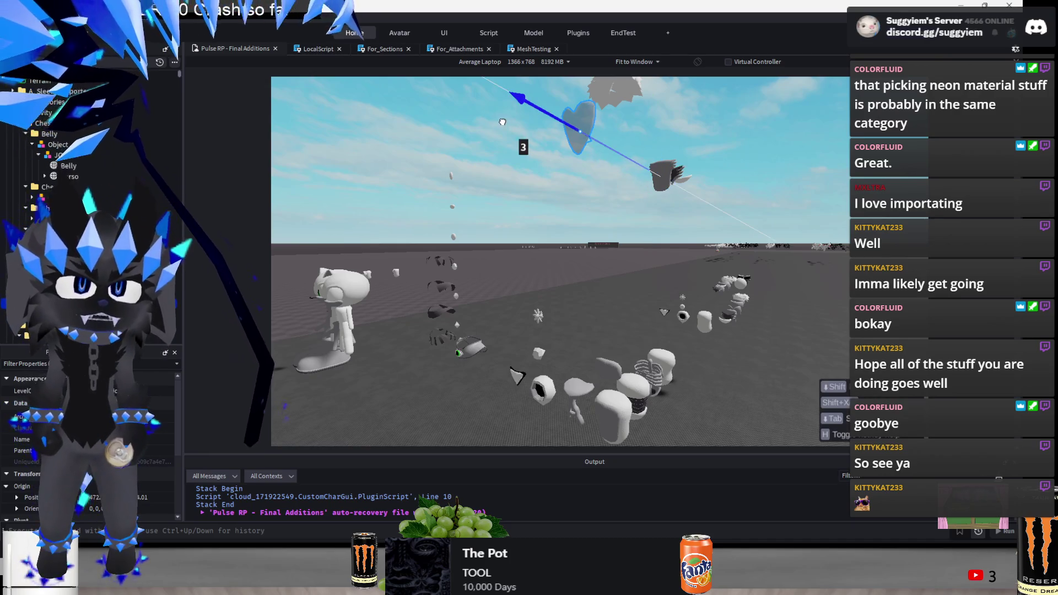
scroll(606, 150, down, 3)
mouse_move(608, 241)
mouse_down()
mouse_move(615, 368)
mouse_move(607, 301)
mouse_move(675, 204)
mouse_move(584, 212)
mouse_move(603, 243)
mouse_move(597, 289)
mouse_up()
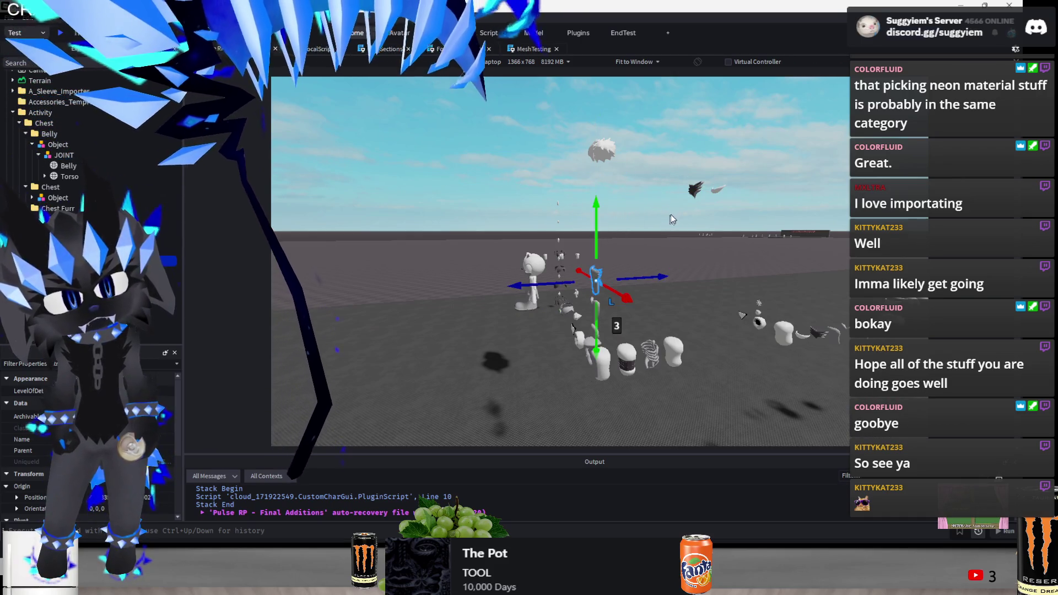
mouse_move(652, 193)
mouse_down()
mouse_move(577, 193)
mouse_move(595, 193)
mouse_up()
drag(594, 230, 592, 234)
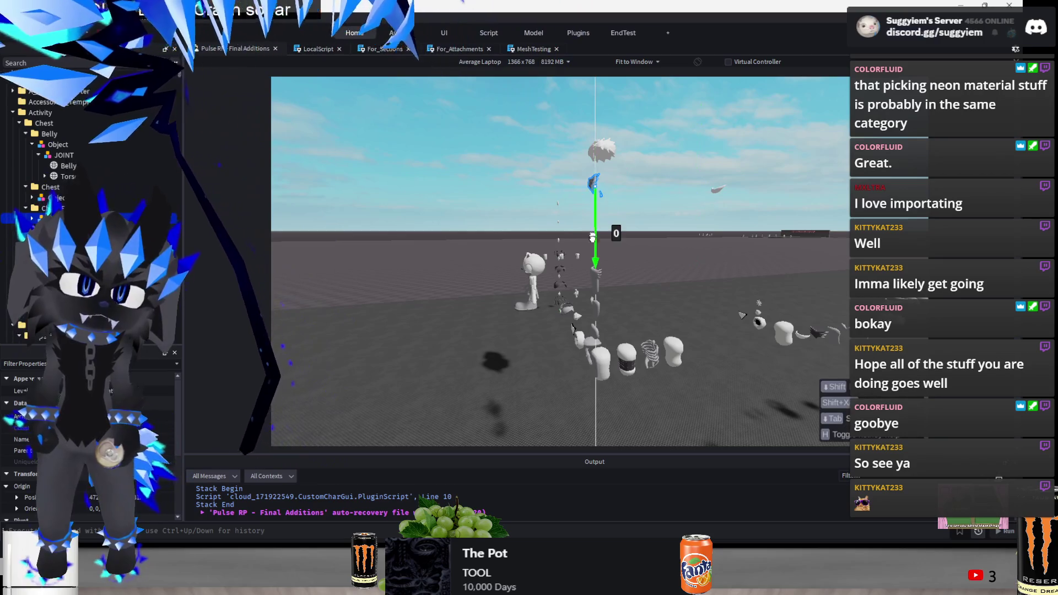
drag(591, 281, 593, 278)
drag(685, 189, 568, 185)
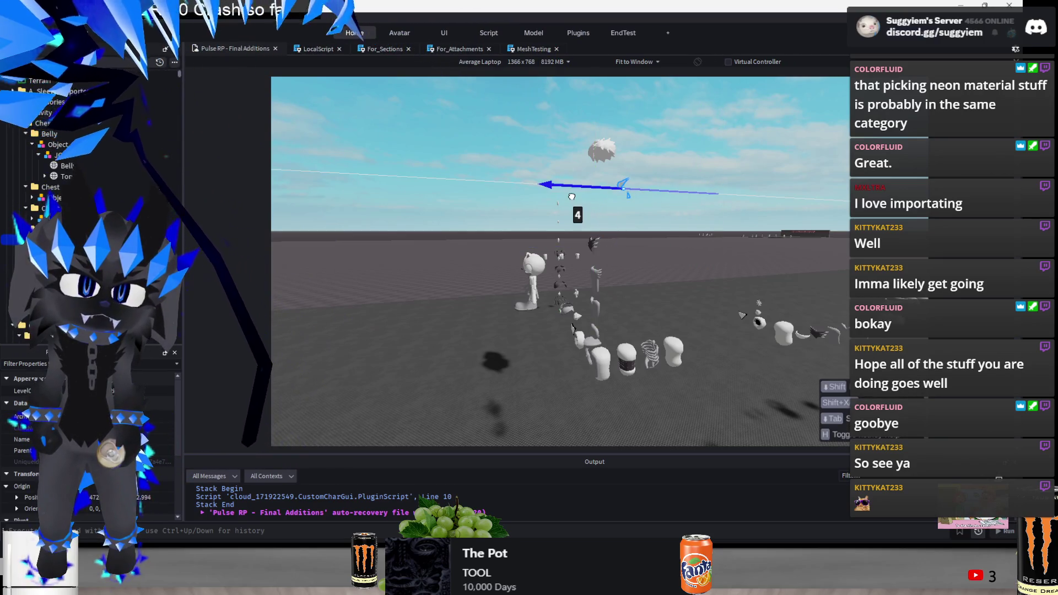
mouse_move(596, 245)
mouse_down()
mouse_move(595, 259)
mouse_move(594, 221)
mouse_up()
click(623, 134)
Fly the camera along the row to check the floating hair piece, then switch to Blender
click(603, 149)
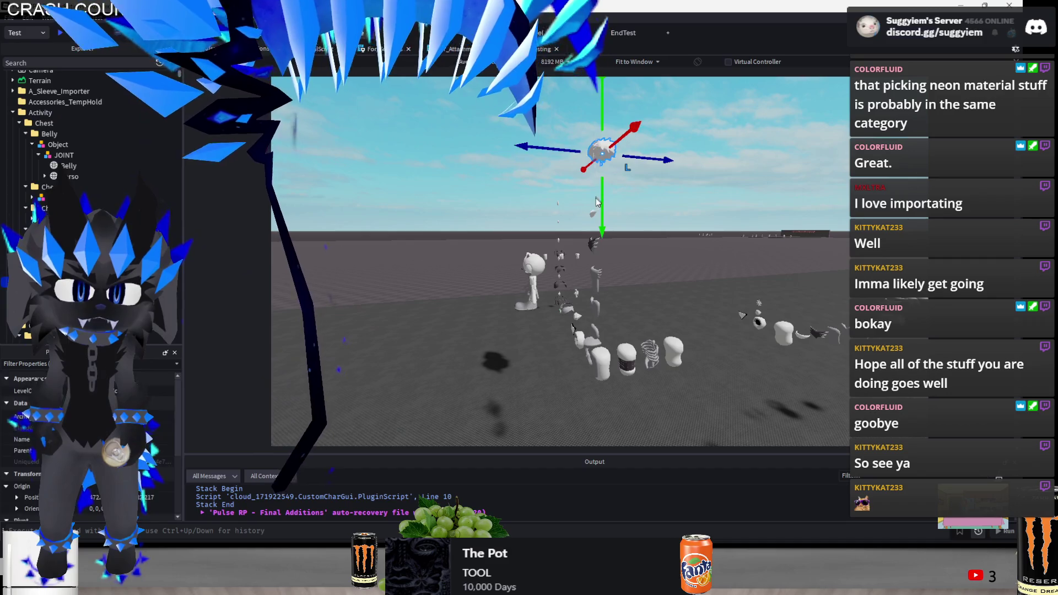
key(d)
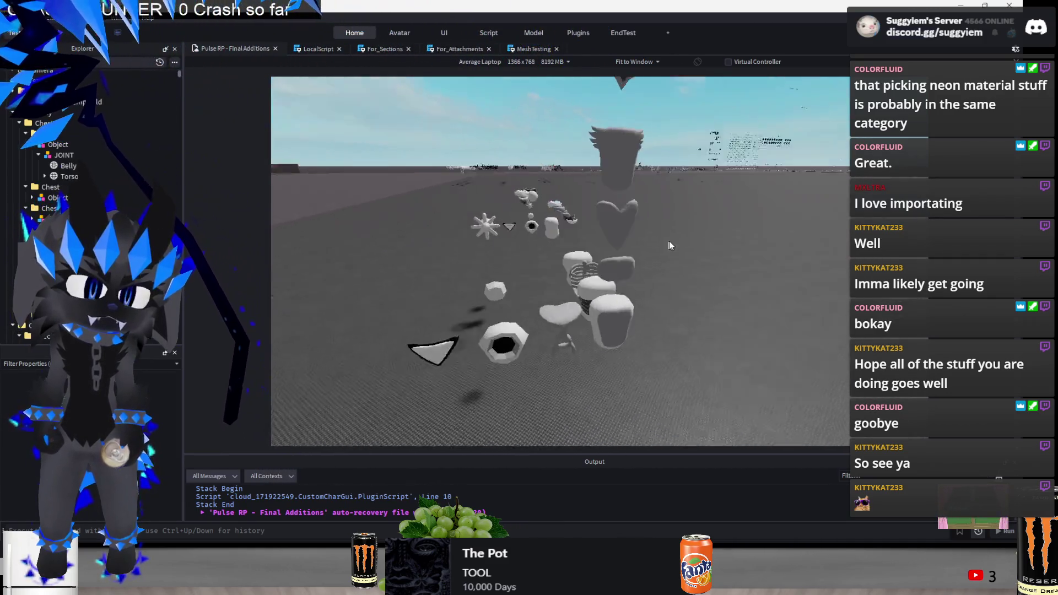
key(a)
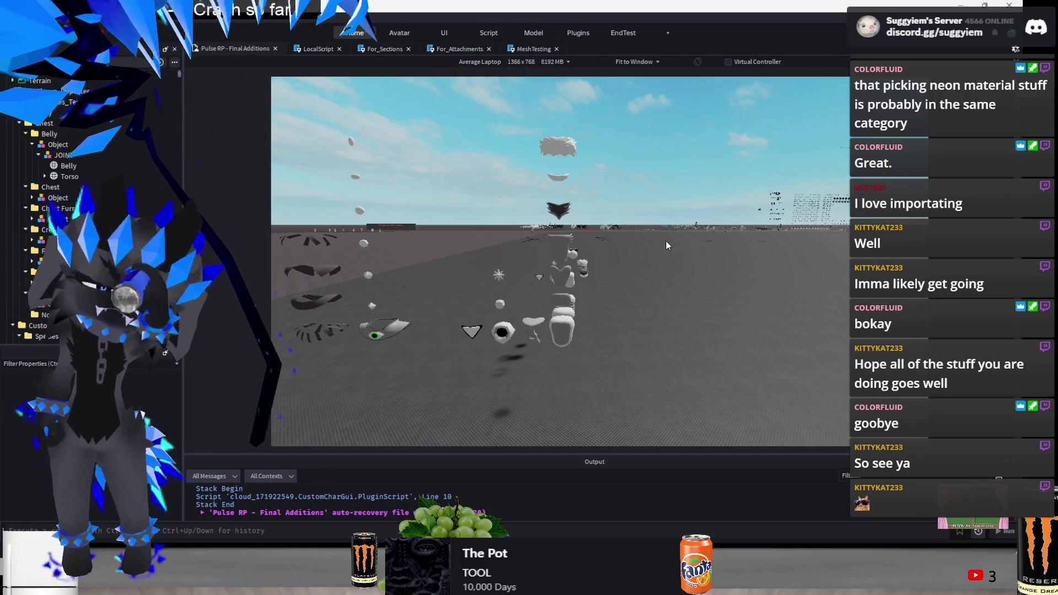
key(d)
key(e)
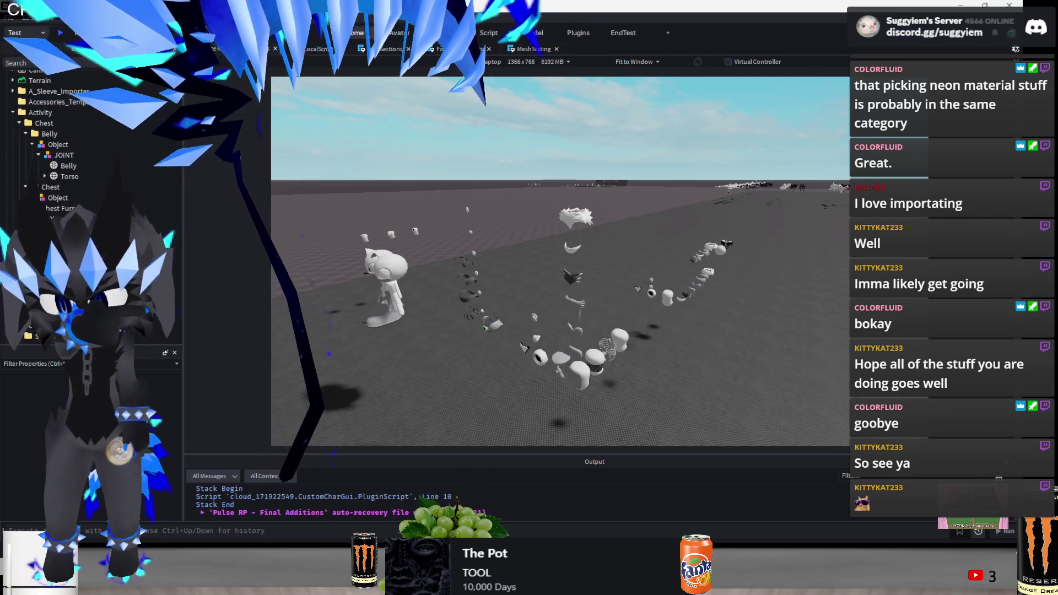
key(alt+Tab)
scroll(637, 375, up, 3)
Orbit Blender's viewport over the character rows, place the 3D cursor, and return to Roblox Studio
drag(597, 370, 634, 391)
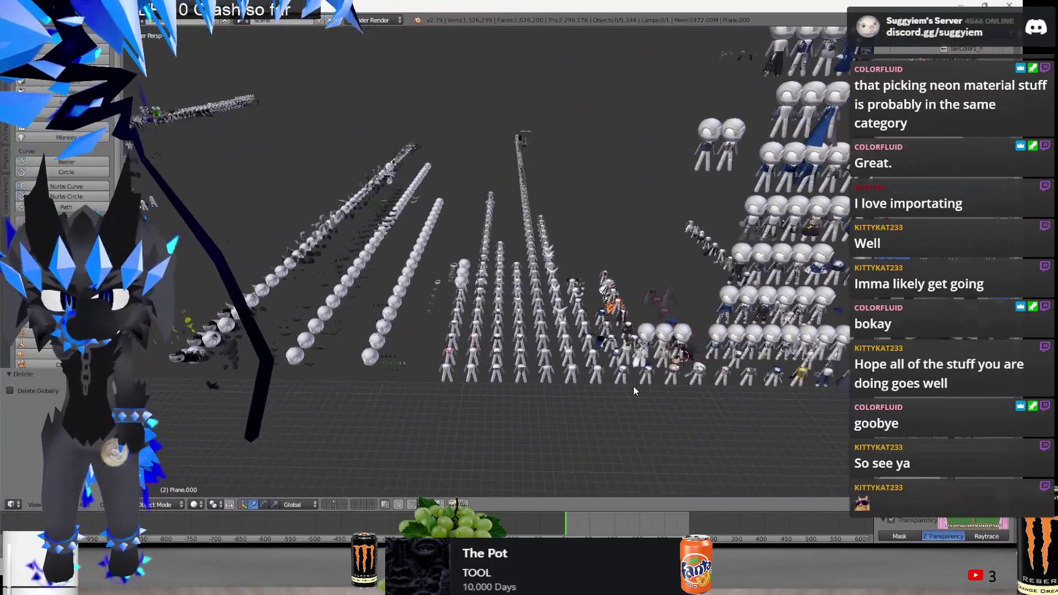
click(510, 466)
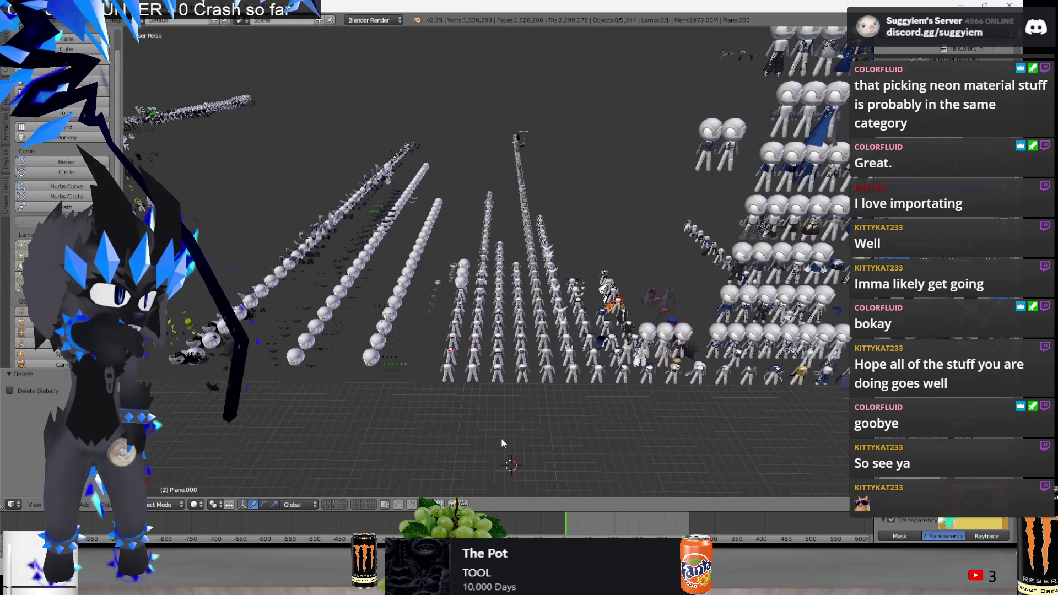
key(alt+Tab)
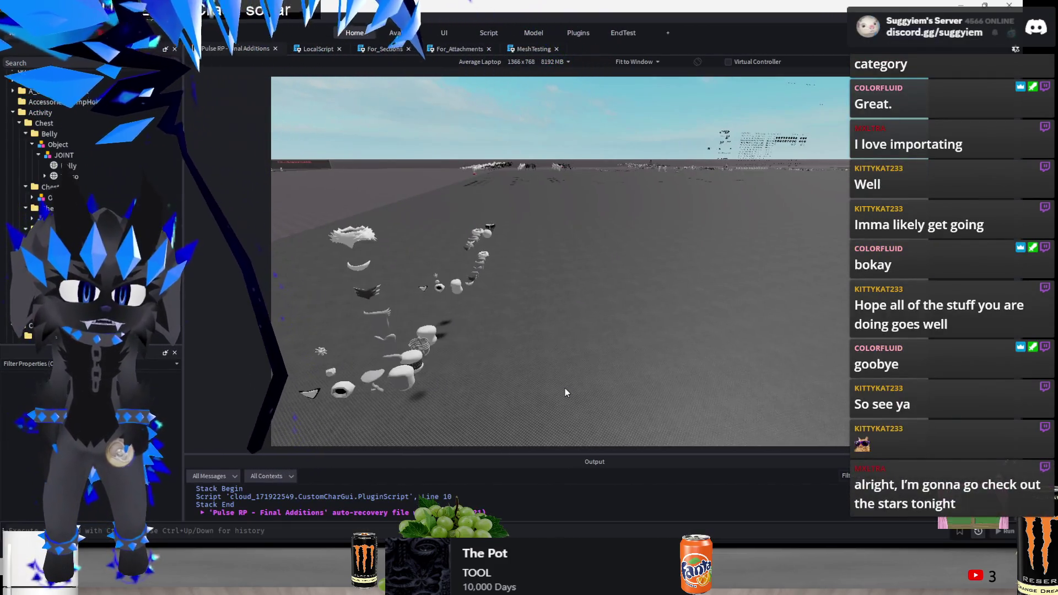
Fly the camera over the scattered accessory meshes to get an overview of them
right_click(564, 388)
click(499, 378)
right_click(495, 390)
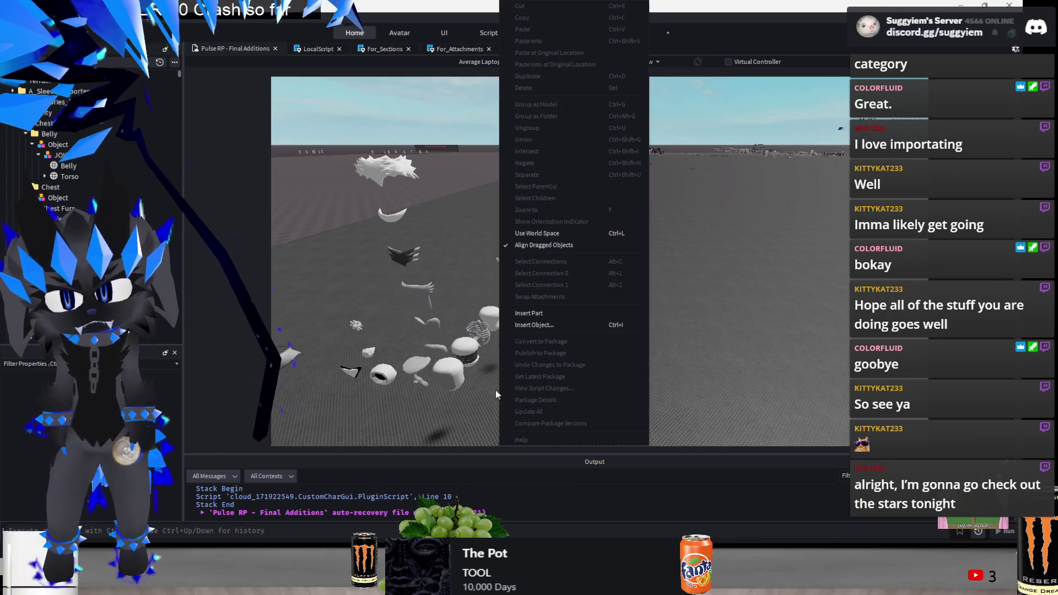
click(491, 395)
key(w)
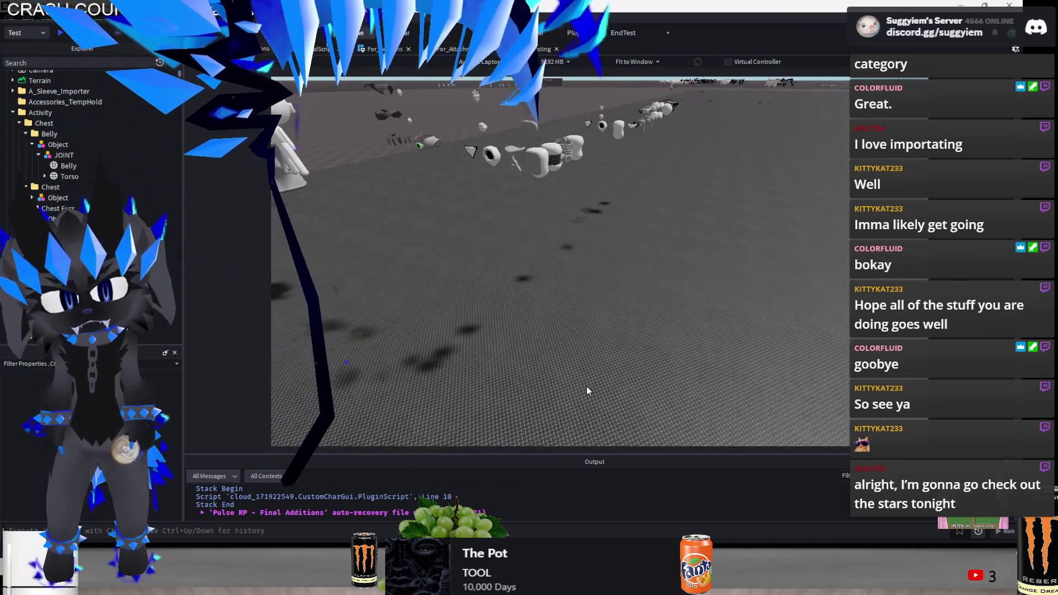
key(w)
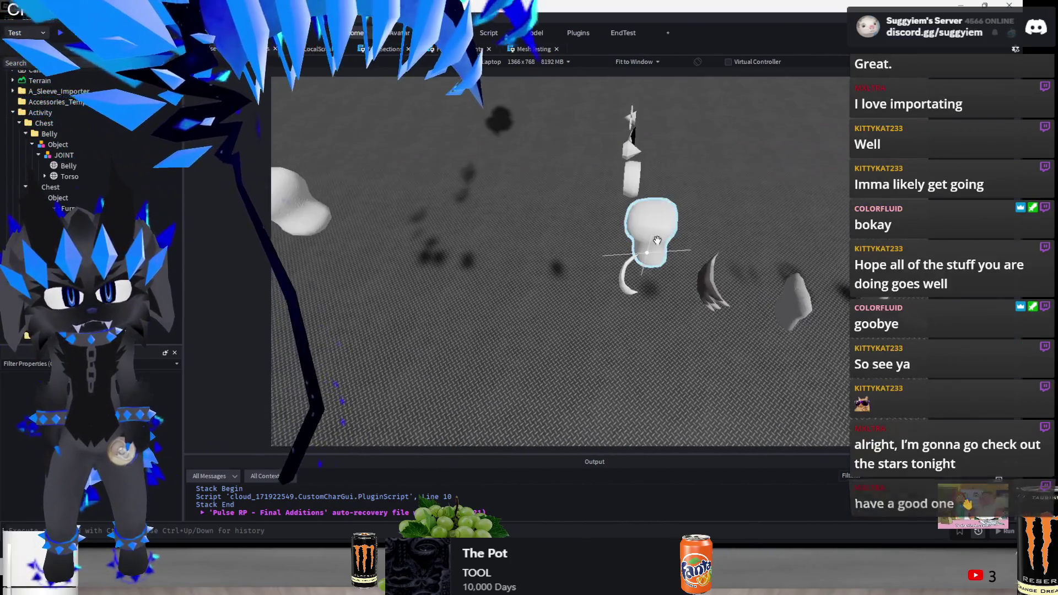
click(656, 228)
key(s)
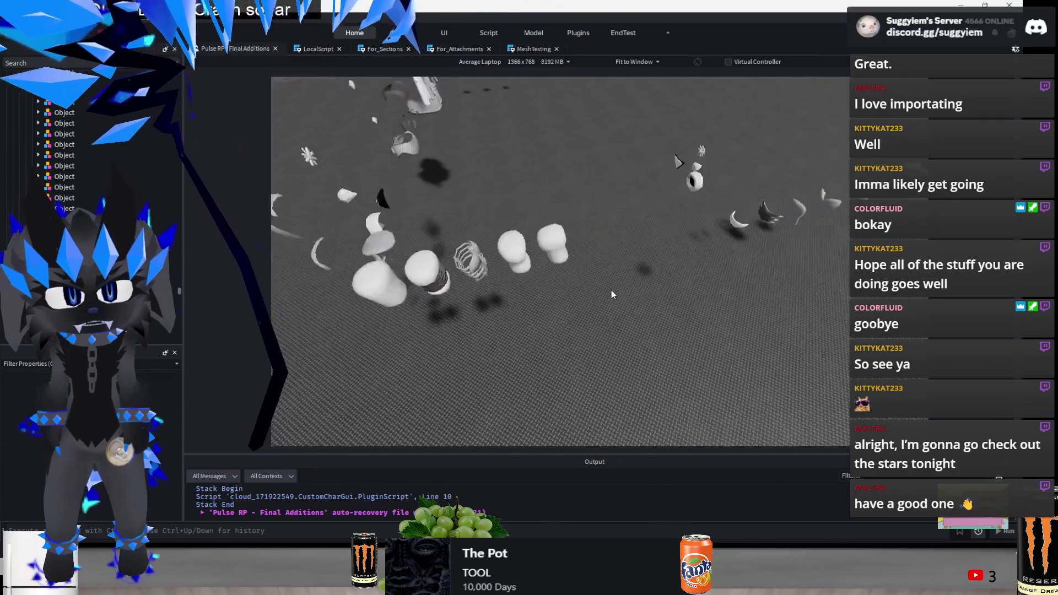
key(w)
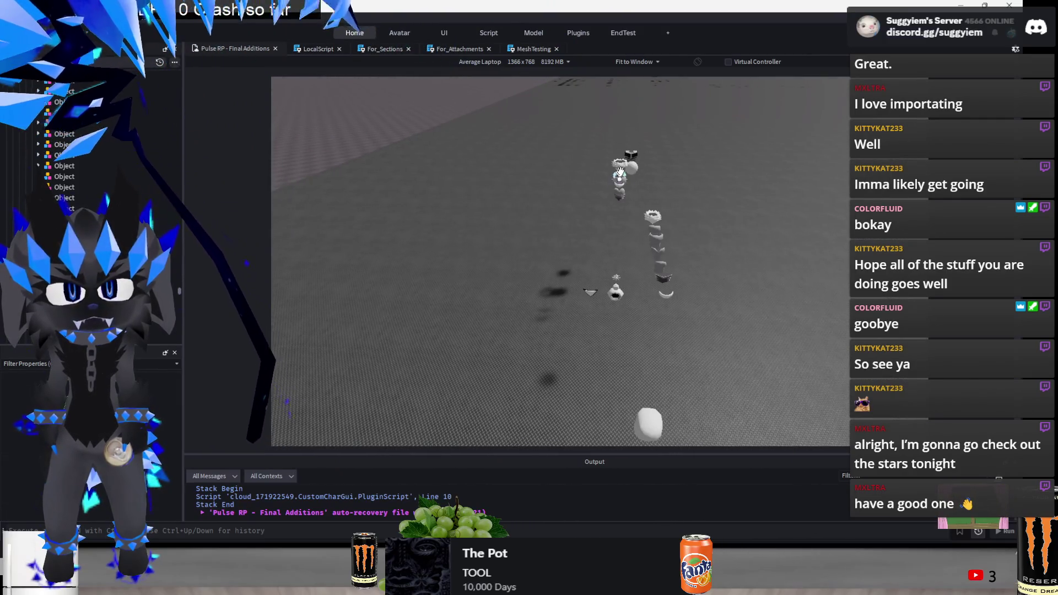
key(f)
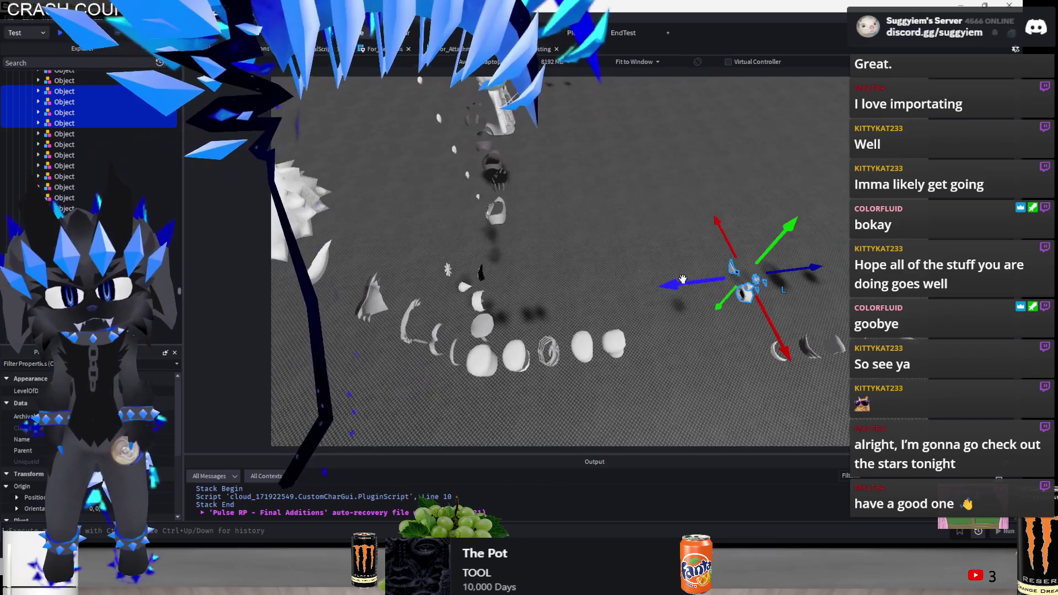
Box-select the cluster of small pieces, then select and frame the eye-shaped part
drag(683, 279, 587, 317)
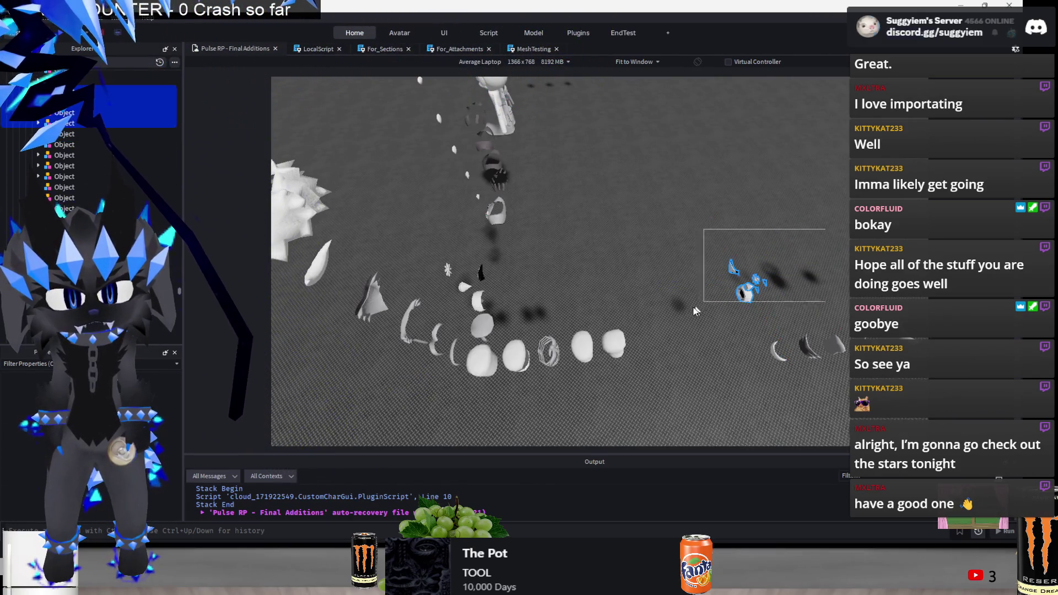
drag(696, 312, 695, 311)
key(f)
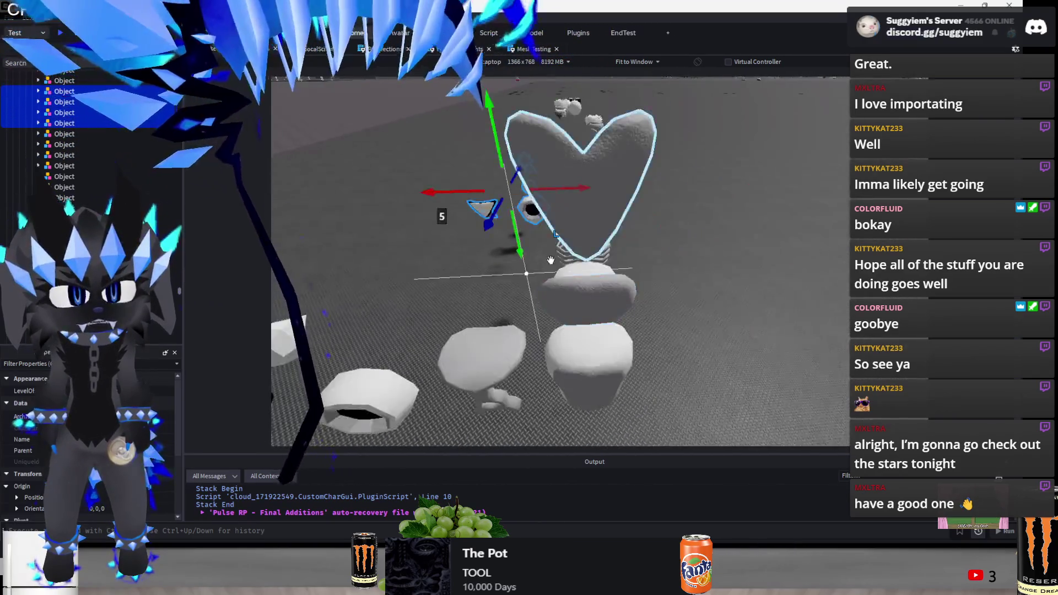
scroll(591, 219, down, 5)
click(561, 287)
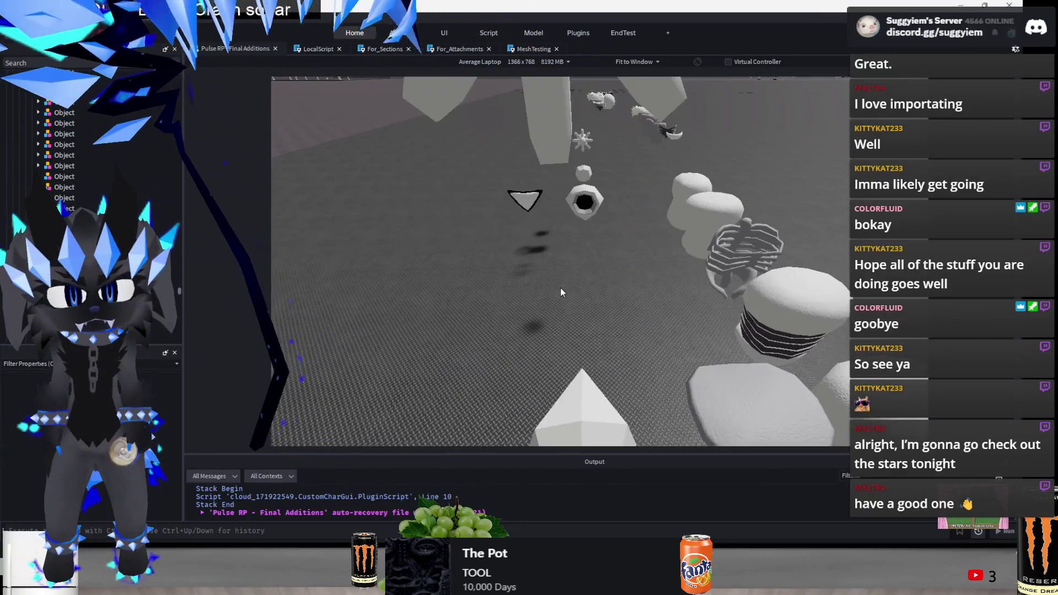
key(s)
key(w)
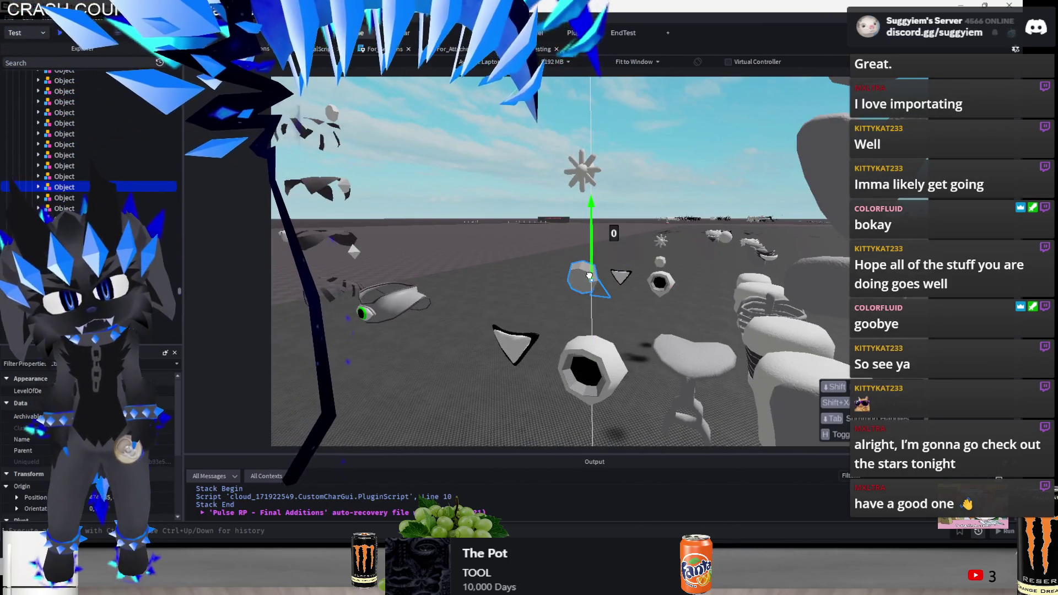
click(660, 282)
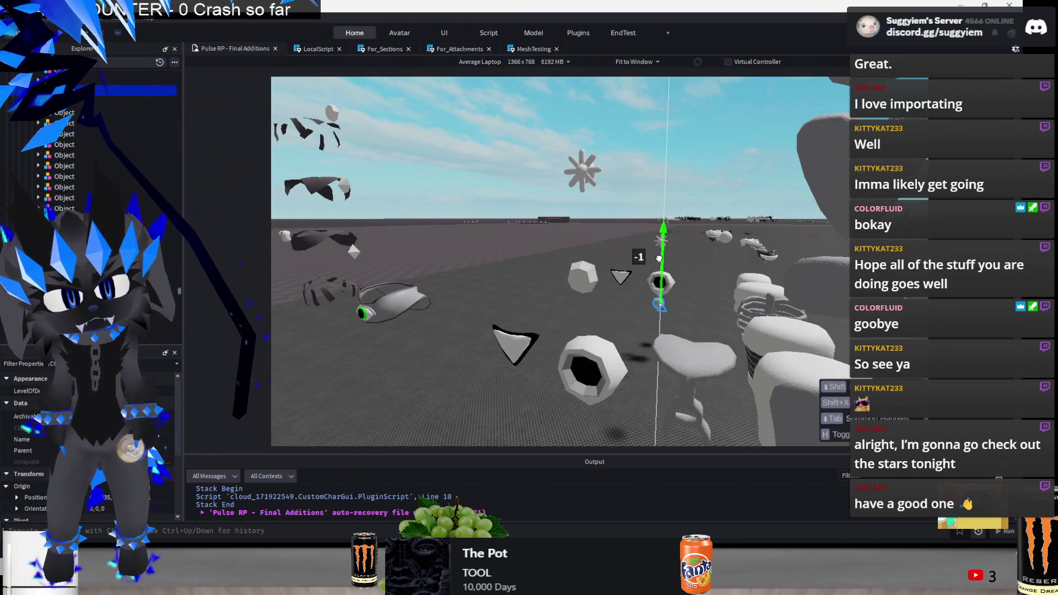
key(f)
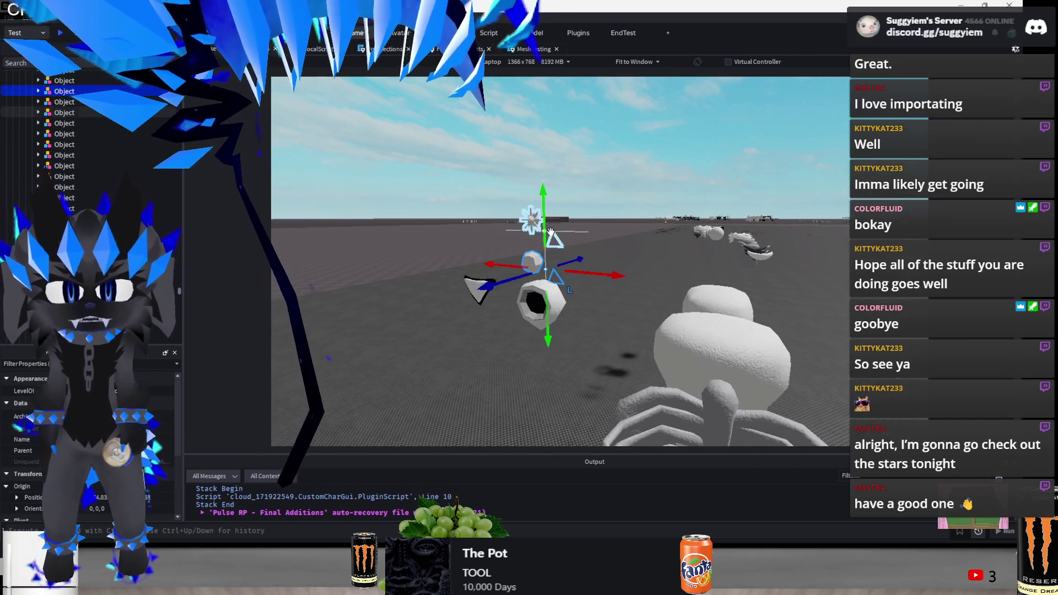
Lower the eye-shaped part onto the vertical stack
drag(543, 244, 586, 303)
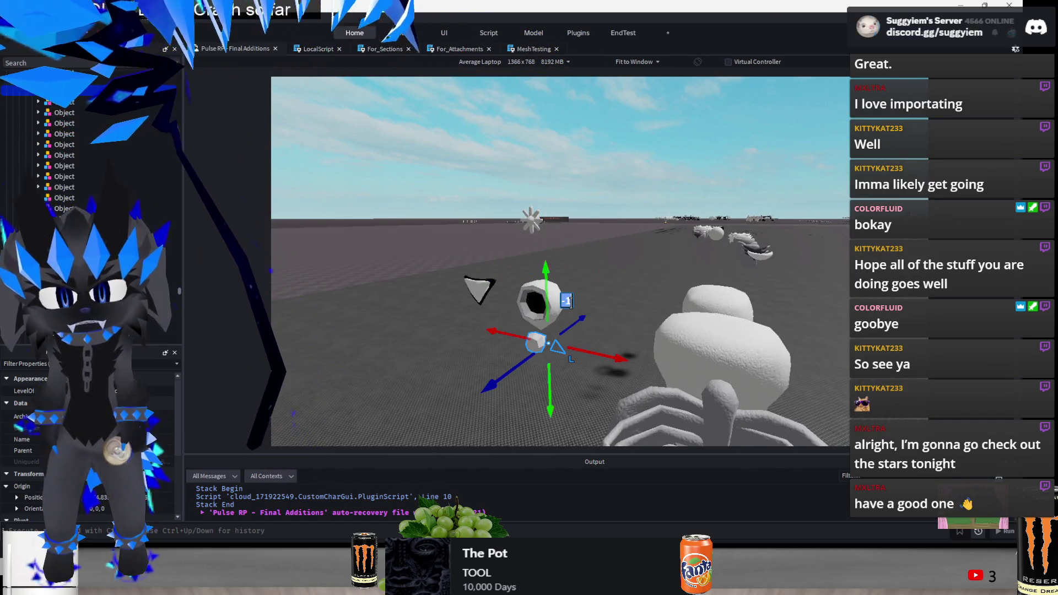
key(ctrl+z)
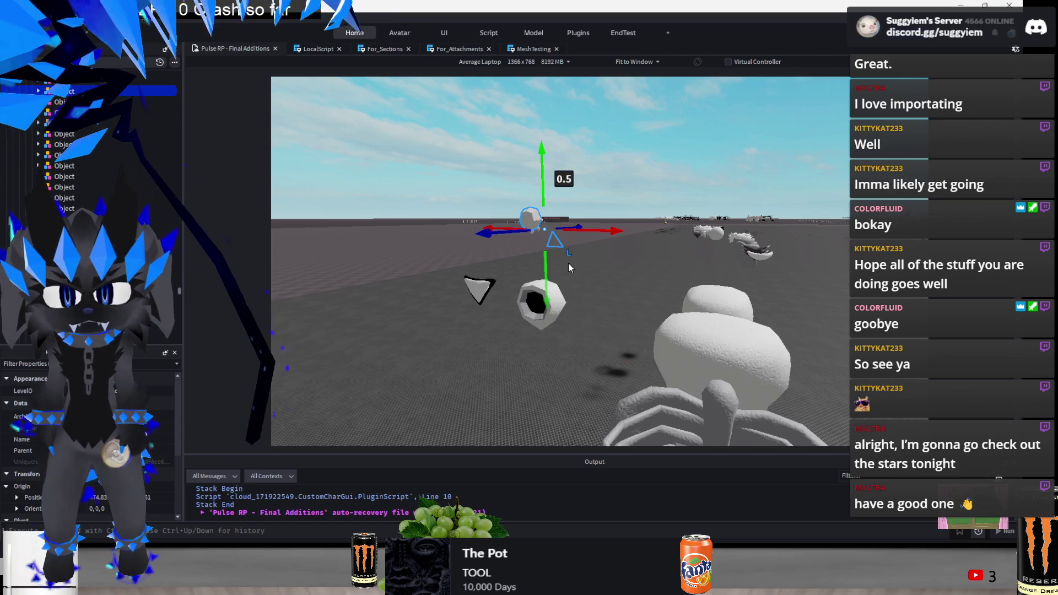
mouse_move(544, 187)
mouse_down()
mouse_move(545, 305)
mouse_move(559, 171)
mouse_up()
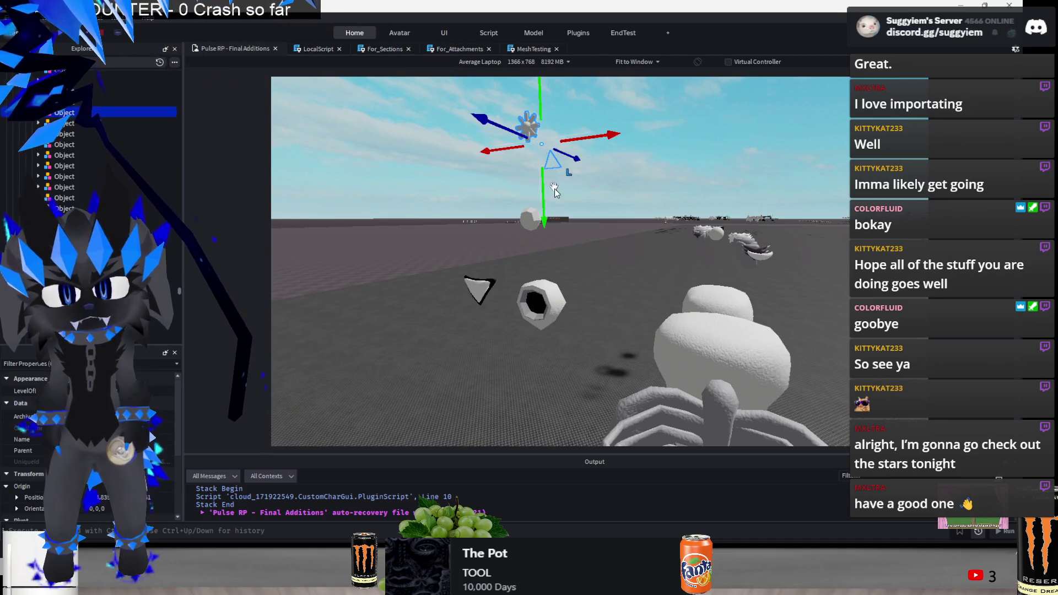
click(622, 252)
scroll(622, 252, down, 10)
Swing the view over to the character model and select a part of the JOINT model
drag(713, 343, 699, 345)
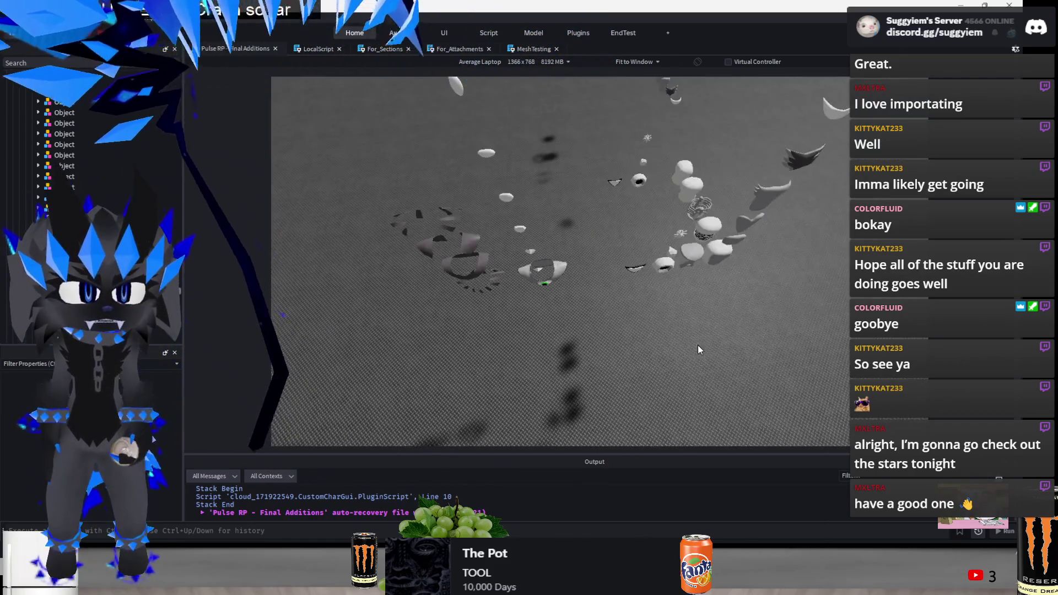
scroll(699, 345, up, 2)
scroll(664, 336, up, 5)
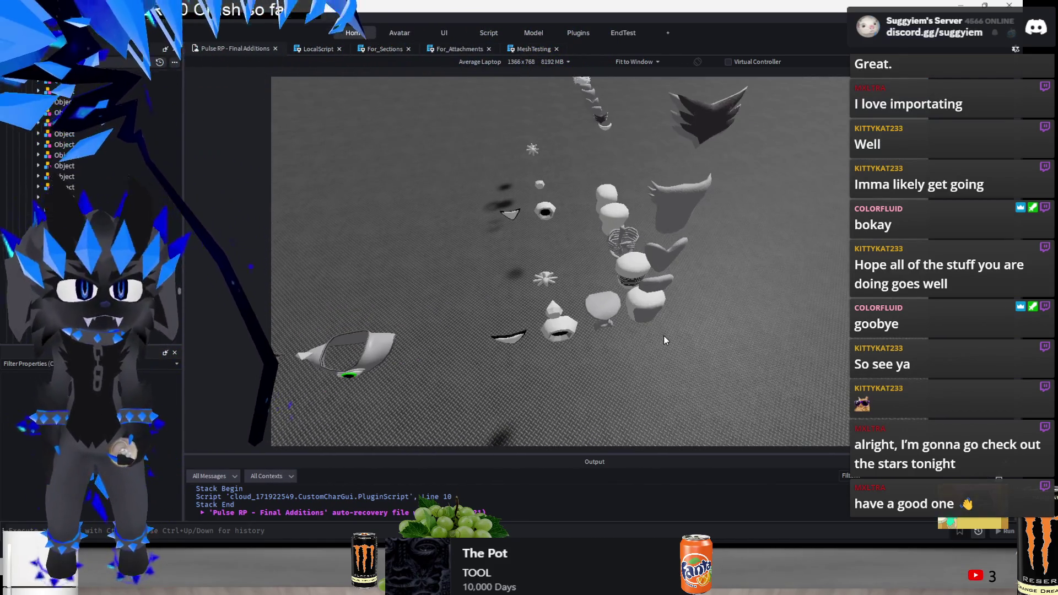
drag(664, 335, 574, 223)
mouse_move(646, 198)
mouse_down()
mouse_move(656, 297)
mouse_move(535, 365)
mouse_move(684, 413)
mouse_up()
click(535, 365)
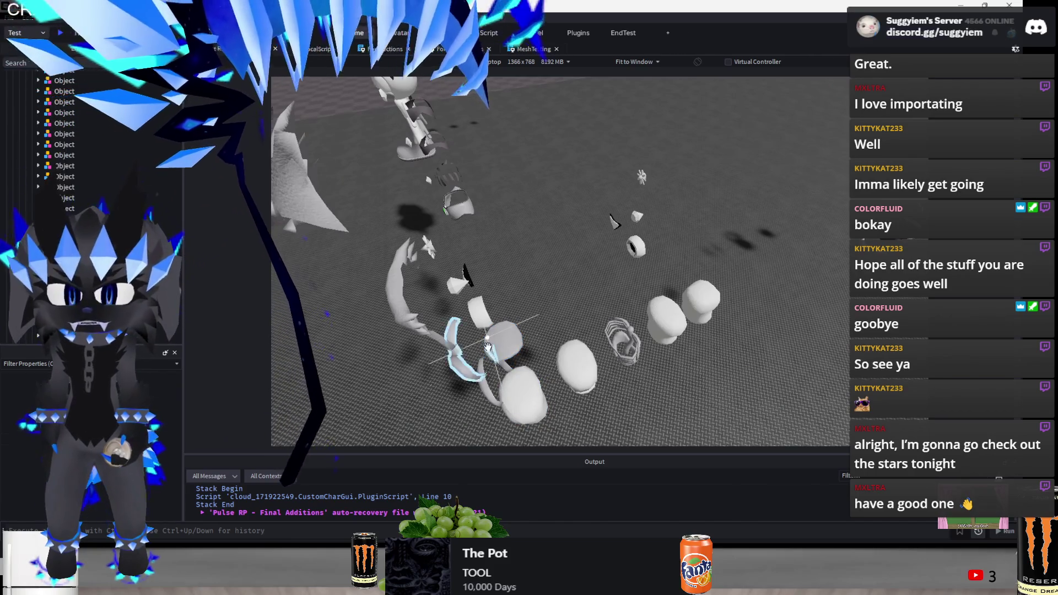
click(522, 339)
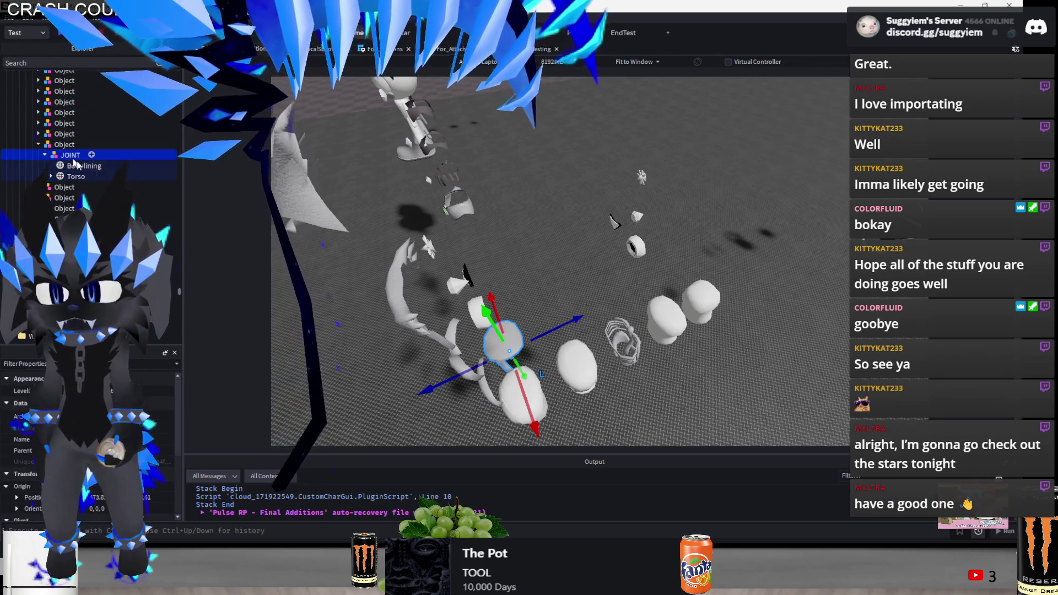
Move the JOINT model into the row, then undo the move
click(70, 155)
mouse_move(507, 344)
mouse_down()
mouse_move(637, 281)
mouse_move(706, 299)
mouse_up()
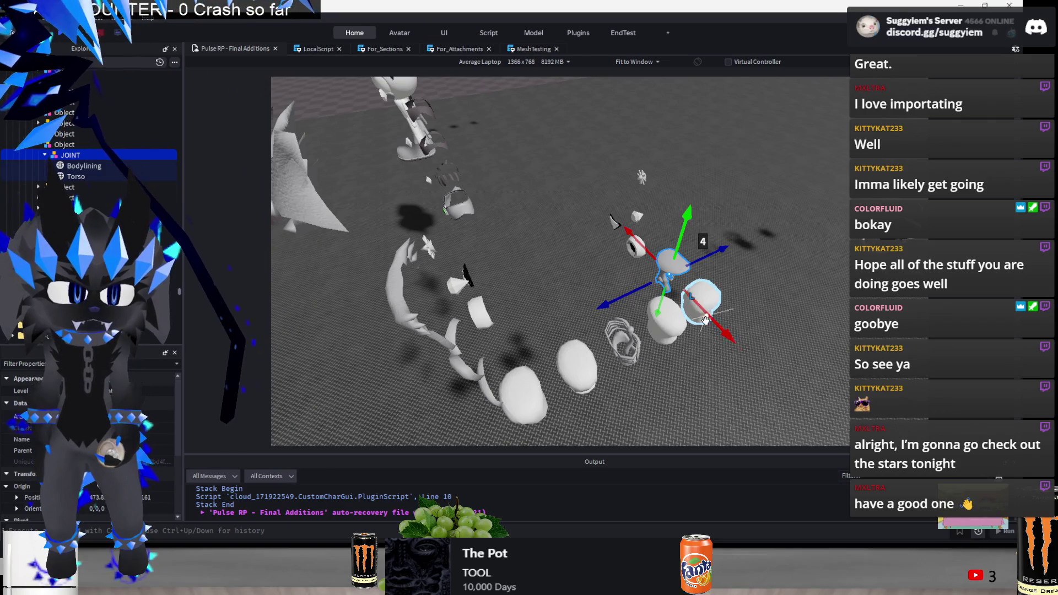
key(f)
scroll(750, 348, down, 5)
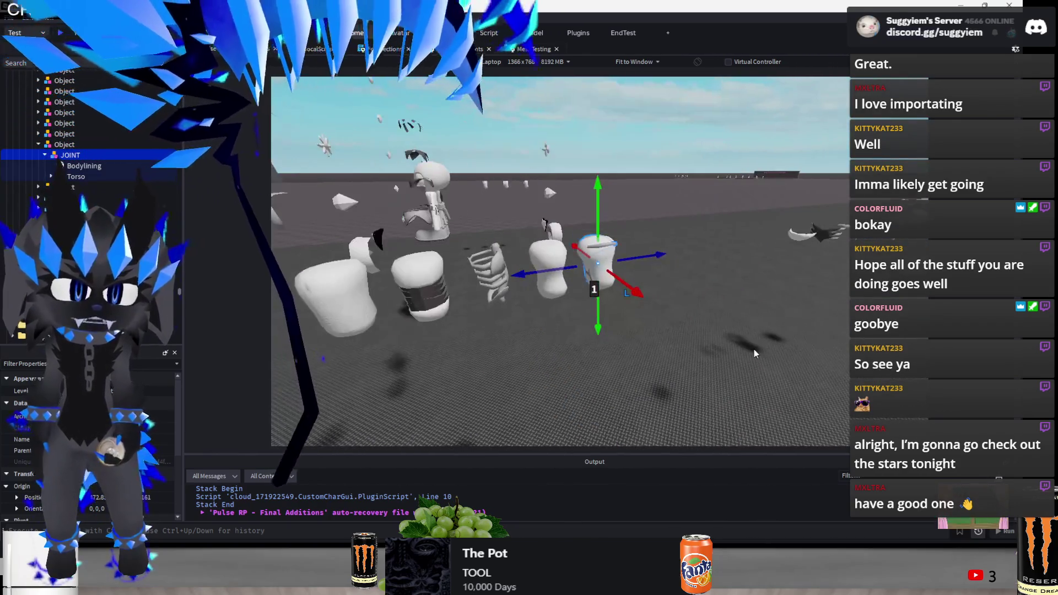
key(ctrl+z)
key(ctrl+z)
scroll(754, 349, up, 3)
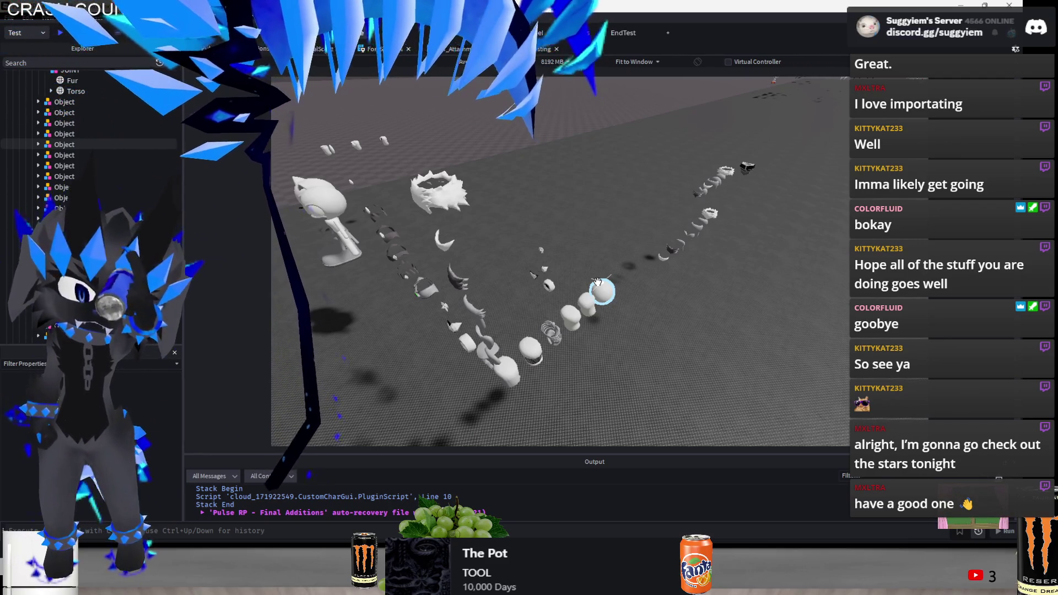
Align the row of round parts, sliding it along its line and then back one stud
key(s)
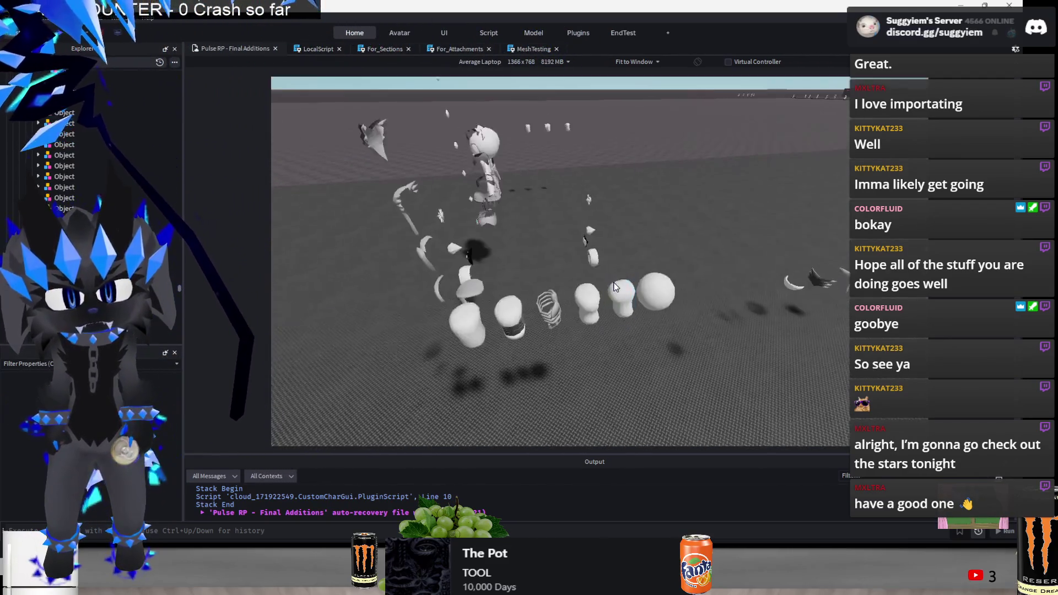
mouse_move(635, 277)
mouse_down()
mouse_move(567, 302)
mouse_move(543, 325)
mouse_up()
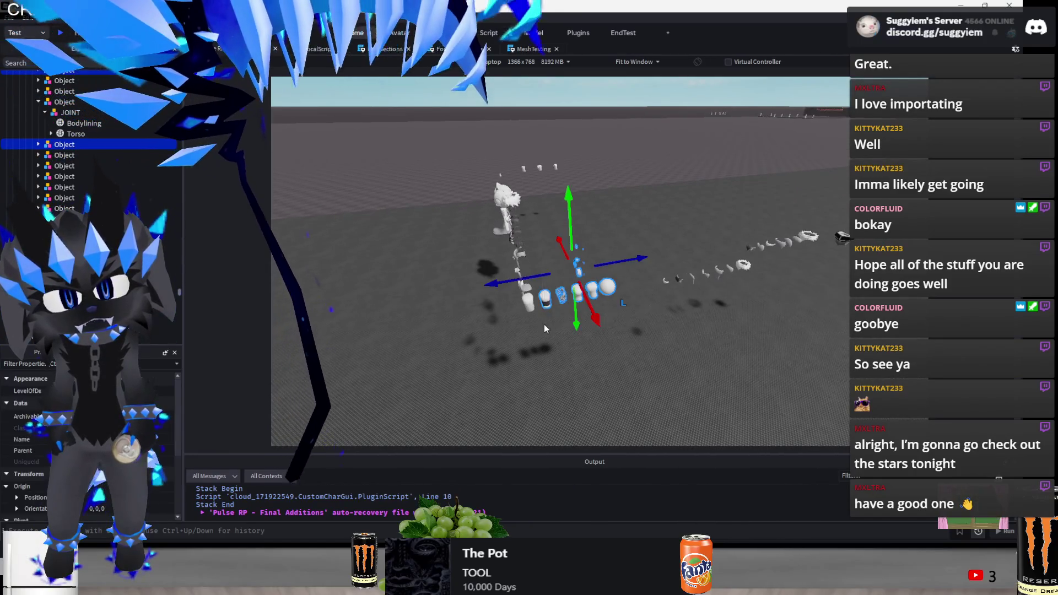
drag(602, 266, 623, 267)
click(661, 302)
key(d)
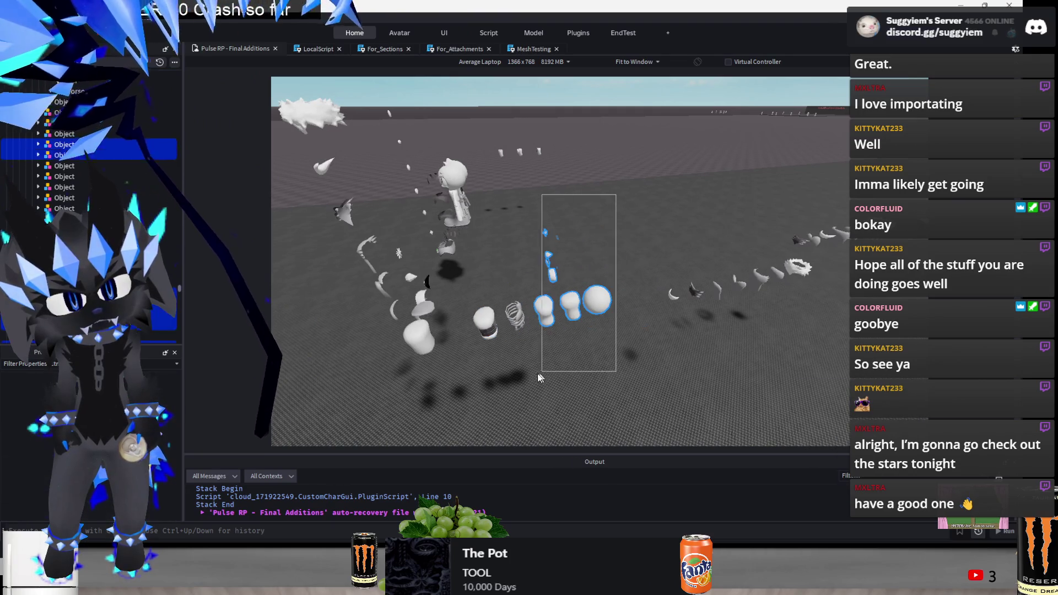
mouse_move(507, 286)
mouse_down()
mouse_move(643, 201)
mouse_move(518, 275)
mouse_up()
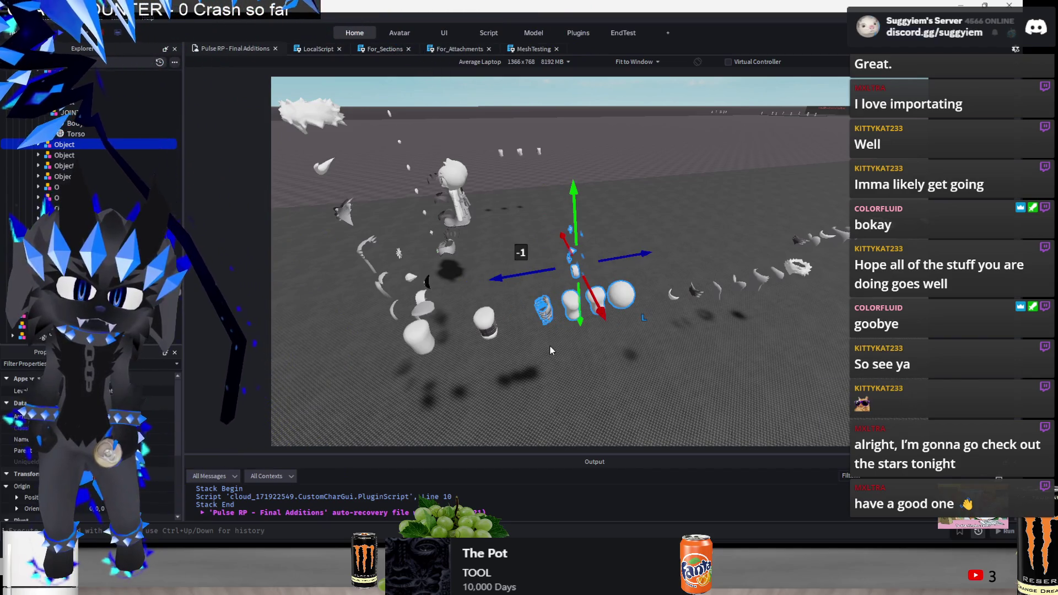
scroll(623, 346, up, 5)
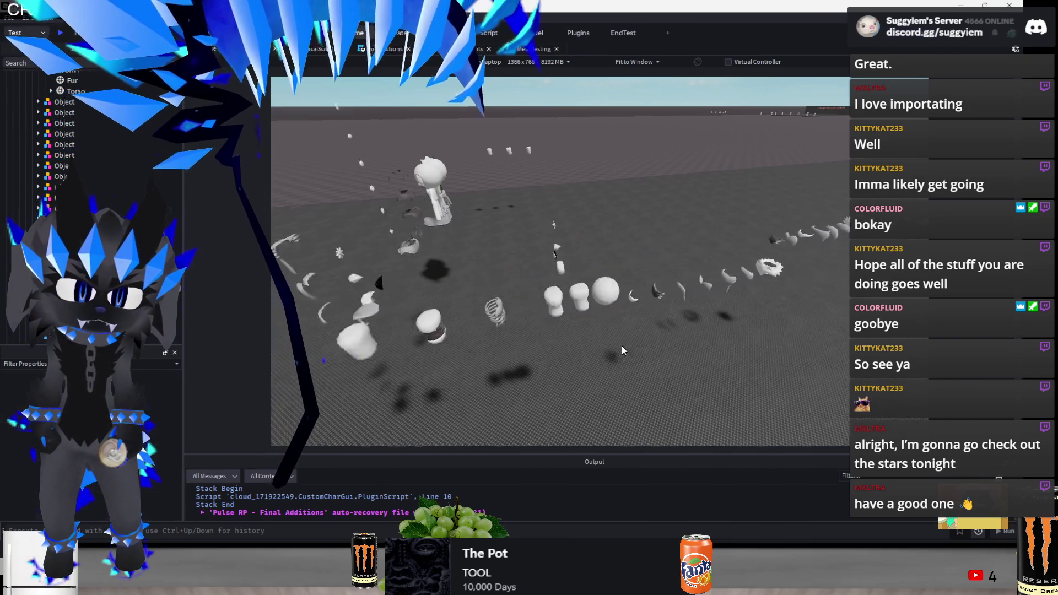
Bring the two parts at the row's end back into line and push the sphere further along
drag(610, 260, 532, 382)
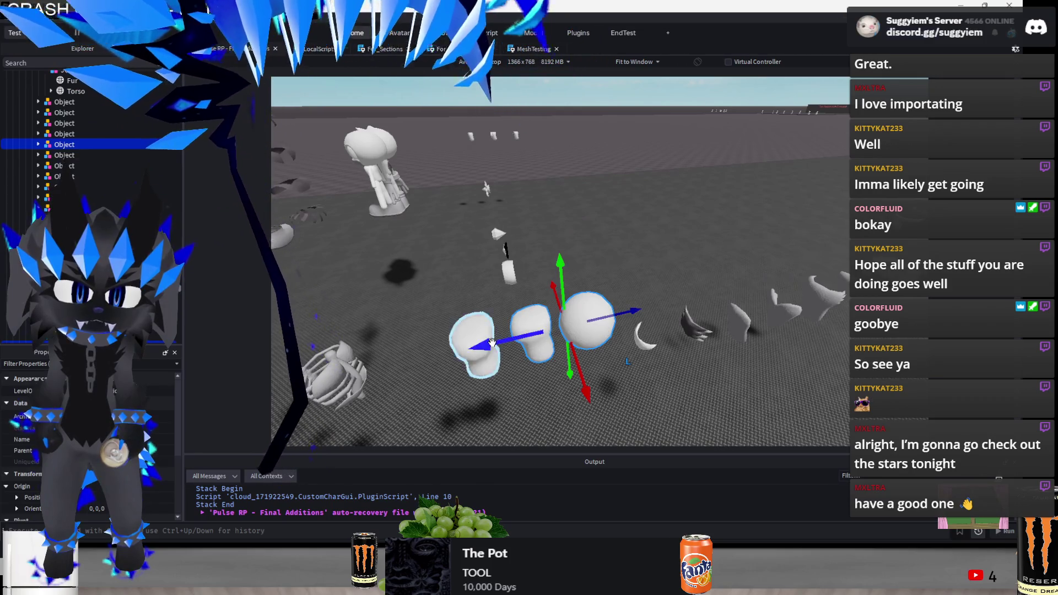
mouse_move(463, 342)
mouse_down()
mouse_move(591, 402)
mouse_move(657, 282)
mouse_up()
drag(601, 313, 661, 308)
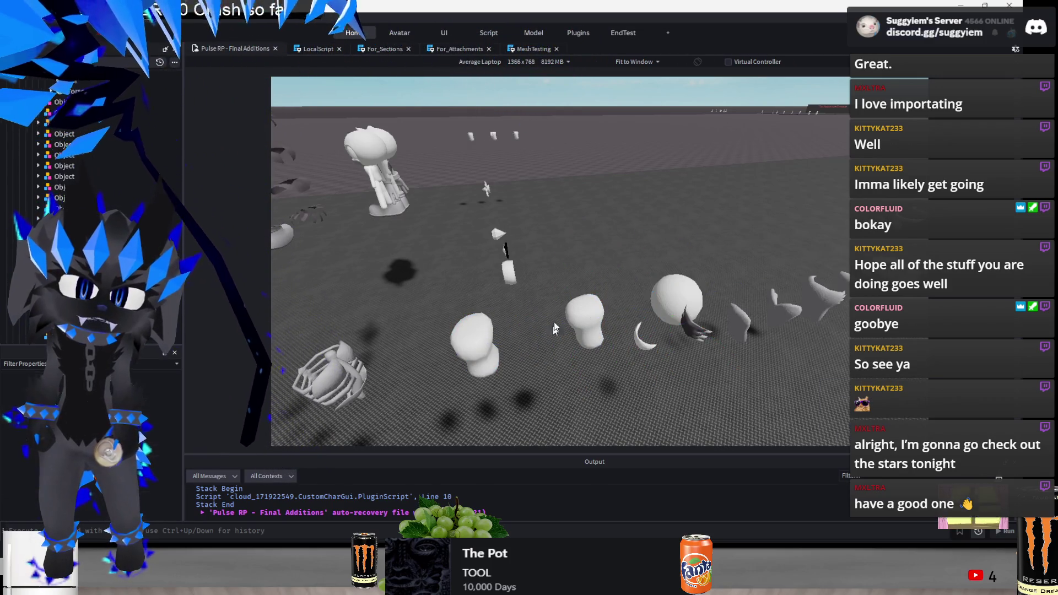
click(565, 292)
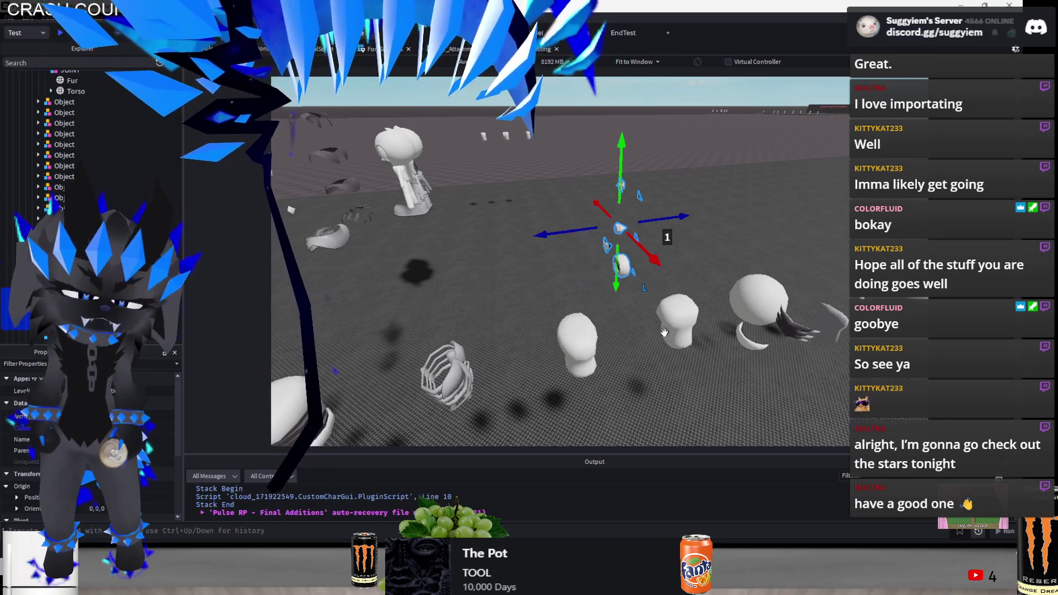
scroll(666, 365, up, 10)
Move a part to the row's right end and pull back to view the whole layout
key(a)
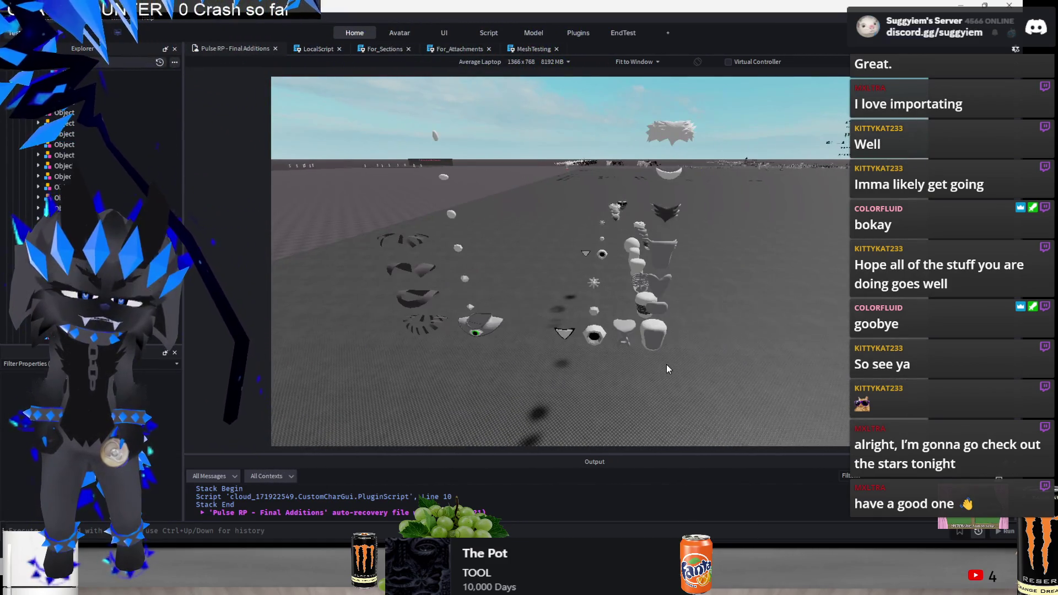
click(568, 324)
mouse_move(567, 324)
mouse_down()
mouse_move(767, 333)
mouse_move(773, 357)
mouse_move(726, 297)
mouse_move(606, 253)
mouse_move(667, 264)
mouse_move(482, 236)
mouse_move(590, 270)
mouse_move(630, 266)
mouse_up()
key(f)
key(s)
key(f)
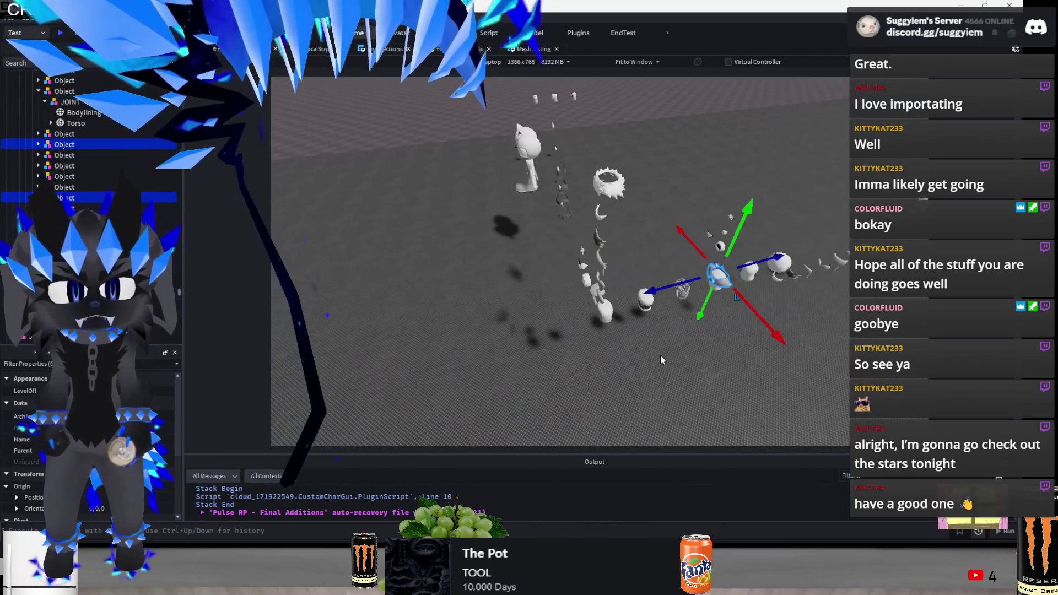
click(661, 356)
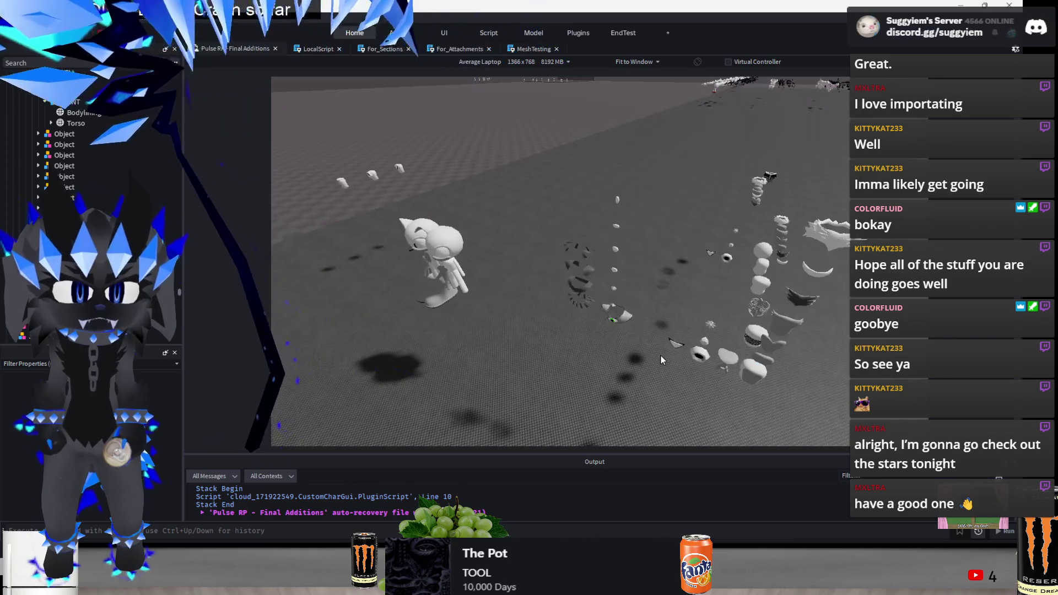
key(s)
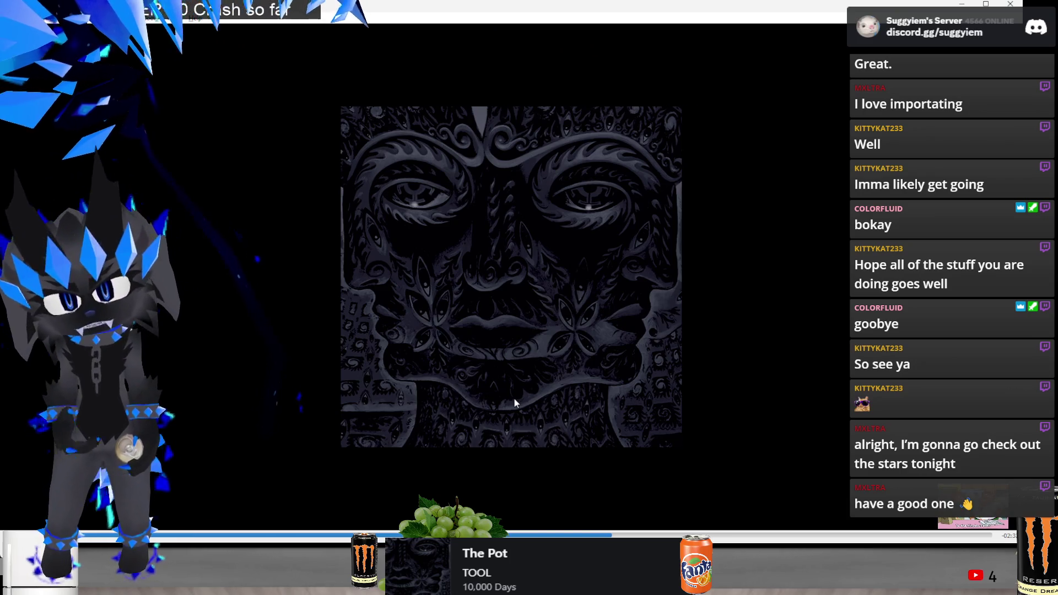
Back in Studio, select the small mesh beside the sphere, then bring up the stream chat
key(alt+Tab)
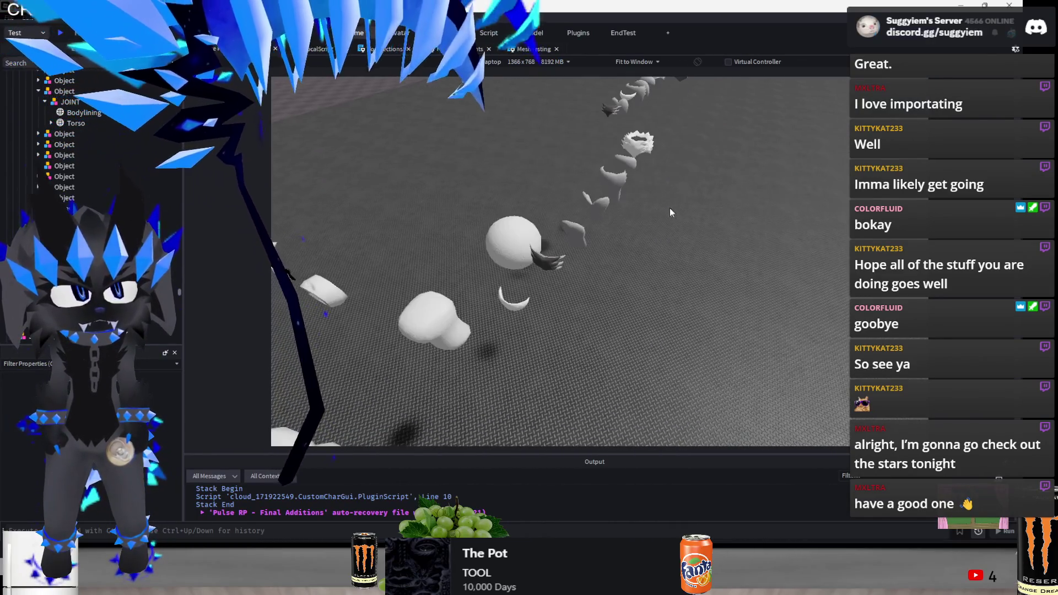
click(574, 234)
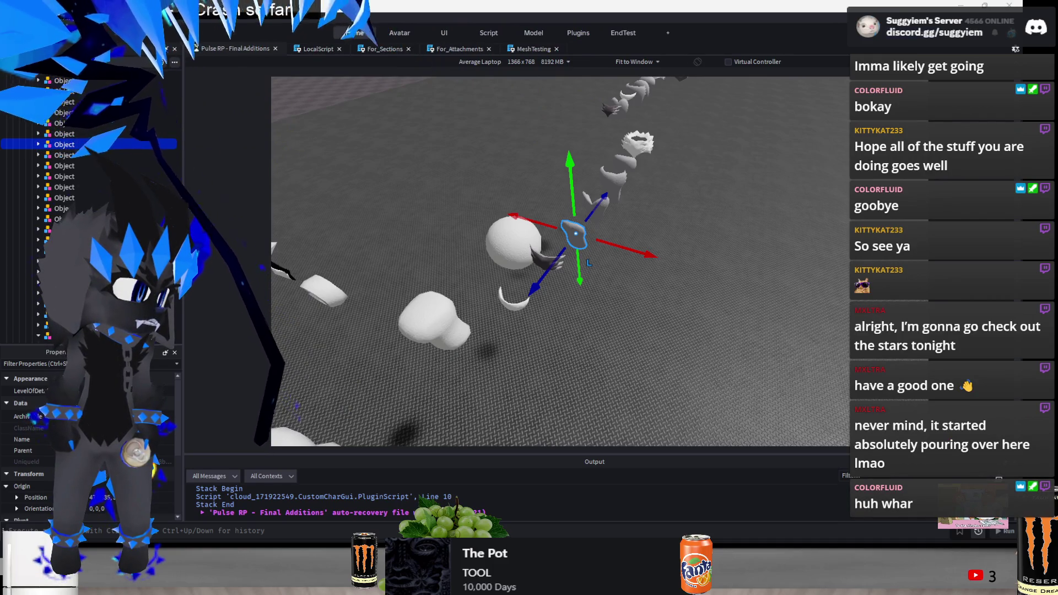
key(alt+Tab)
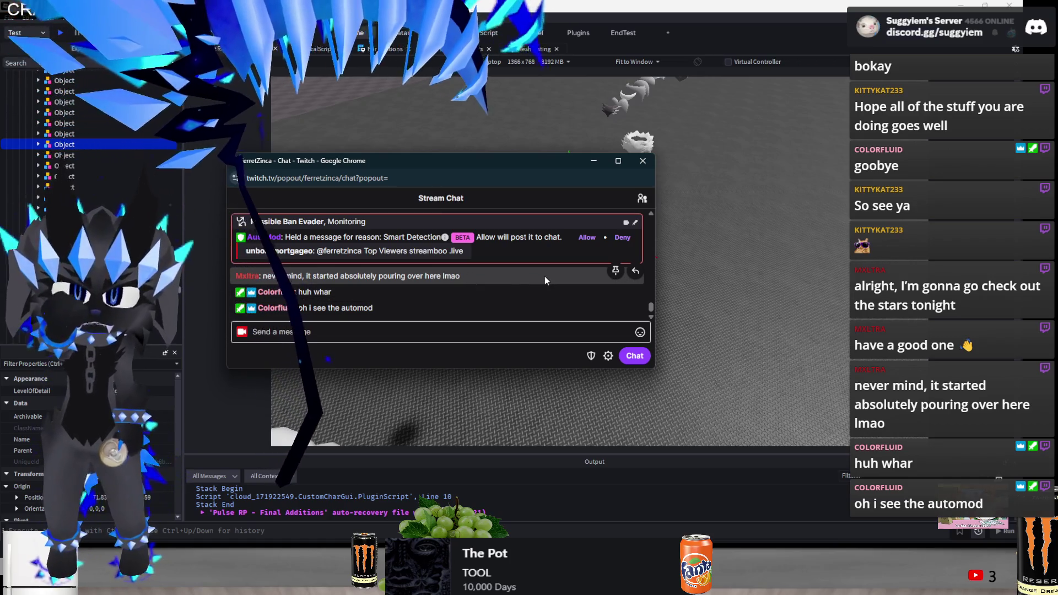
Minimize the Twitch chat popout so the Roblox Studio scene shows again
click(594, 160)
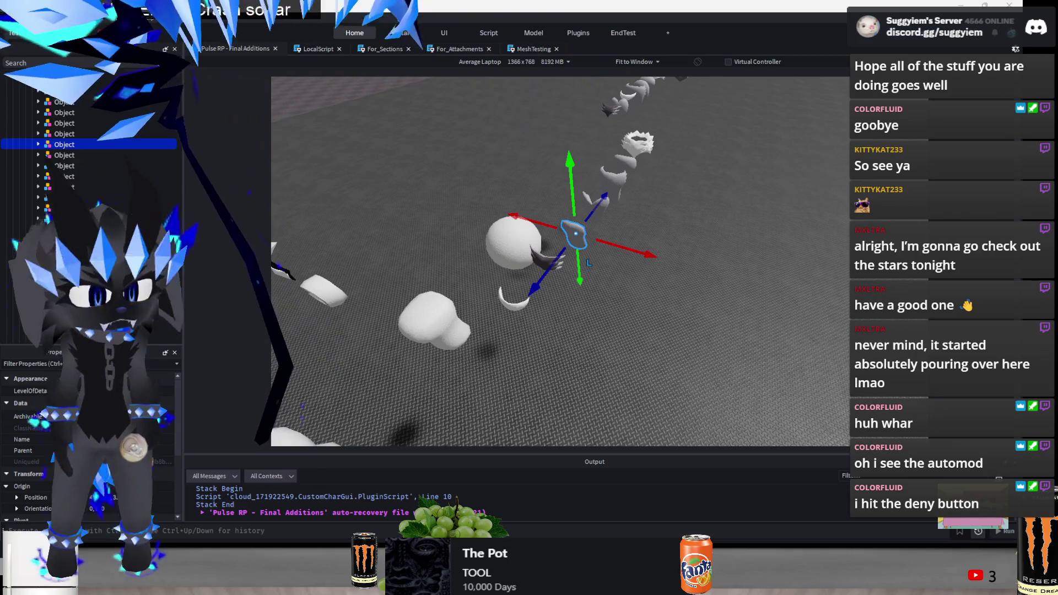
Switch to Chrome and open the Twitch channel page in a new tab
key(alt+Tab)
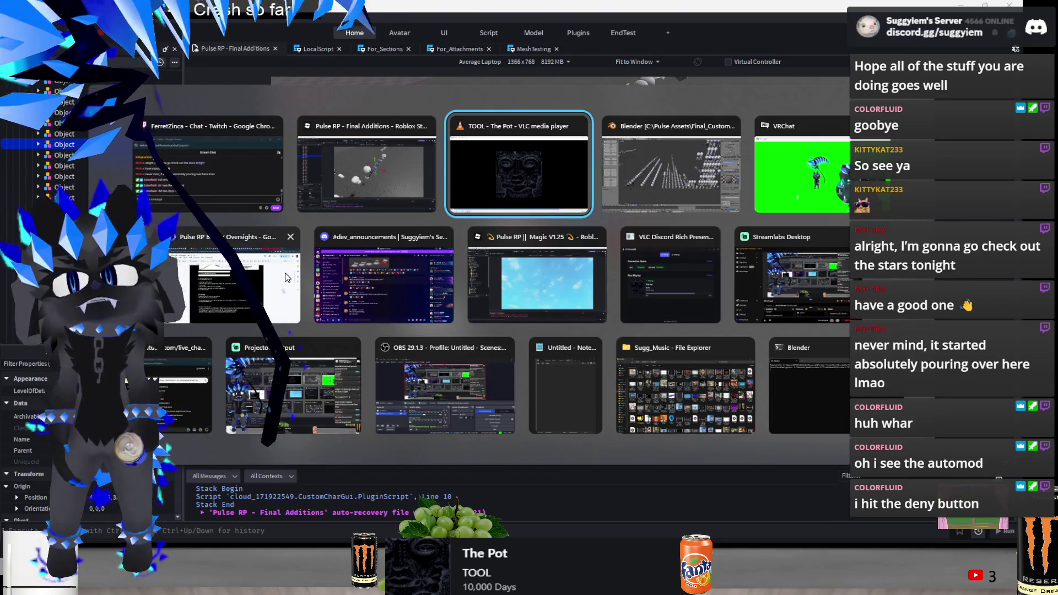
click(285, 273)
key(ctrl+t)
text(twitter.com)
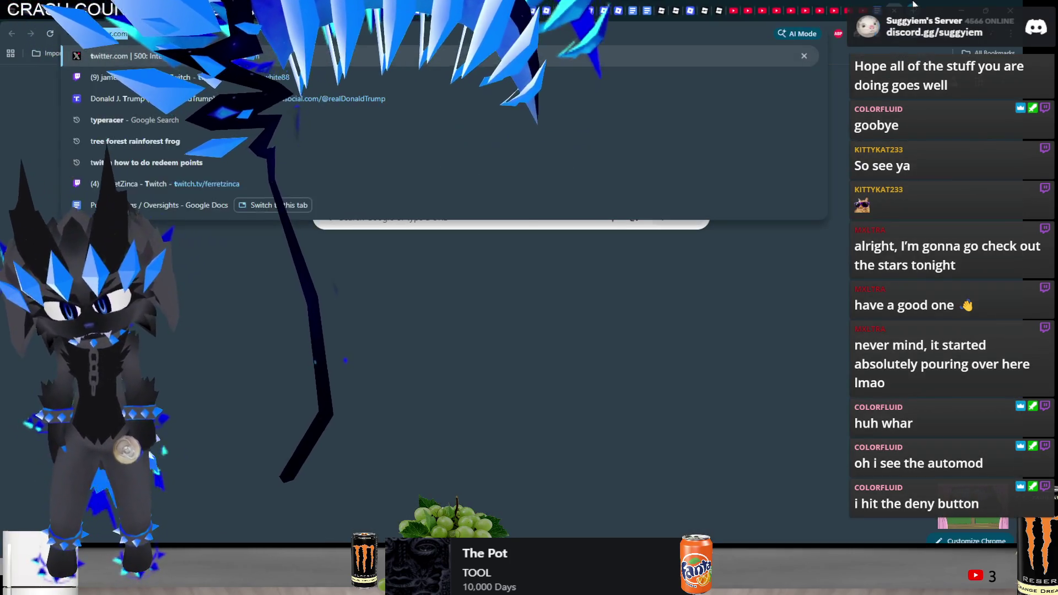
text(witch.tv/ferretzinca)
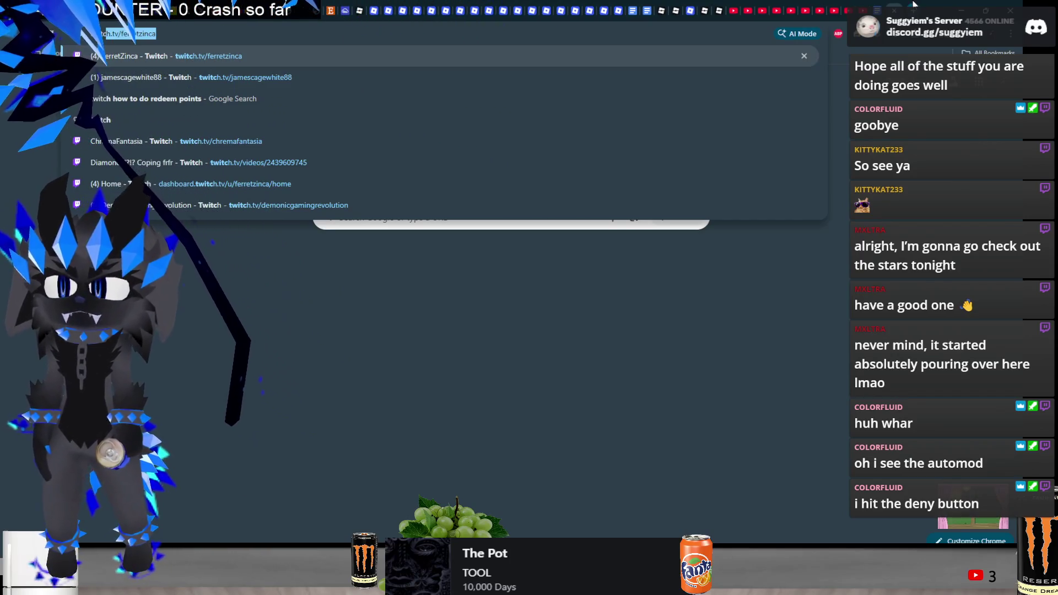
key(Return)
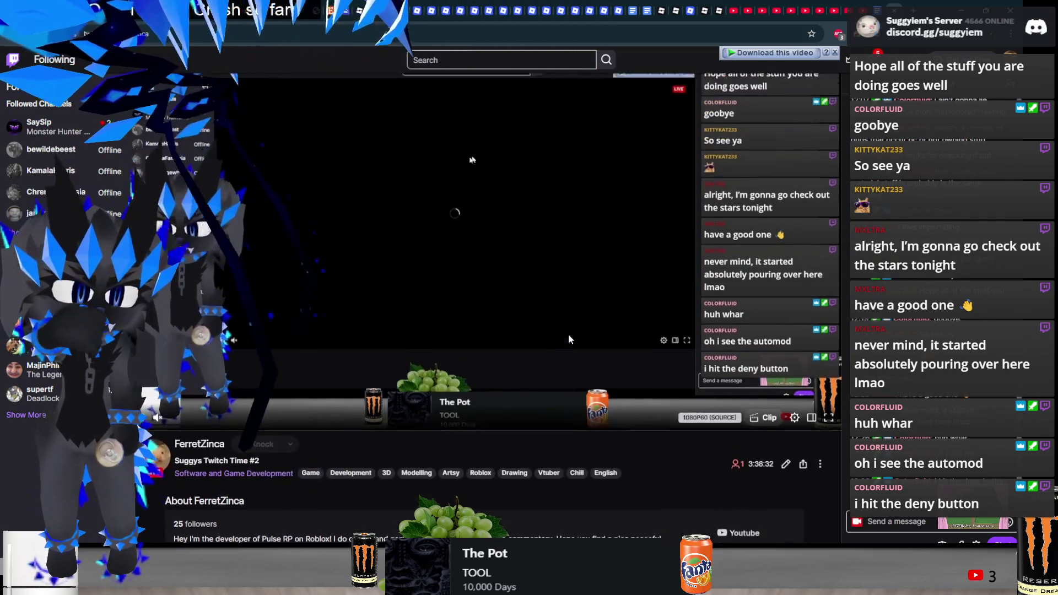
Turn on Edit Panels to reveal the panel extensions section
scroll(355, 362, down, 3)
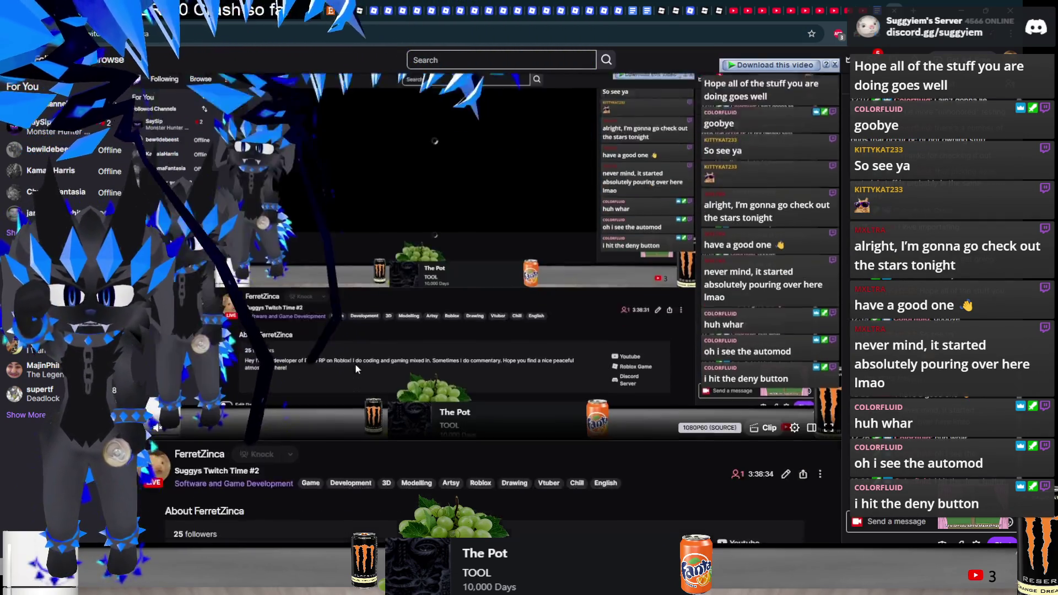
scroll(358, 366, down, 3)
click(146, 330)
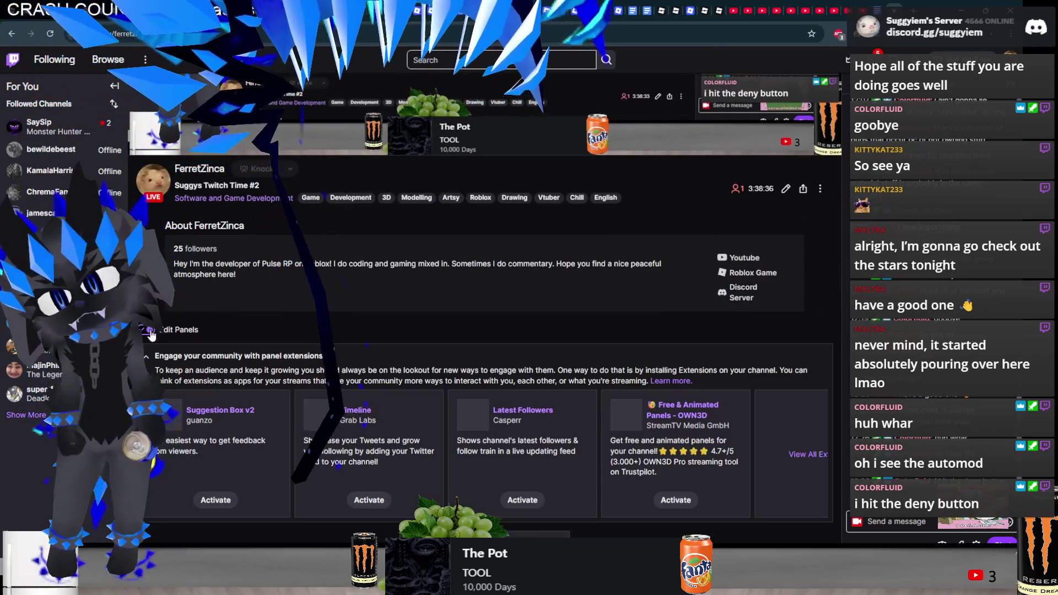
scroll(150, 334, down, 3)
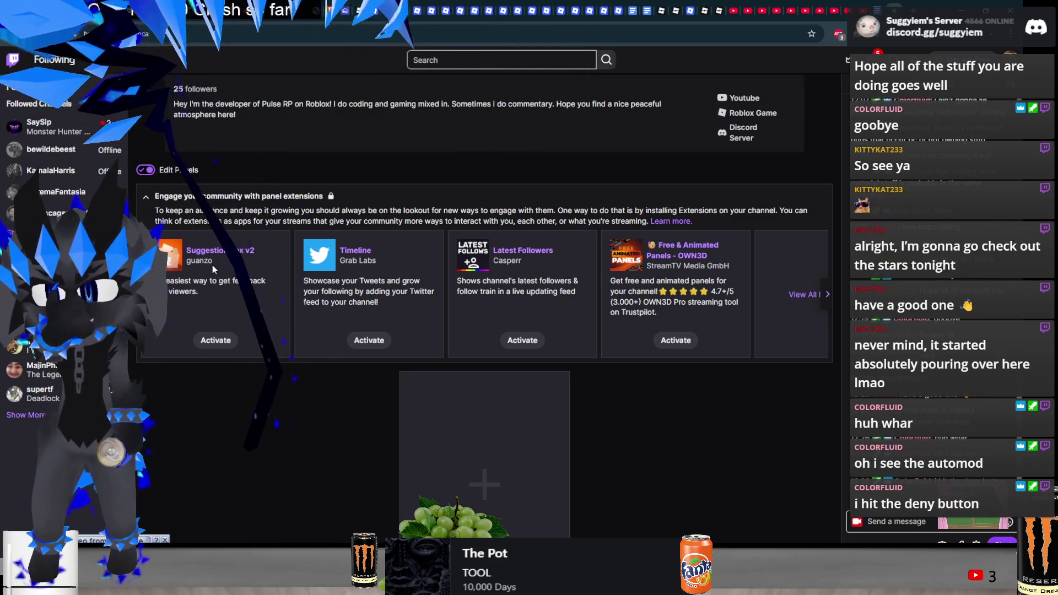
scroll(518, 314, down, 1)
scroll(518, 314, up, 1)
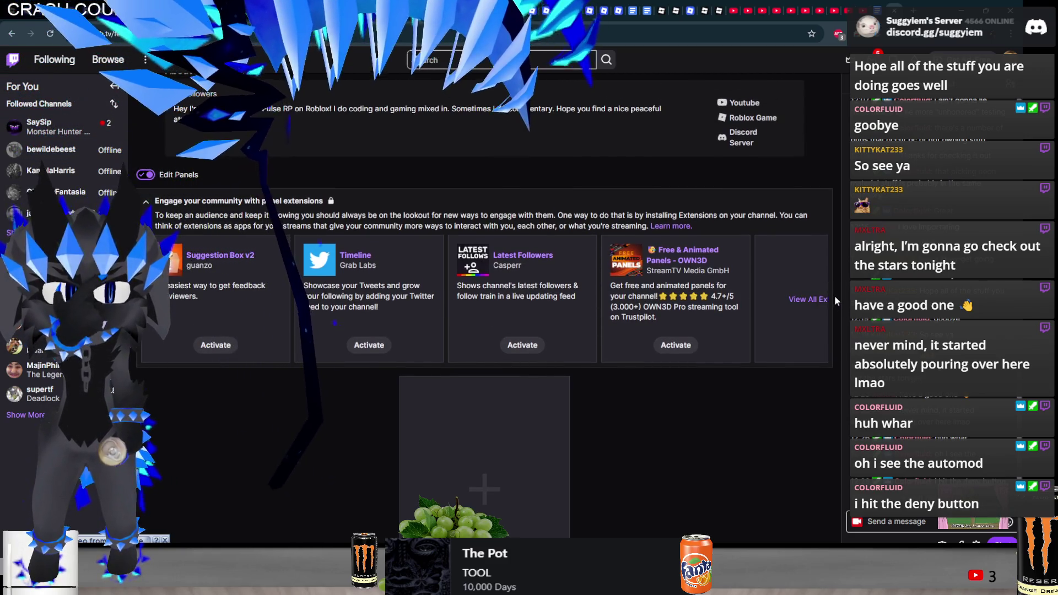
Browse the panel extension carousel and start activating the Grab Labs Timeline extension
click(829, 299)
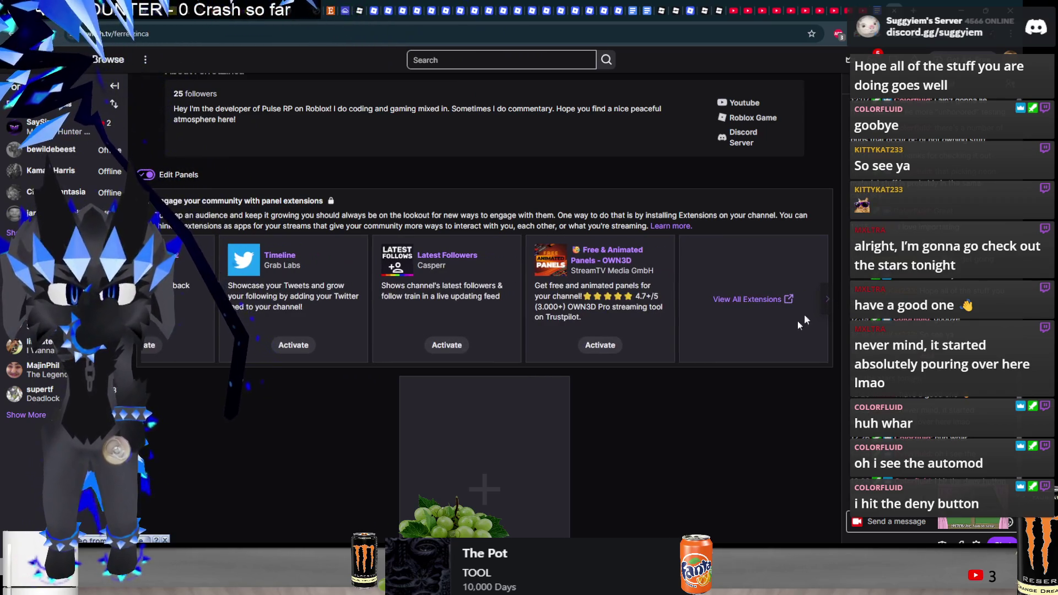
scroll(749, 367, down, 1)
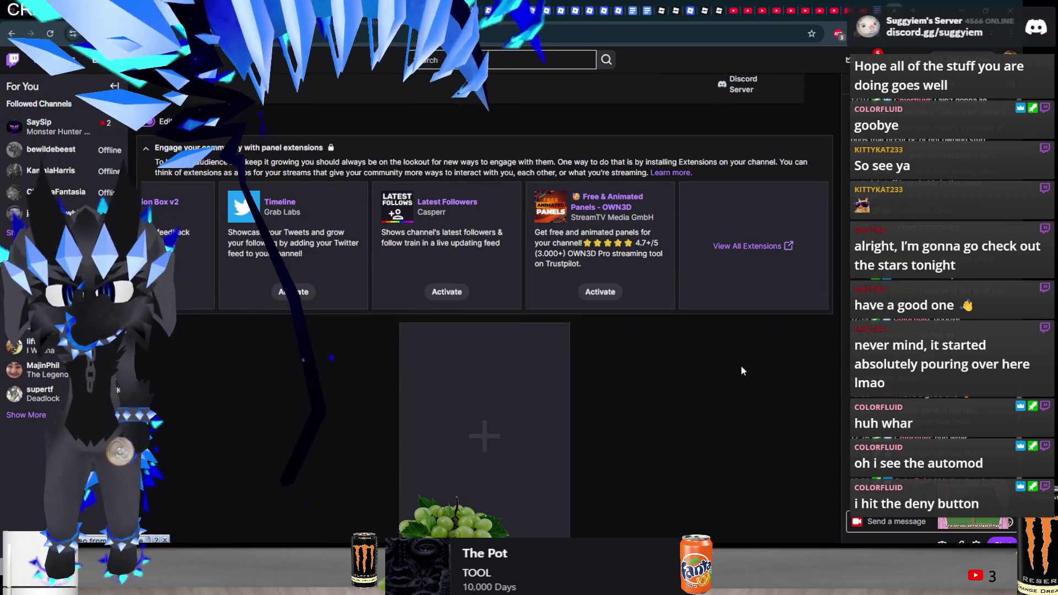
click(144, 245)
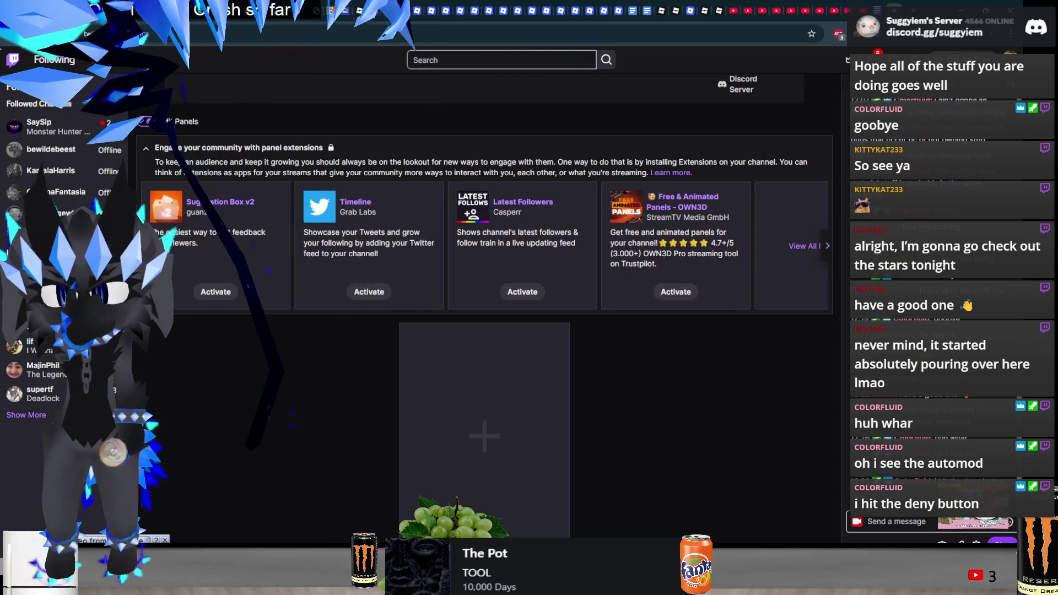
click(383, 293)
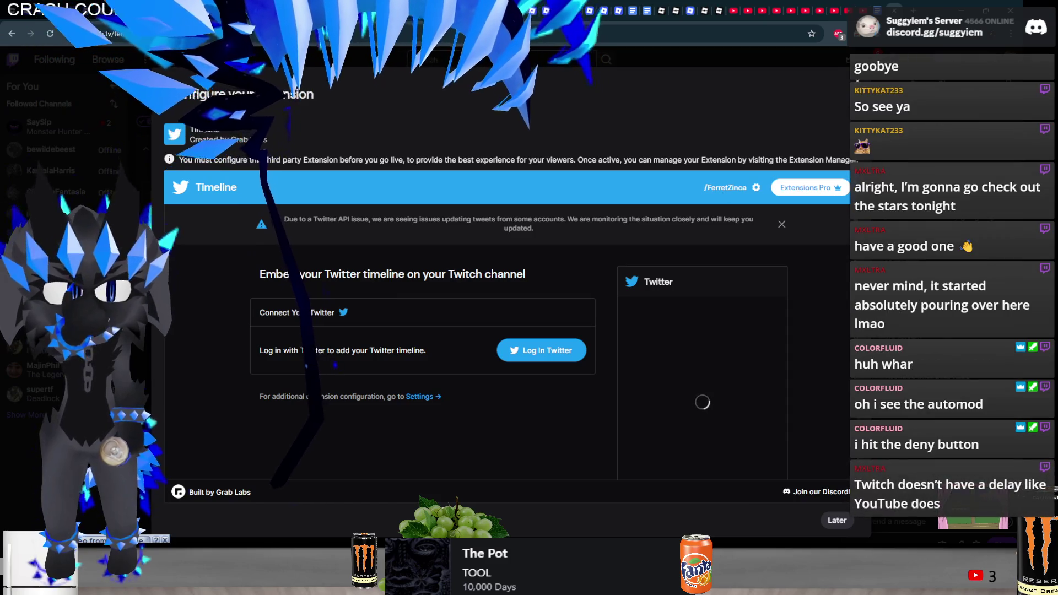
key(Escape)
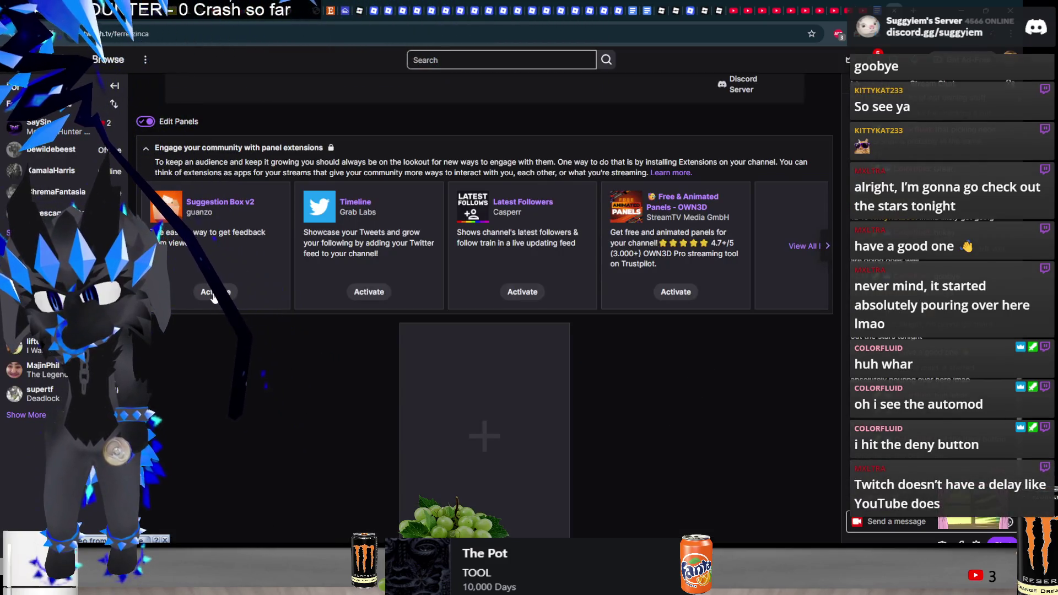
click(215, 292)
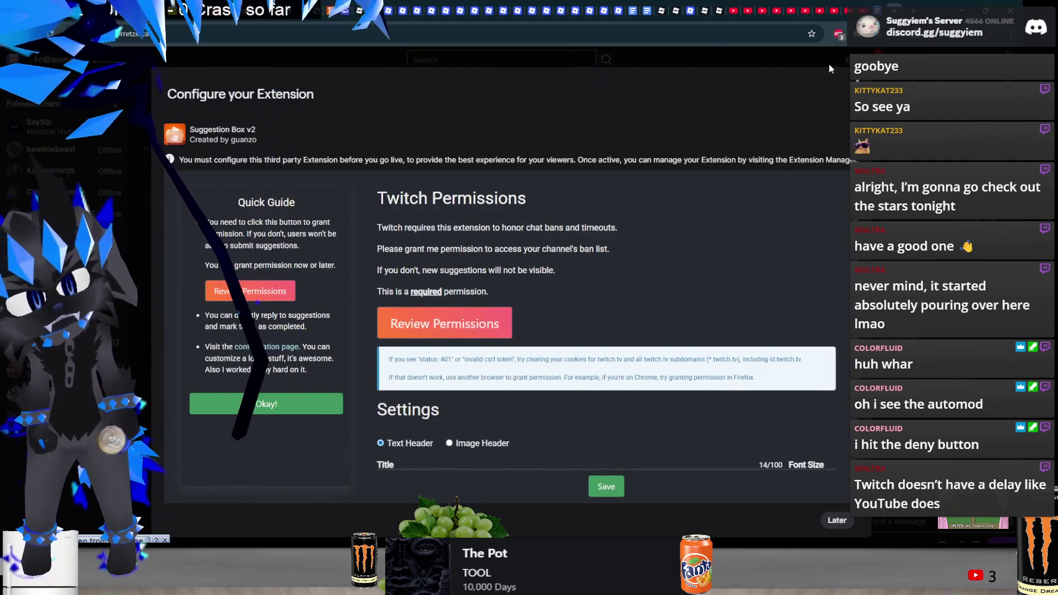
click(829, 64)
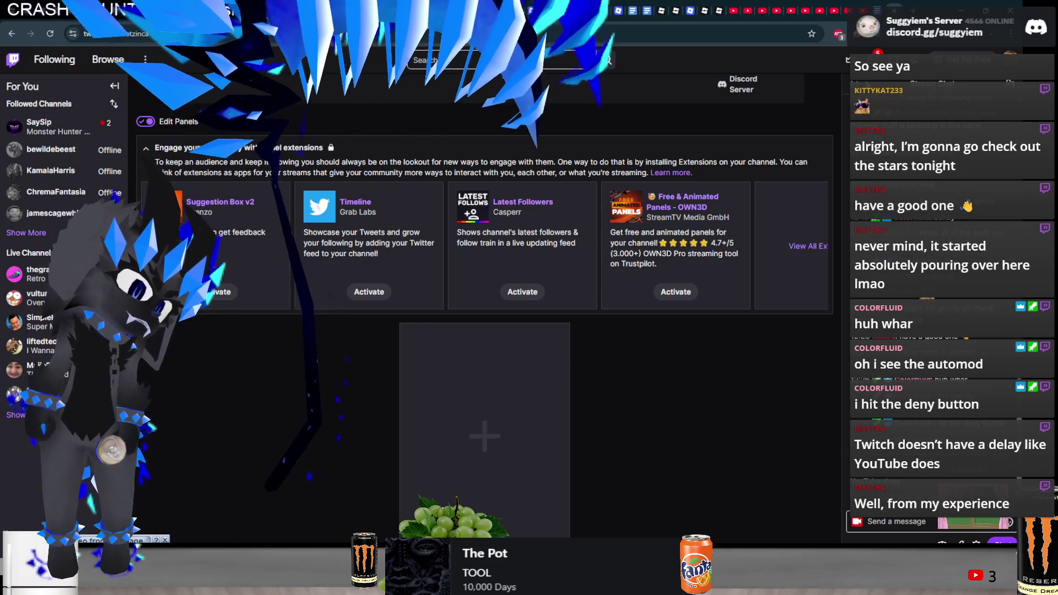
scroll(684, 243, up, 8)
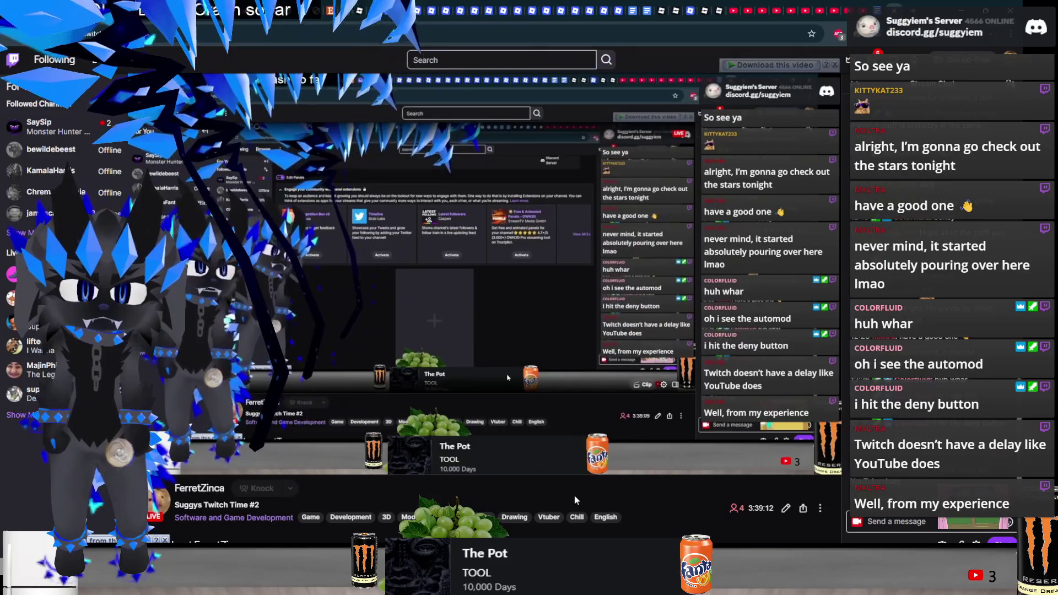
scroll(607, 465, down, 5)
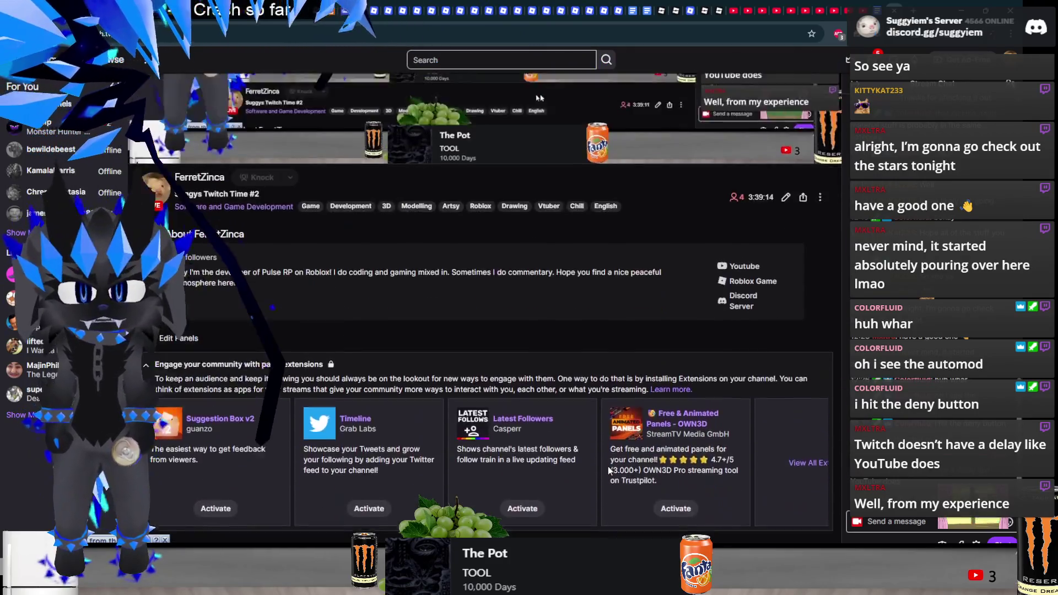
scroll(608, 469, up, 5)
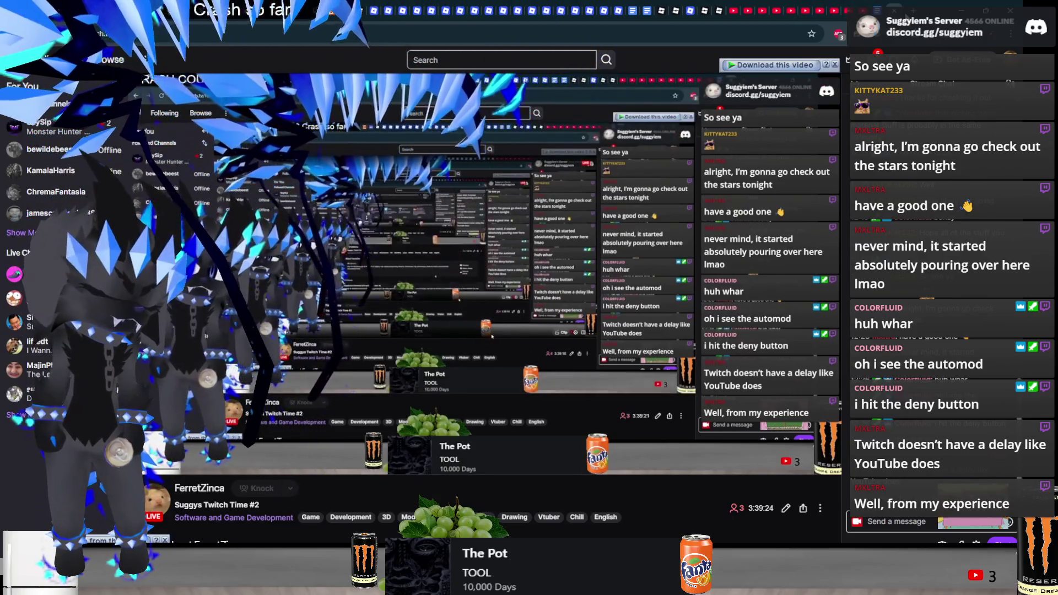
key(alt+Tab)
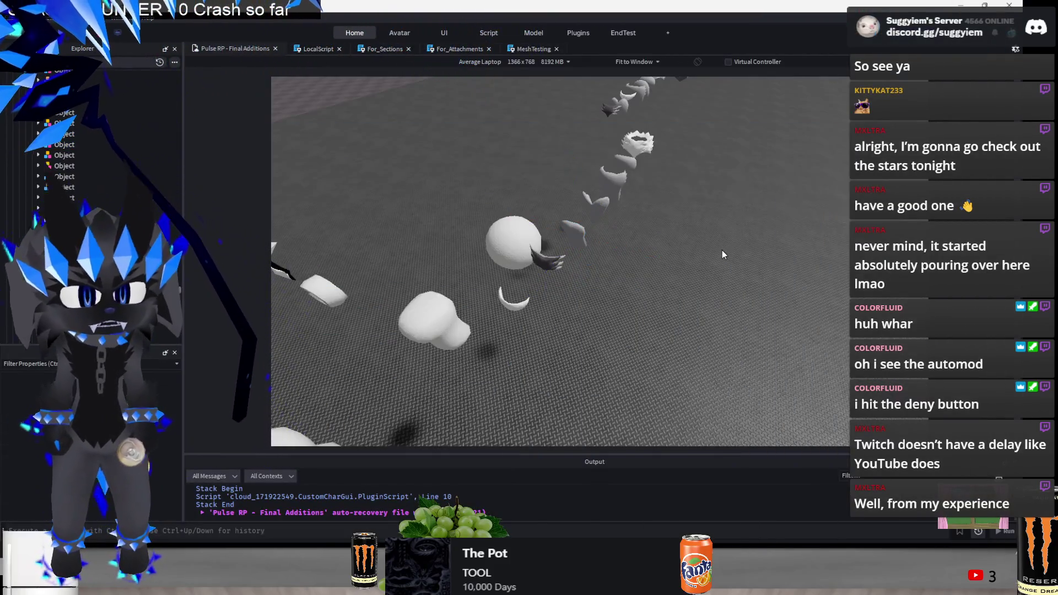
Move the crescent-shaped mesh onto the white head and raise it 5 studs higher
key(d)
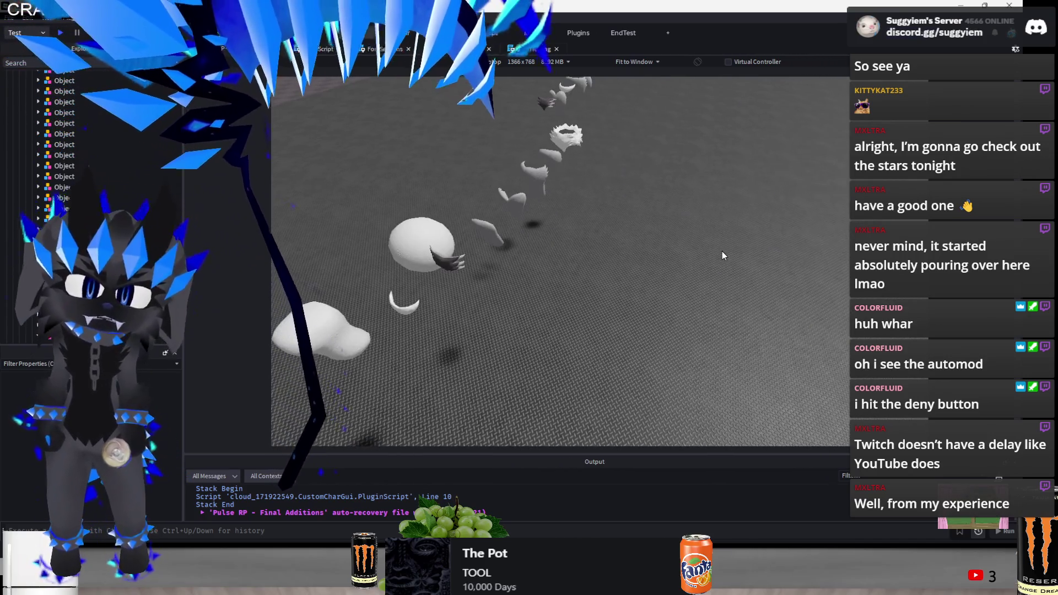
key(a)
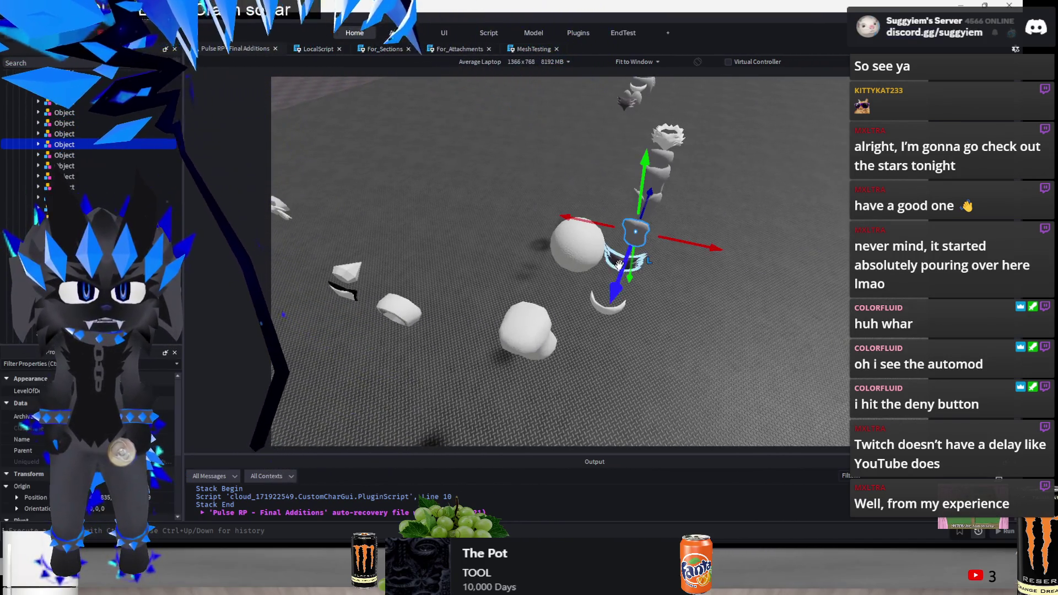
right_click(578, 382)
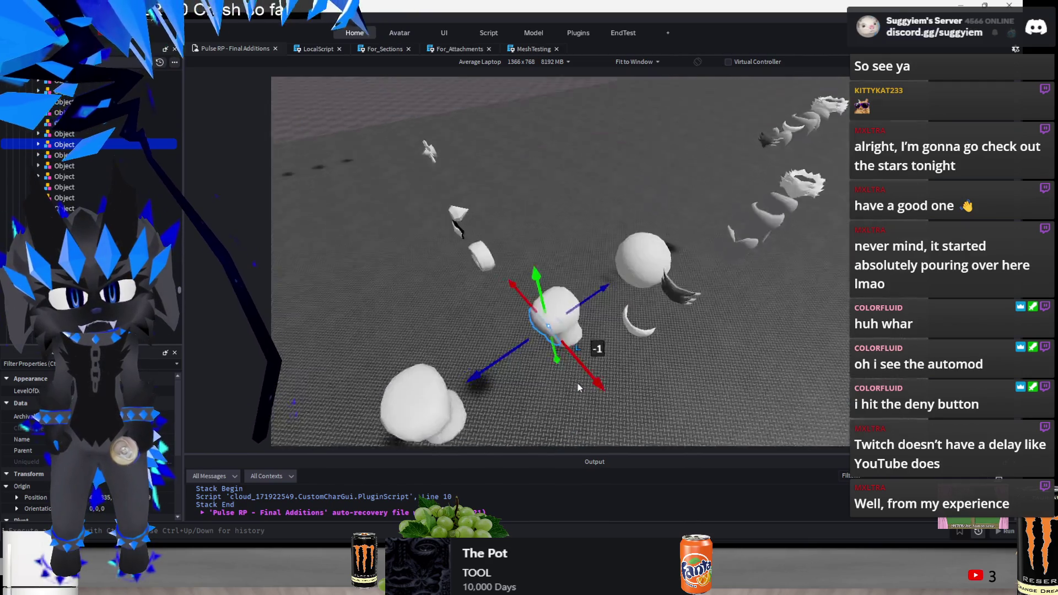
key(w)
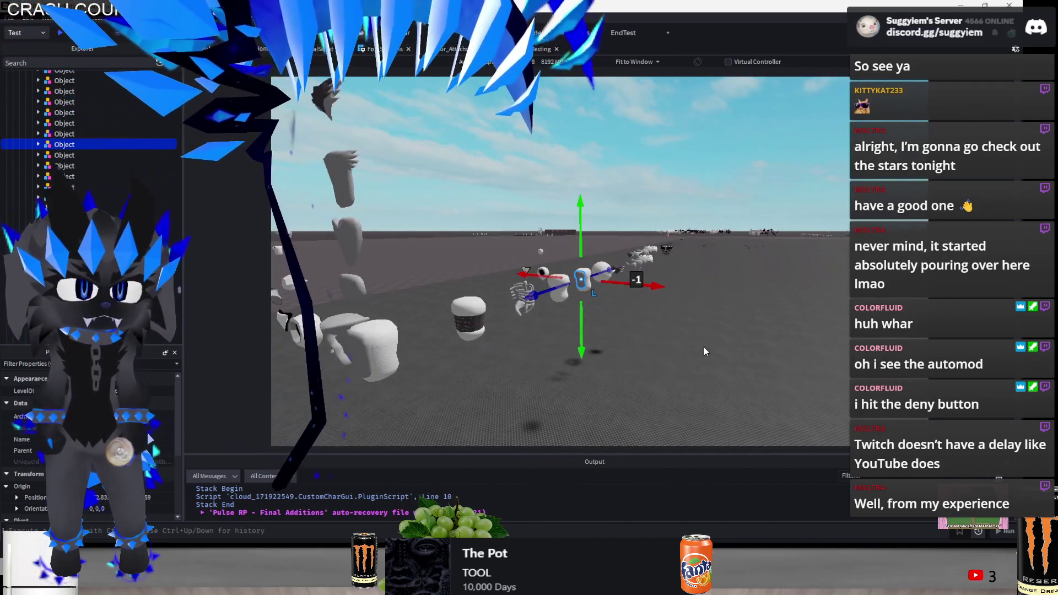
key(s)
click(652, 329)
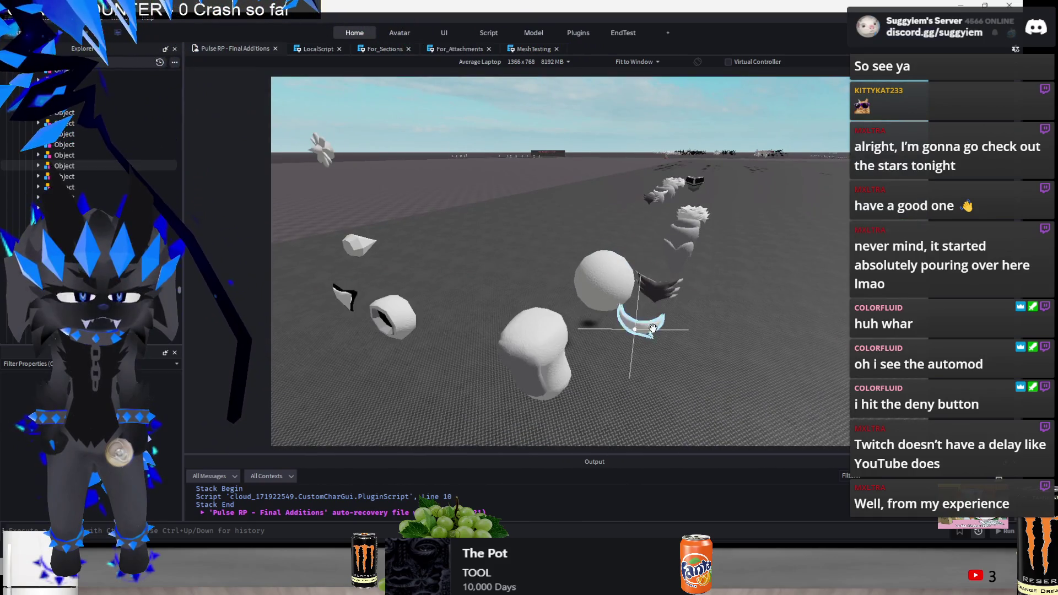
mouse_move(622, 362)
mouse_down()
mouse_move(579, 405)
mouse_move(538, 359)
mouse_move(512, 265)
mouse_up()
key(f)
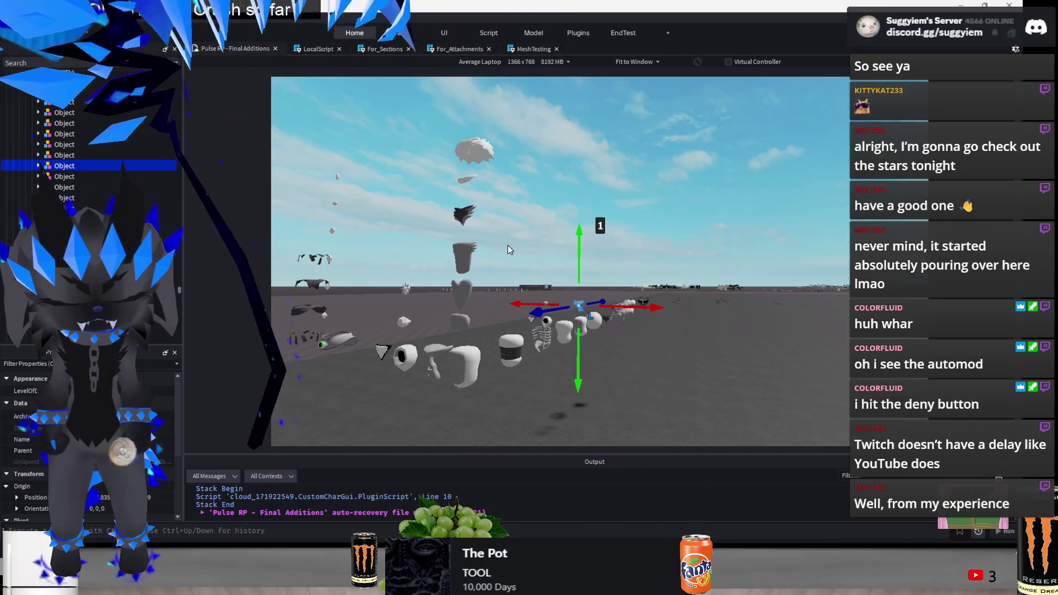
drag(580, 255, 573, 154)
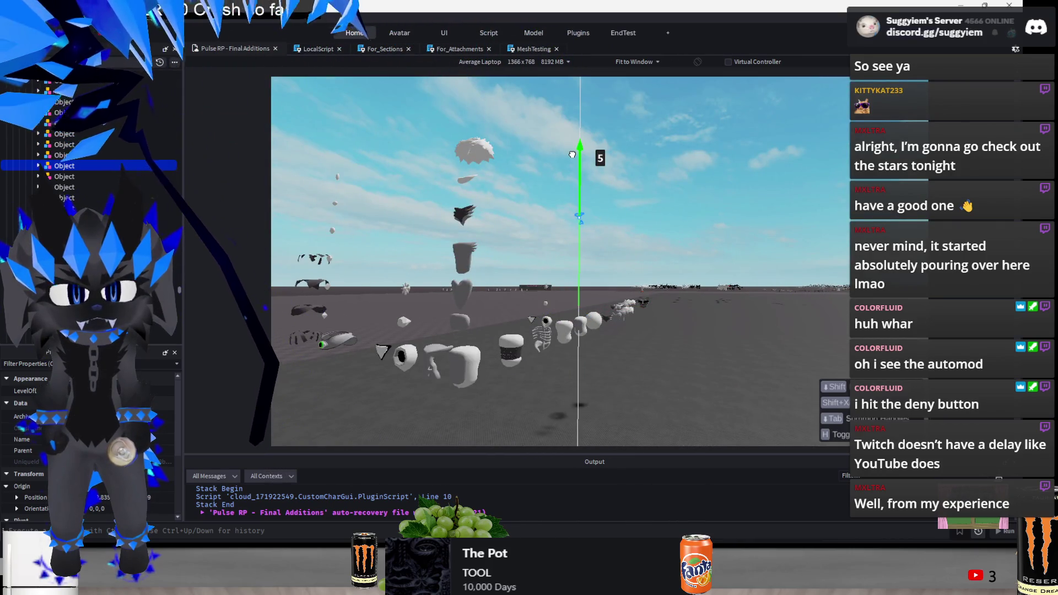
Slide a piece near the row back and forth along its depth axis
scroll(625, 329, up, 3)
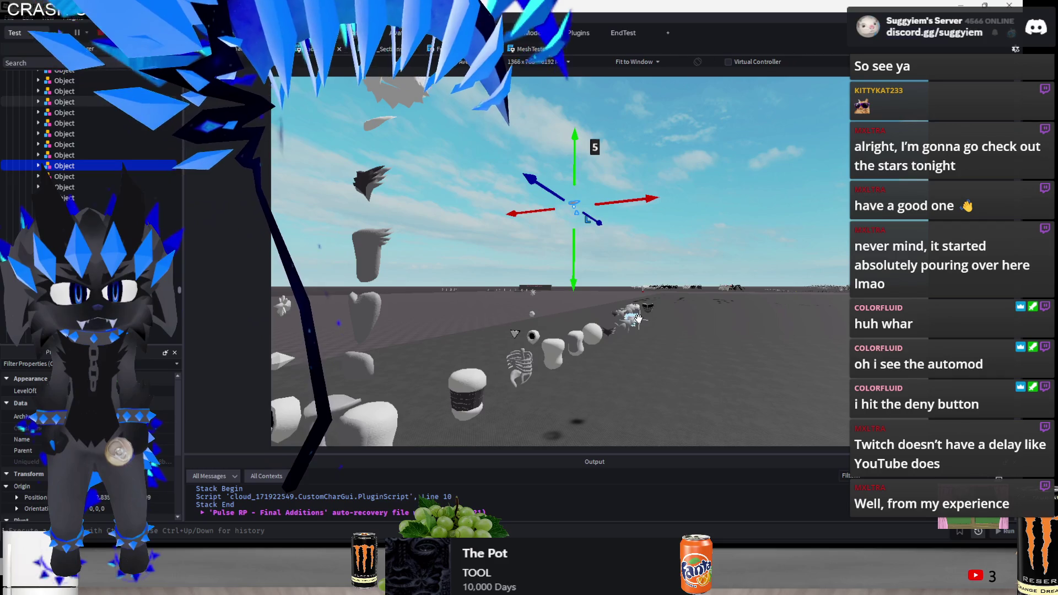
click(638, 318)
mouse_move(595, 339)
mouse_down()
mouse_move(527, 373)
mouse_move(551, 358)
mouse_up()
mouse_move(617, 355)
mouse_down()
mouse_move(633, 352)
mouse_move(554, 351)
mouse_up()
Select and deselect the small cloud-like mesh, then fly the camera into the meshes
key(alt+Tab)
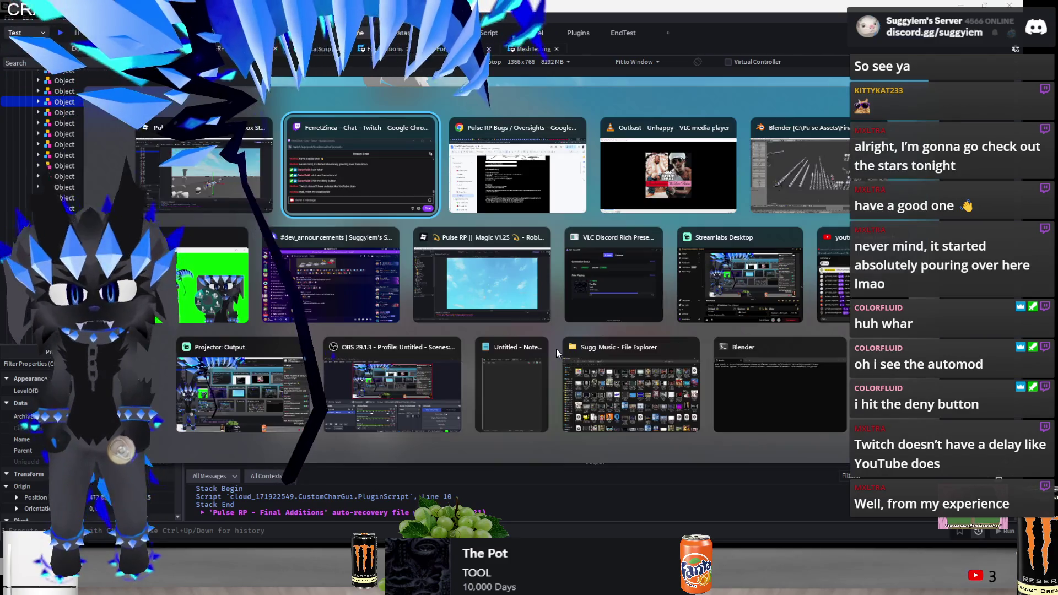
key(alt+Tab)
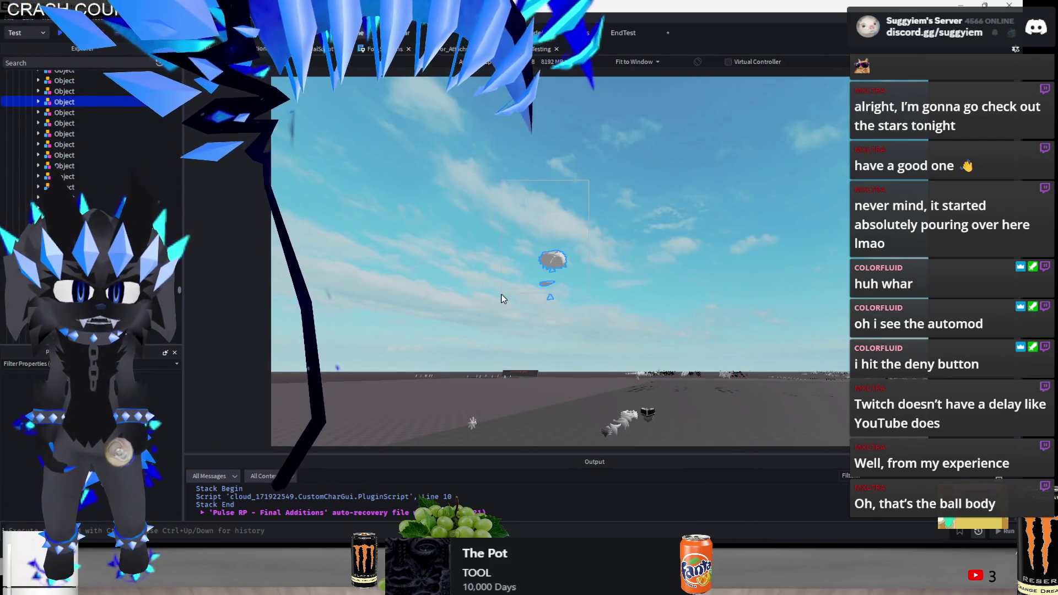
click(548, 279)
click(669, 210)
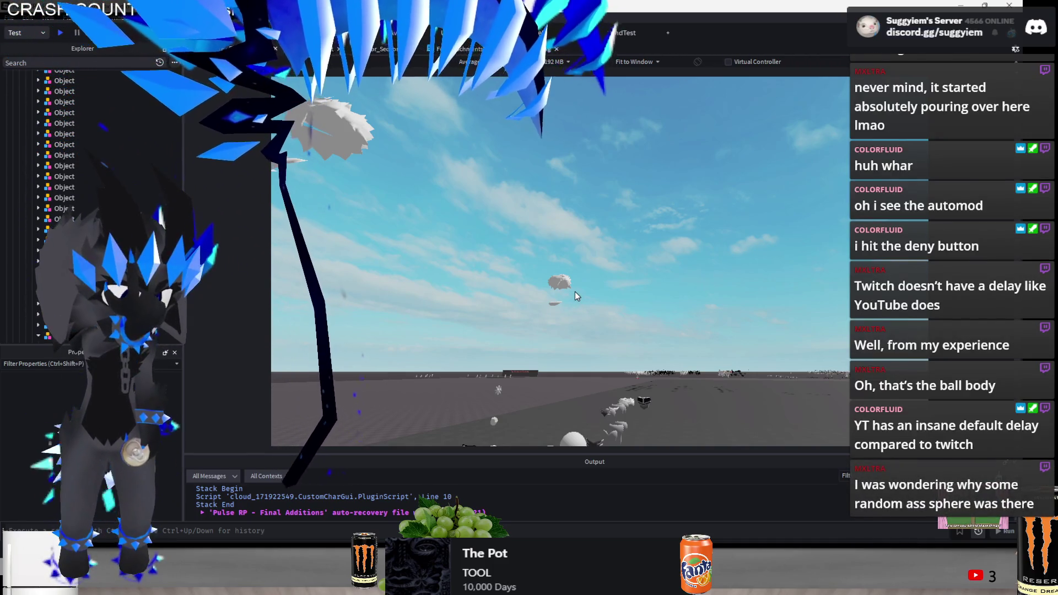
drag(610, 242, 620, 275)
key(w)
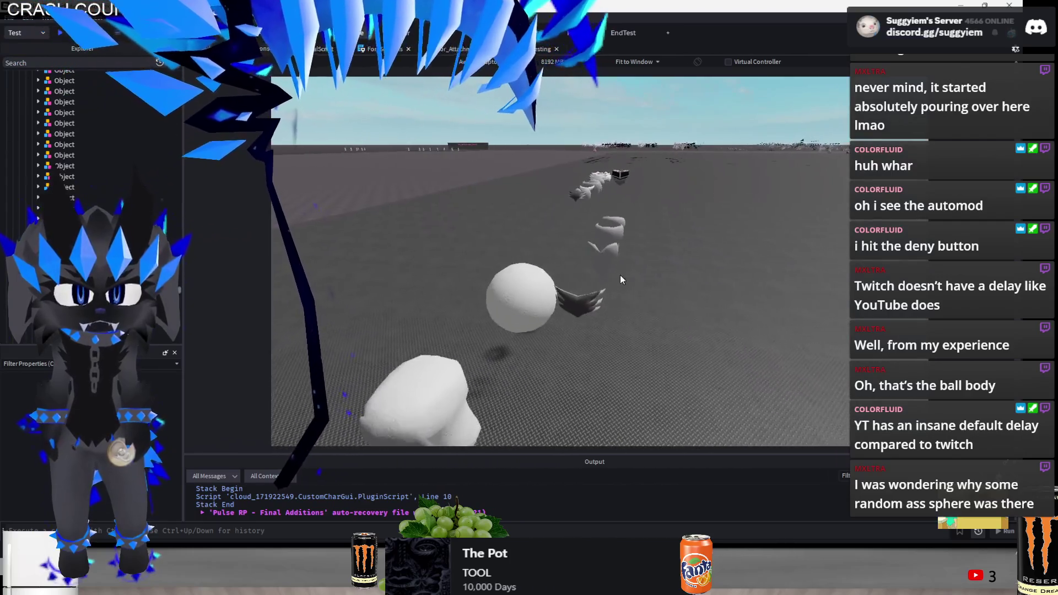
Move the hand mesh along the row and up, sliding three meshes into line
click(548, 296)
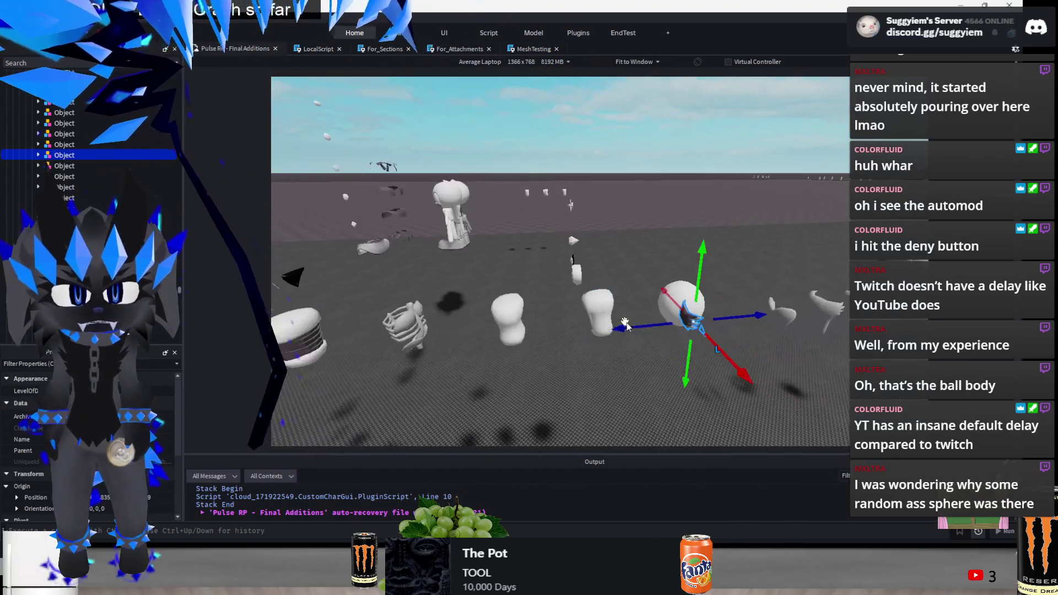
mouse_move(576, 328)
mouse_down()
mouse_move(485, 343)
mouse_move(551, 336)
mouse_up()
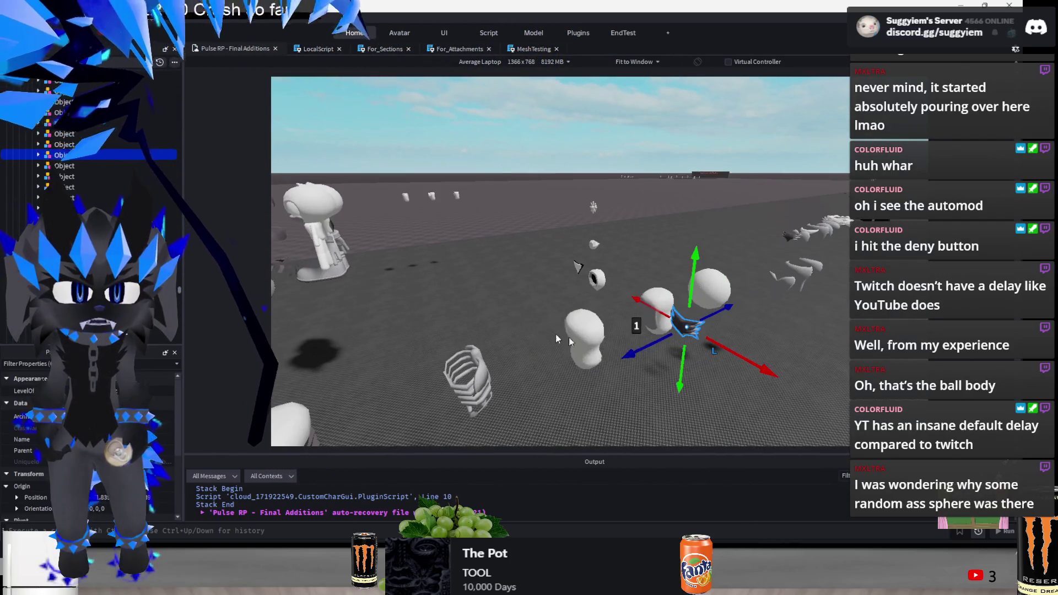
mouse_move(707, 349)
mouse_down()
mouse_move(692, 302)
mouse_move(659, 308)
mouse_move(653, 262)
mouse_up()
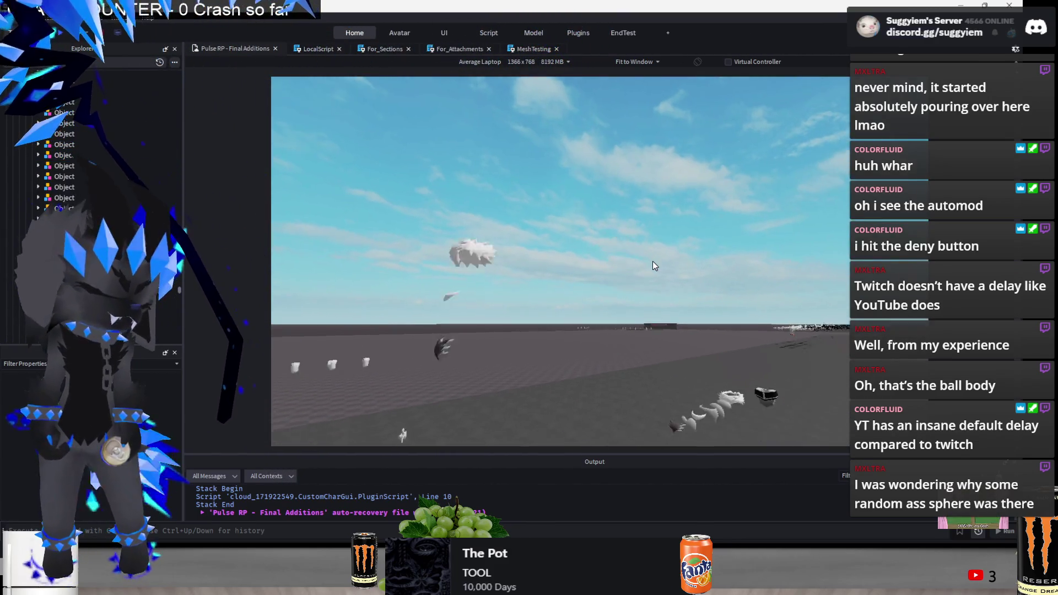
drag(673, 270, 584, 388)
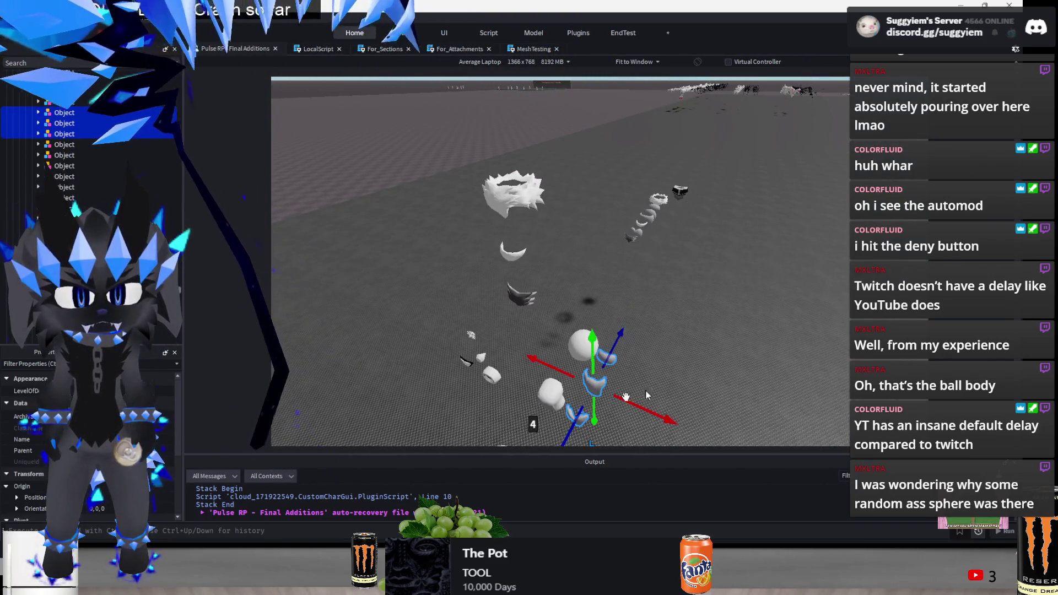
Lift another part up into the stack above the row and deselect it
scroll(714, 358, down, 5)
drag(713, 358, 714, 358)
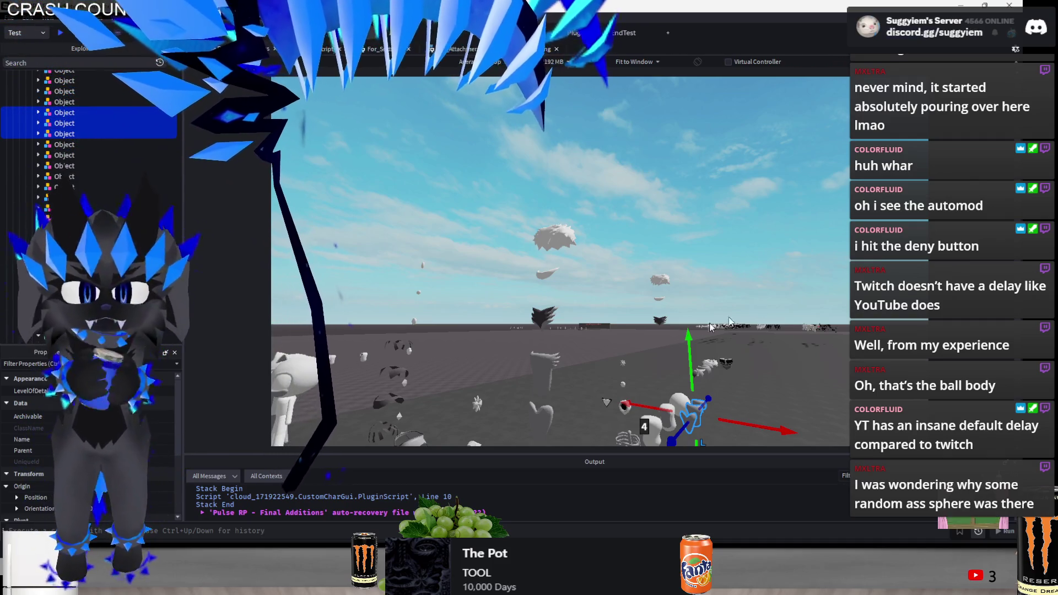
scroll(680, 411, up, 5)
scroll(680, 412, down, 5)
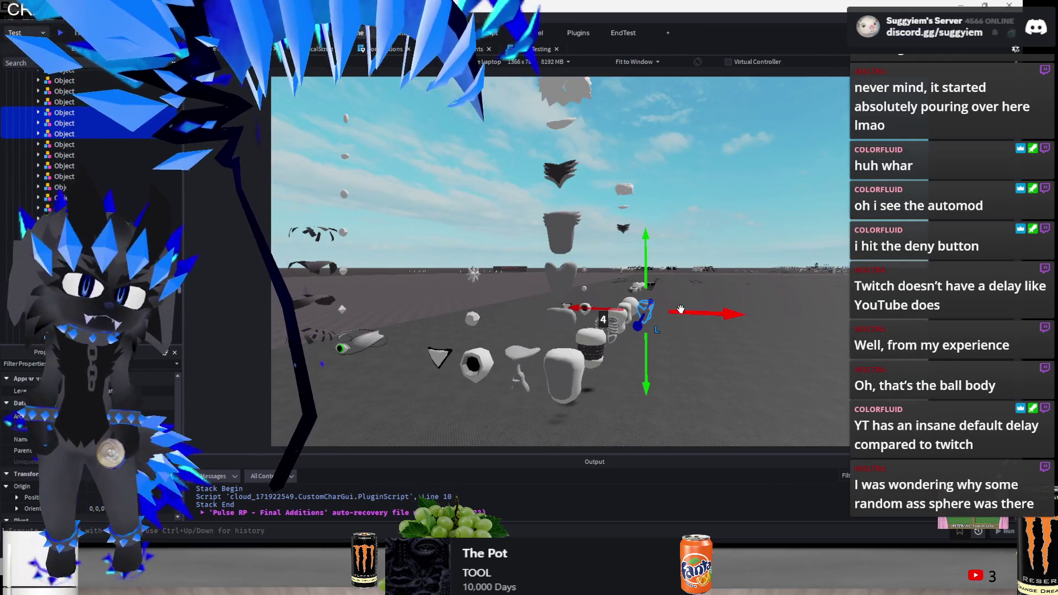
mouse_move(646, 259)
mouse_down()
mouse_move(628, 243)
mouse_move(674, 225)
mouse_move(667, 331)
mouse_move(689, 324)
mouse_move(595, 306)
mouse_move(652, 272)
mouse_move(589, 272)
mouse_move(594, 212)
mouse_up()
scroll(673, 225, up, 5)
click(681, 200)
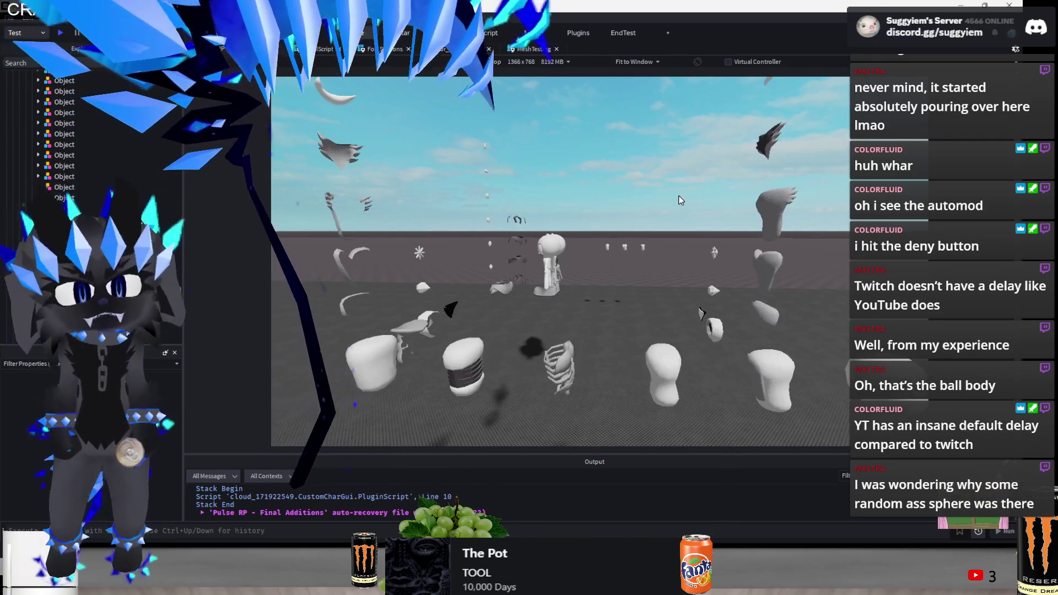
key(a)
key(s)
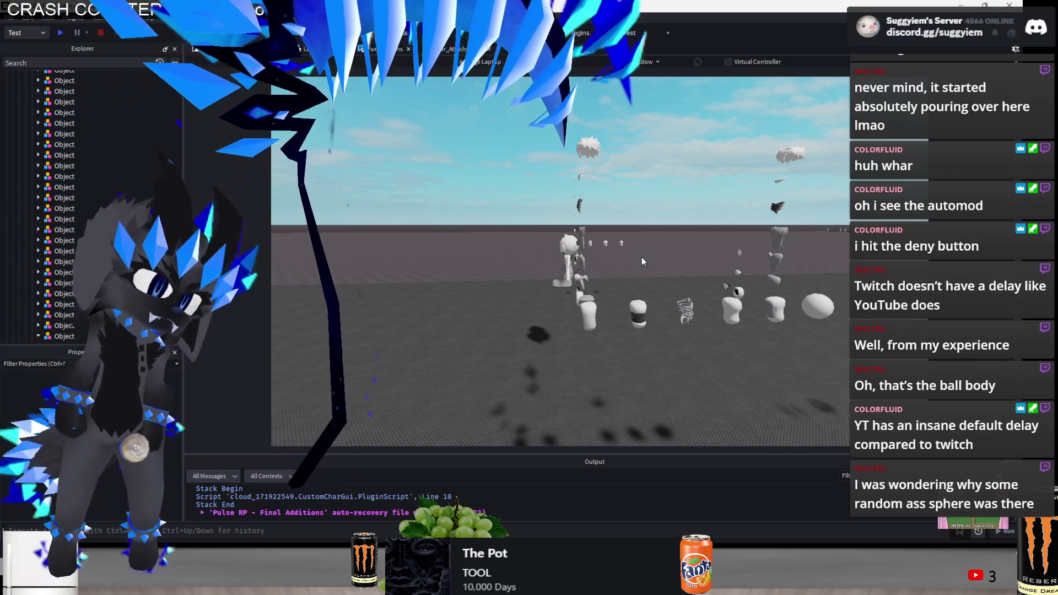
Slide meshes toward the sphere and bring a small mesh down onto it
key(w)
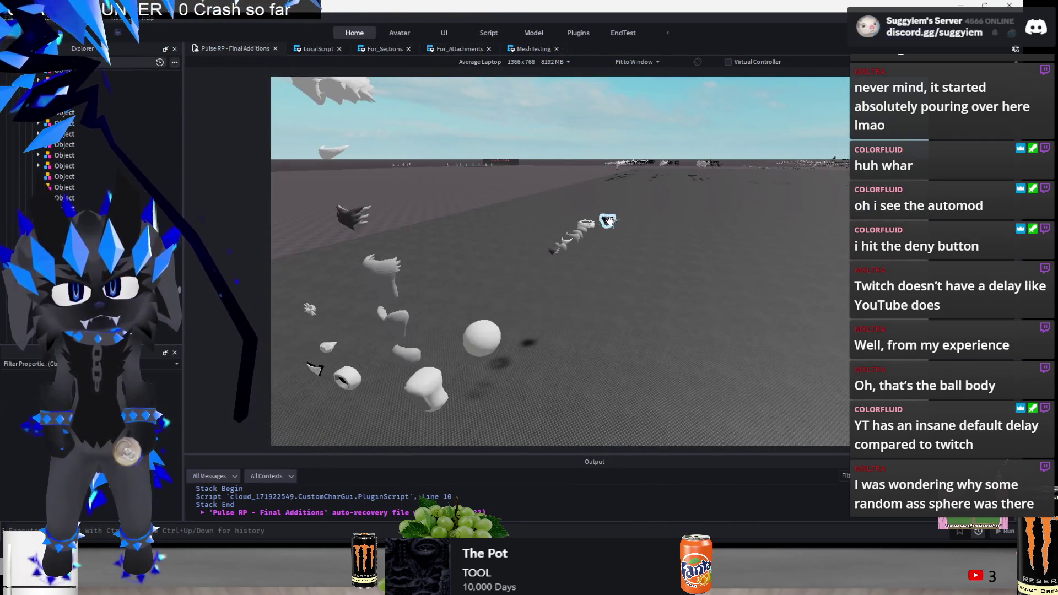
drag(594, 231, 501, 313)
drag(444, 380, 512, 357)
mouse_move(535, 258)
mouse_down()
mouse_move(434, 353)
mouse_move(470, 337)
mouse_up()
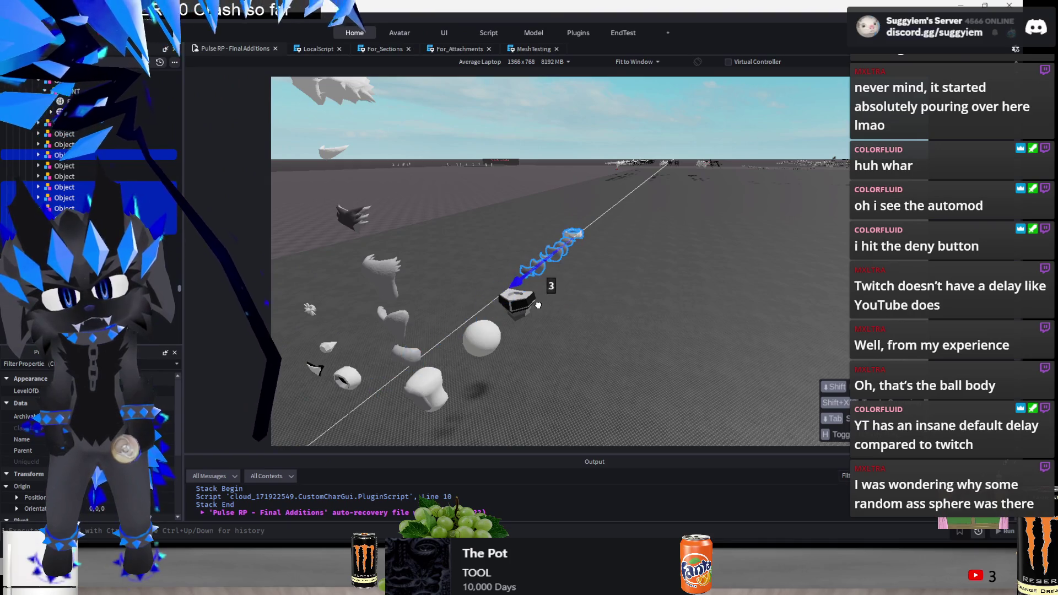
click(548, 259)
mouse_move(510, 292)
mouse_down()
mouse_move(473, 330)
mouse_move(524, 351)
mouse_up()
mouse_move(528, 268)
mouse_down()
mouse_move(469, 317)
mouse_move(431, 374)
mouse_up()
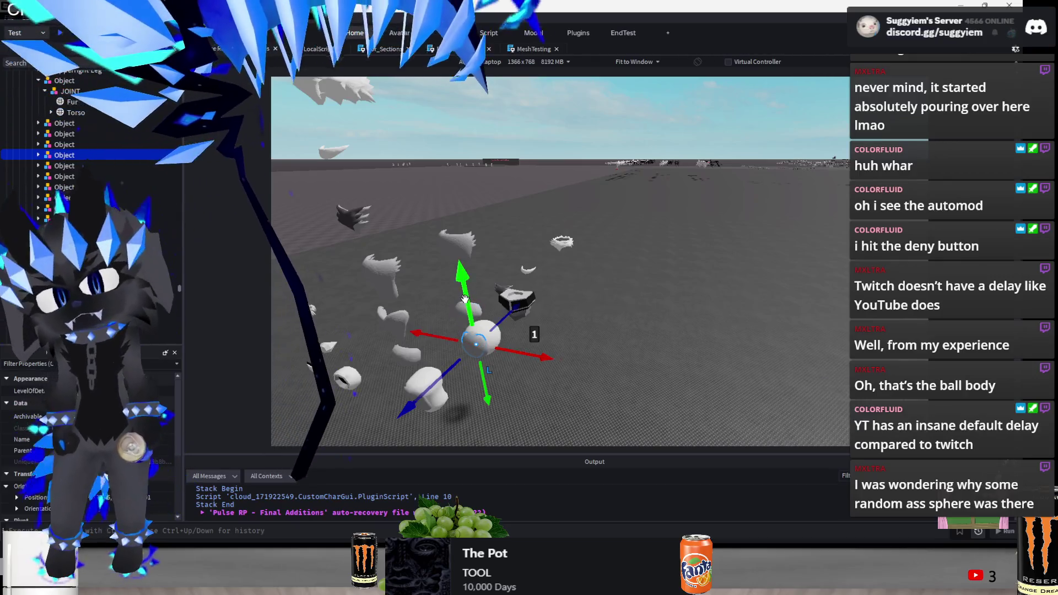
Line the claw pieces and the crescent part up in the column above the sphere
click(465, 299)
drag(458, 292, 530, 271)
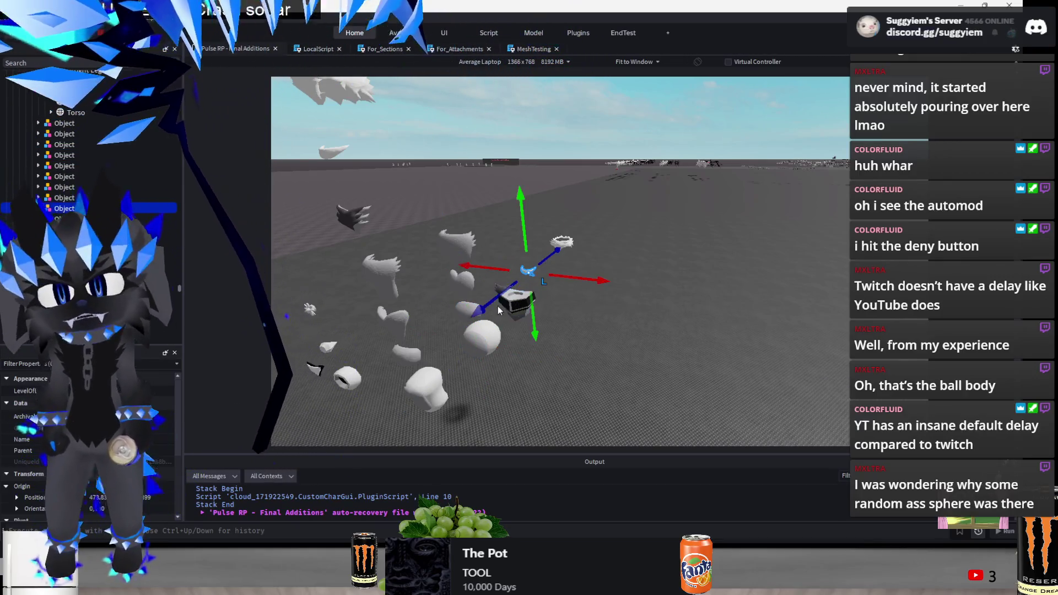
mouse_move(490, 301)
mouse_down()
mouse_move(443, 352)
mouse_move(468, 334)
mouse_move(470, 303)
mouse_up()
drag(449, 172, 449, 171)
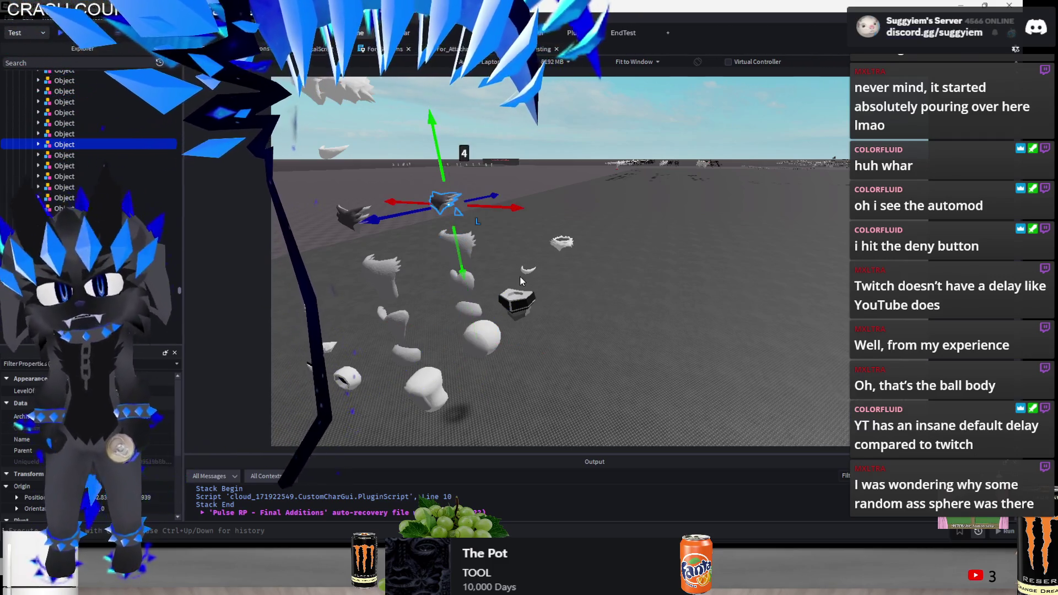
click(528, 271)
mouse_move(500, 293)
mouse_down()
mouse_move(468, 331)
mouse_move(514, 364)
mouse_up()
drag(472, 320, 470, 218)
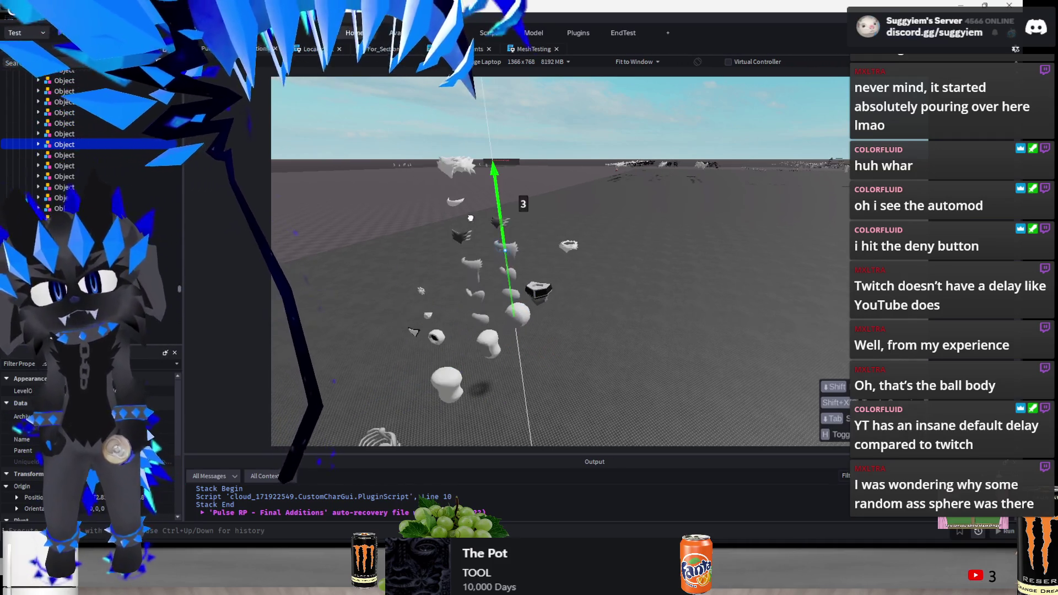
drag(467, 181, 469, 181)
Shift a lower part into the column and focus the view on the spiky hair mesh
click(482, 316)
drag(494, 353, 546, 335)
mouse_move(477, 353)
mouse_down()
mouse_move(480, 309)
mouse_move(523, 277)
mouse_up()
key(f)
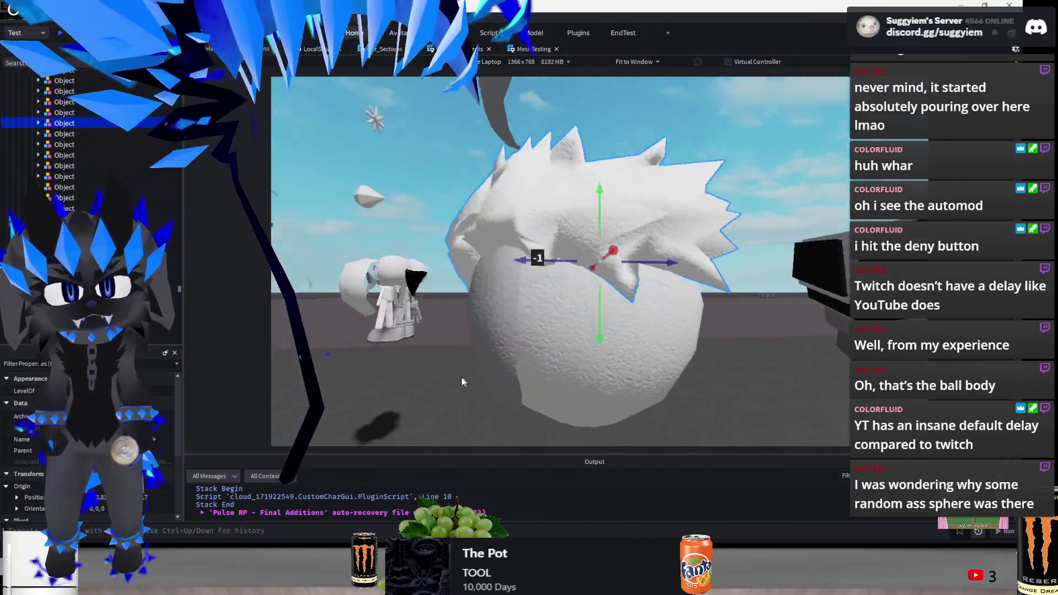
scroll(462, 381, down, 5)
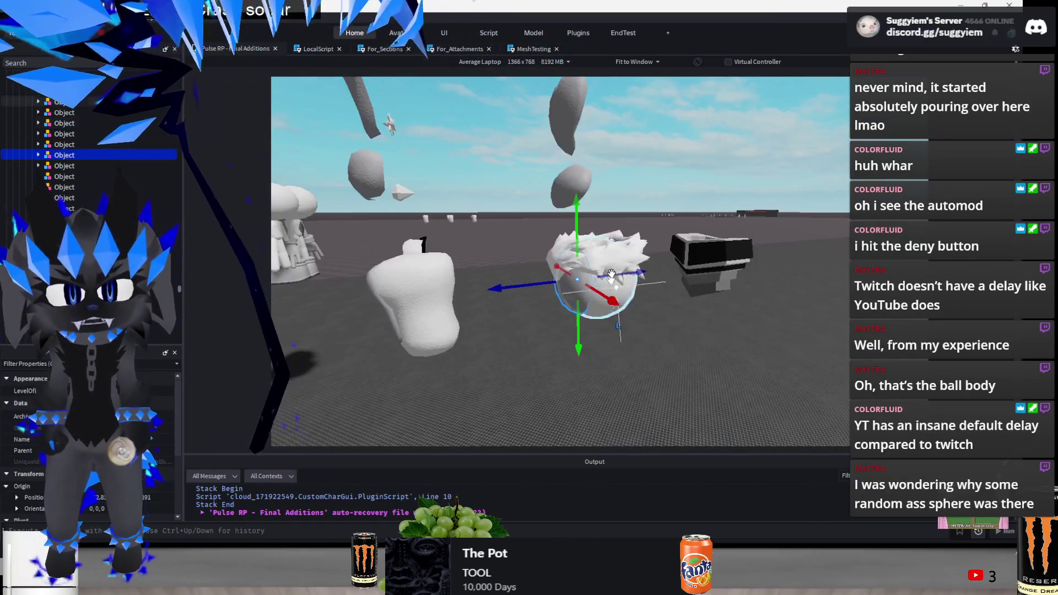
scroll(601, 278, up, 5)
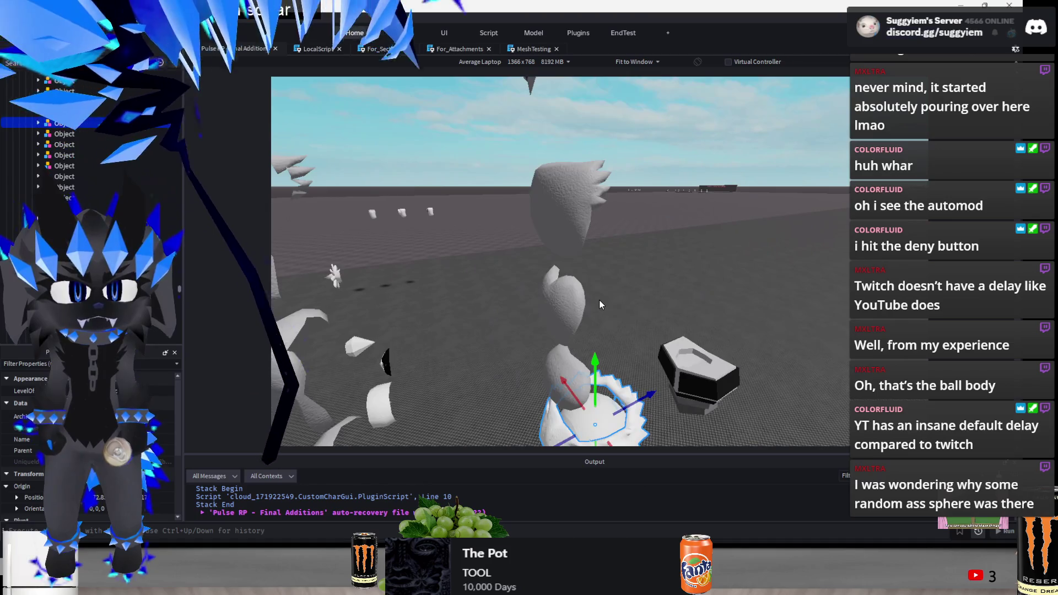
key(f)
scroll(600, 300, up, 4)
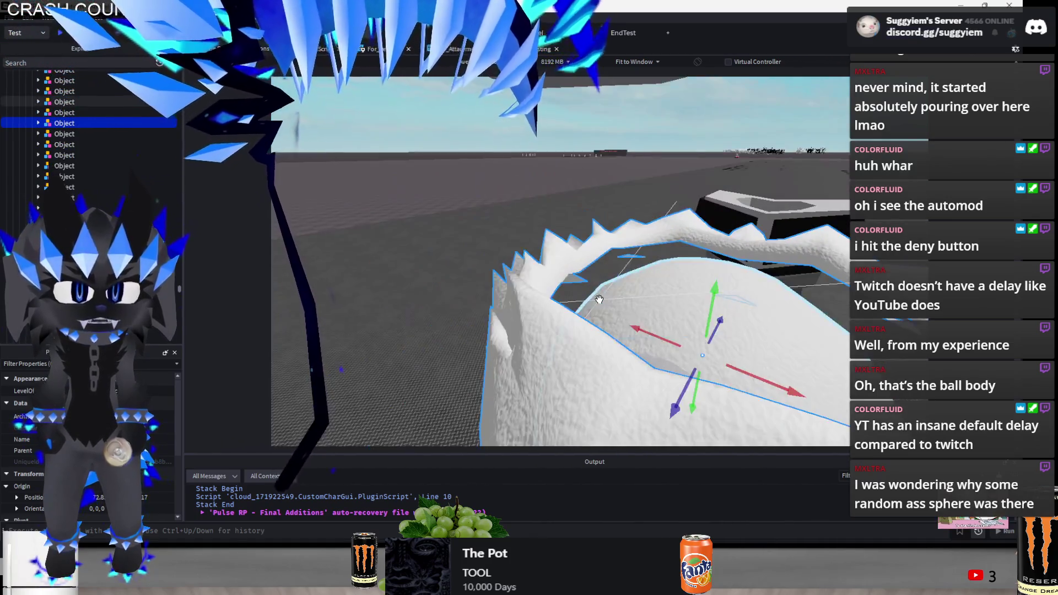
scroll(600, 299, down, 5)
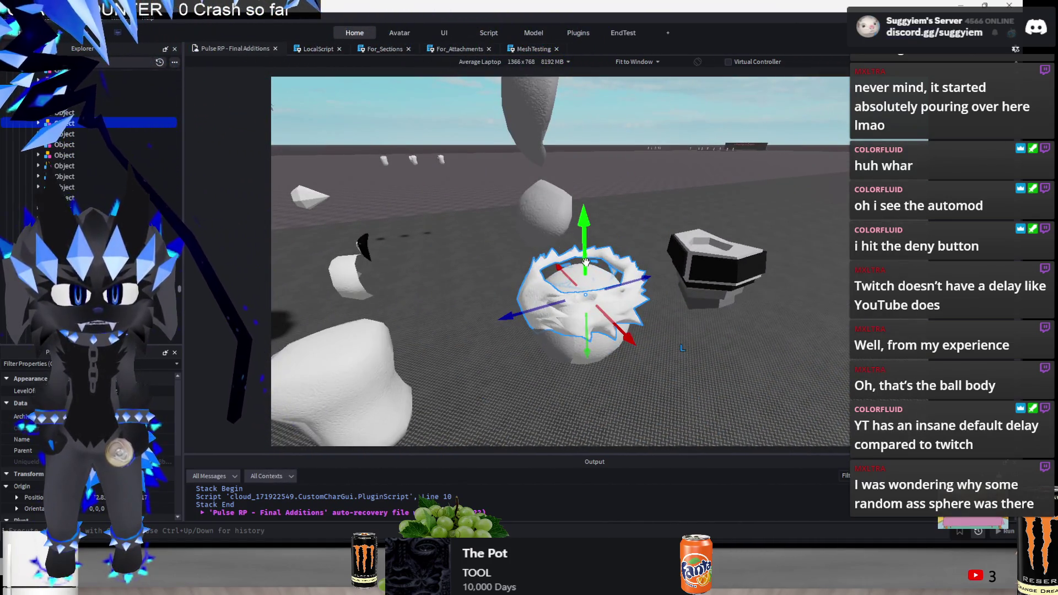
scroll(585, 262, down, 8)
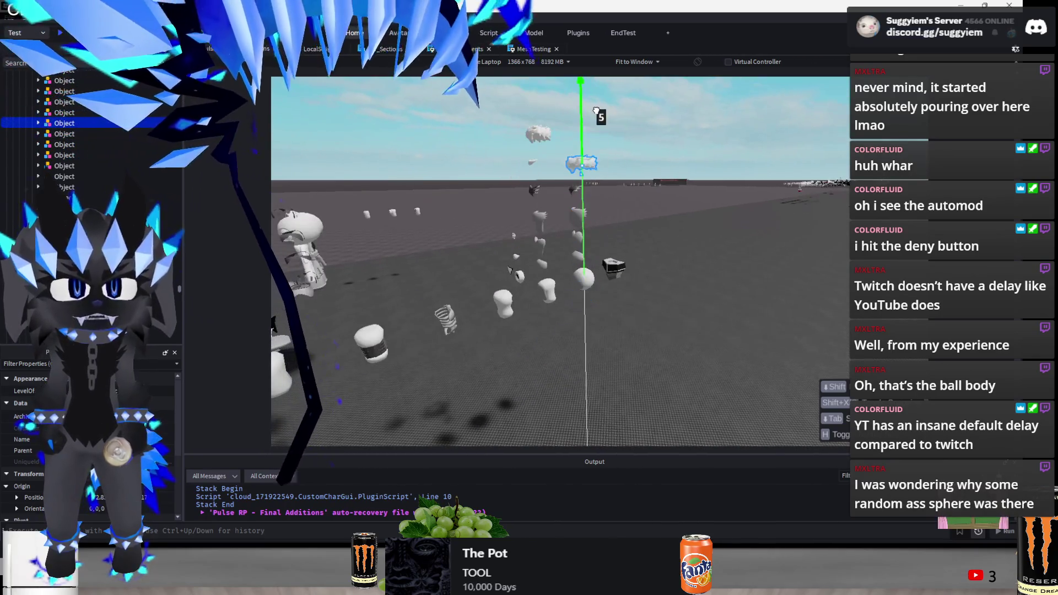
Deselect the spiky hair and fly the camera over the parts to look down on them
click(663, 201)
key(e)
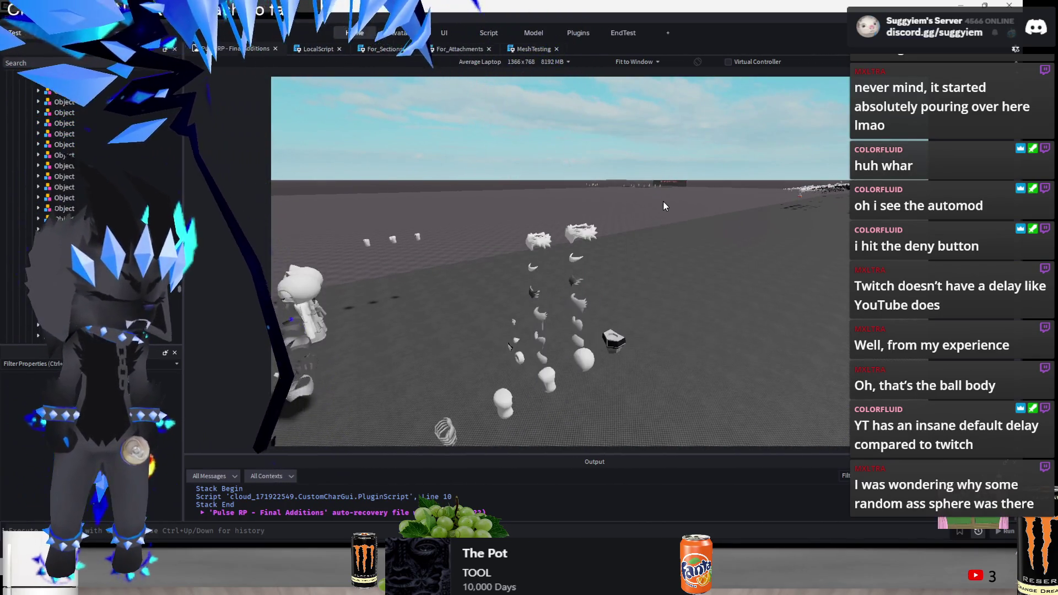
key(w)
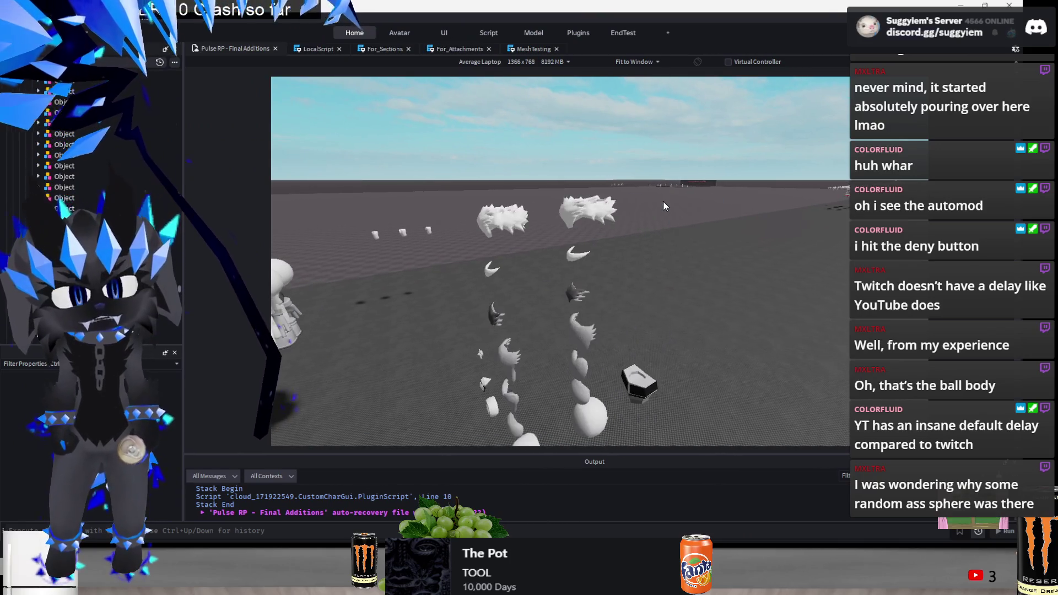
key(s)
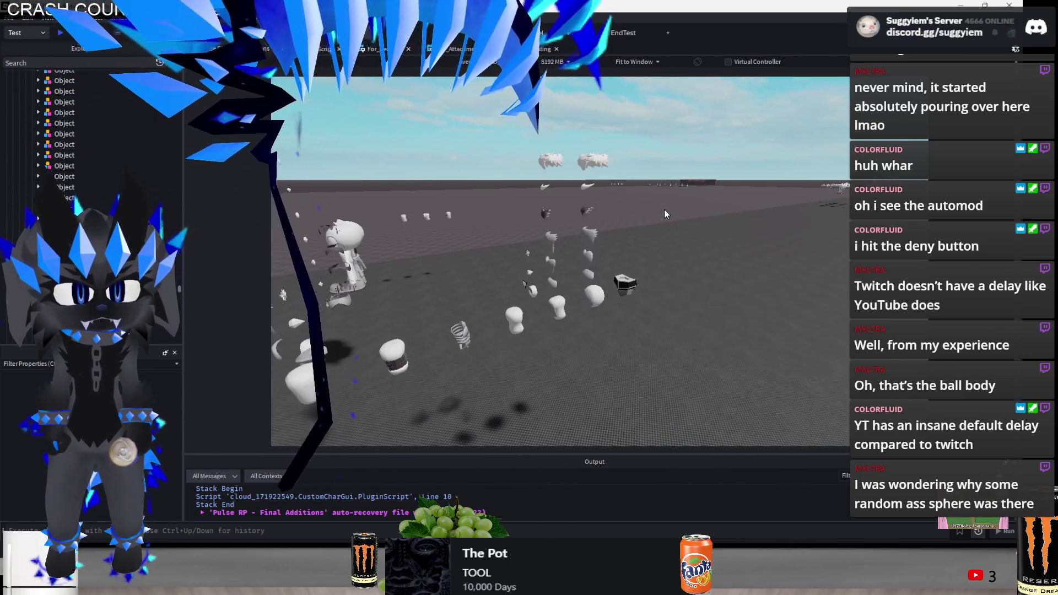
key(e)
key(w)
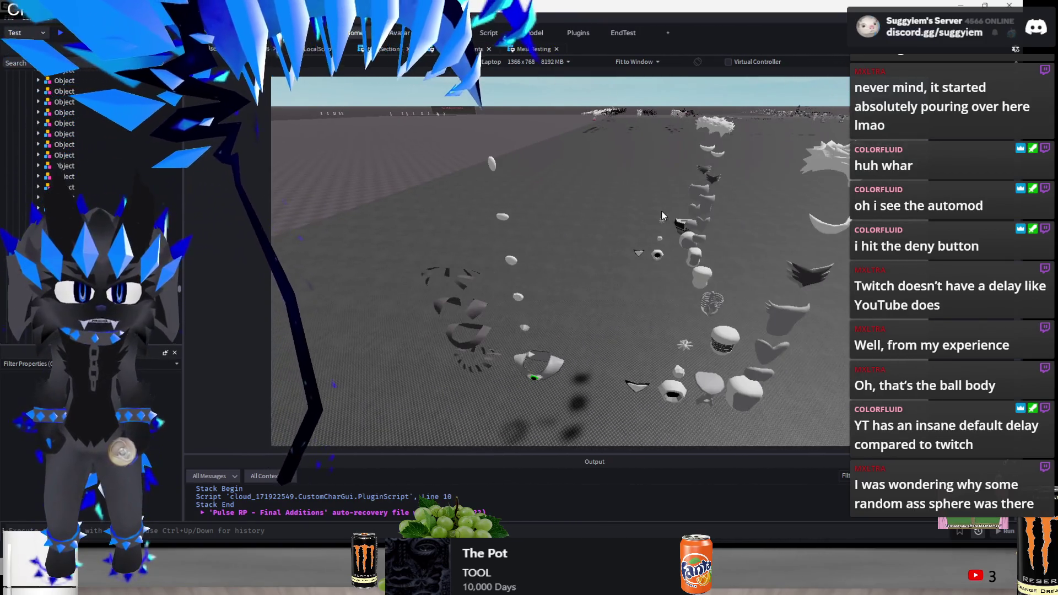
key(s)
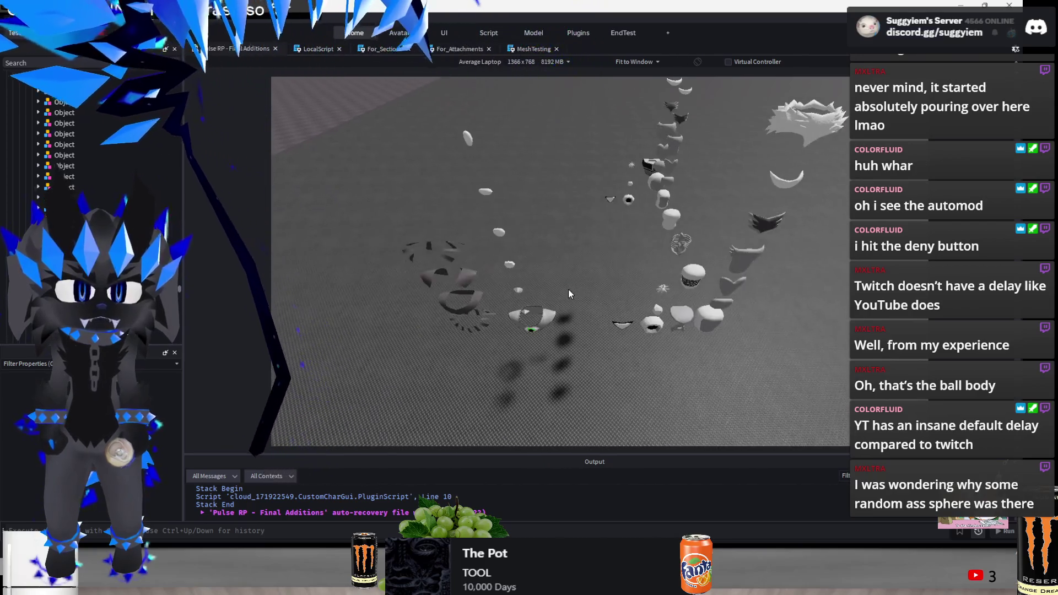
key(s)
Box-select a group of parts near the rigs and move it right beside the columns
drag(573, 347, 616, 174)
key(w)
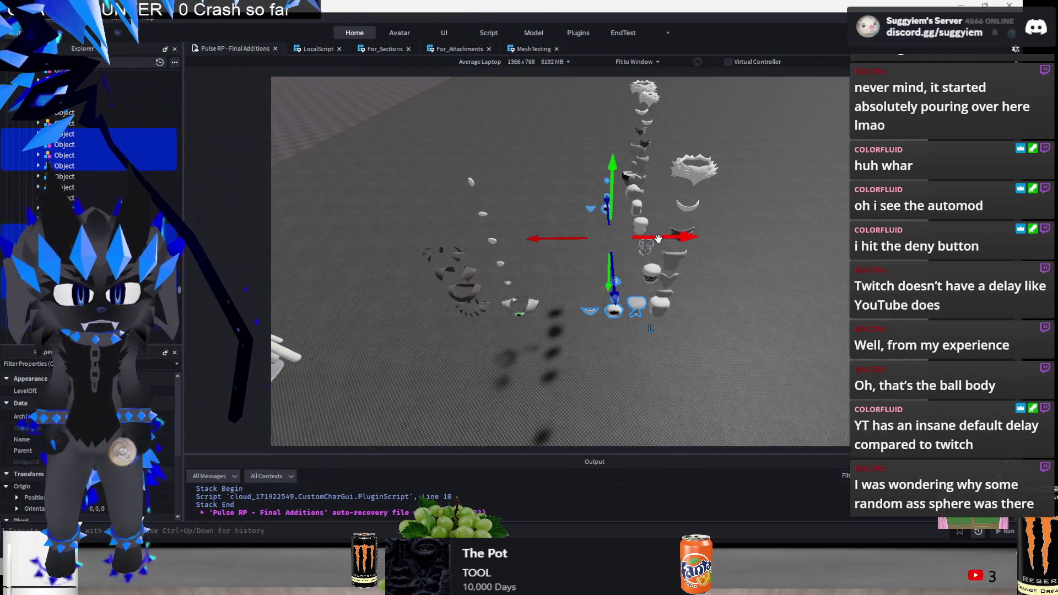
click(547, 325)
mouse_move(663, 180)
mouse_down()
mouse_move(591, 190)
mouse_move(502, 183)
mouse_up()
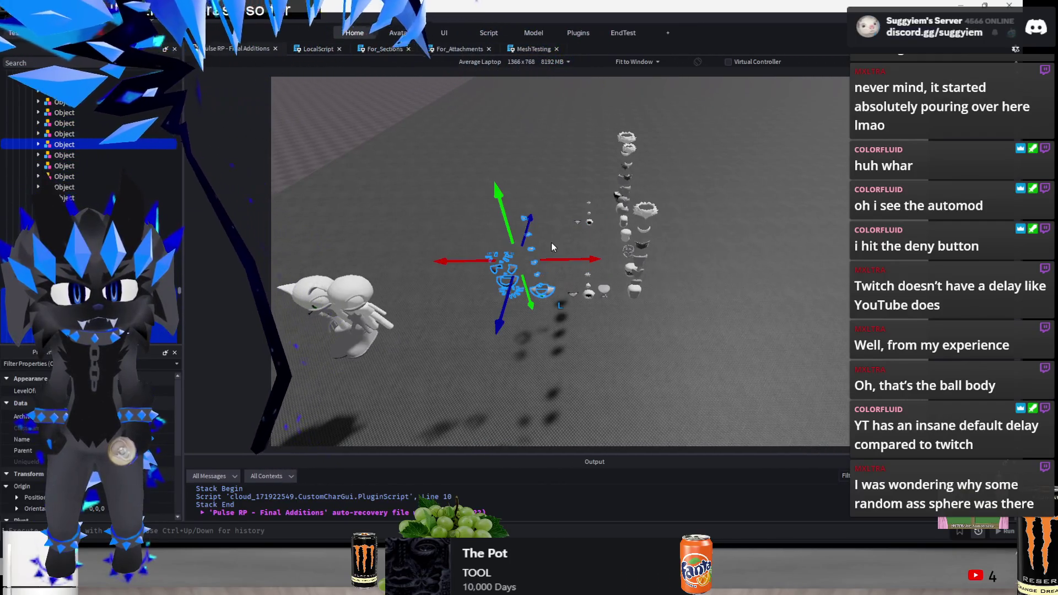
click(542, 318)
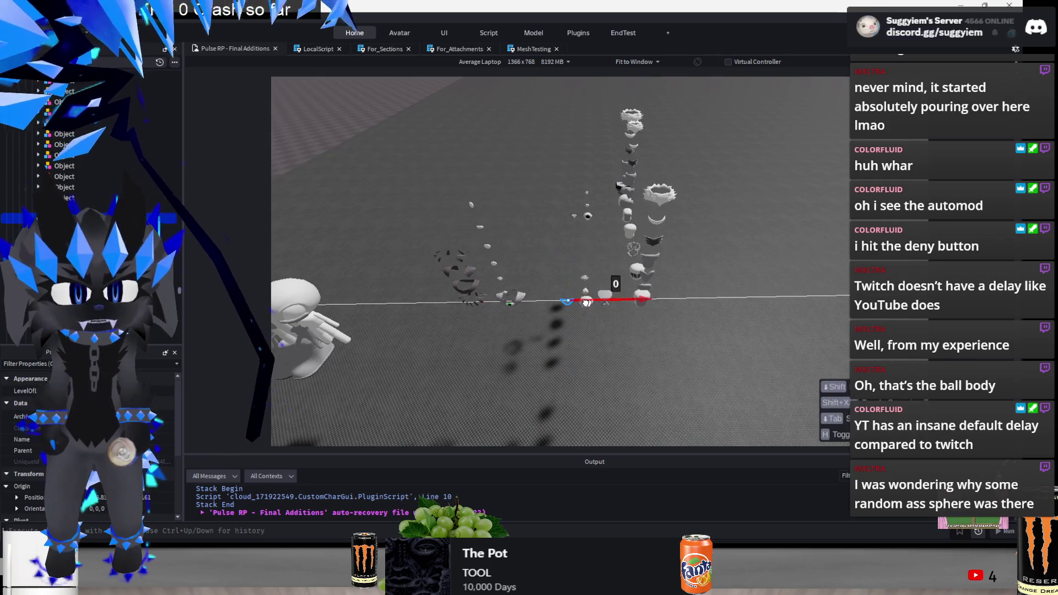
key(a)
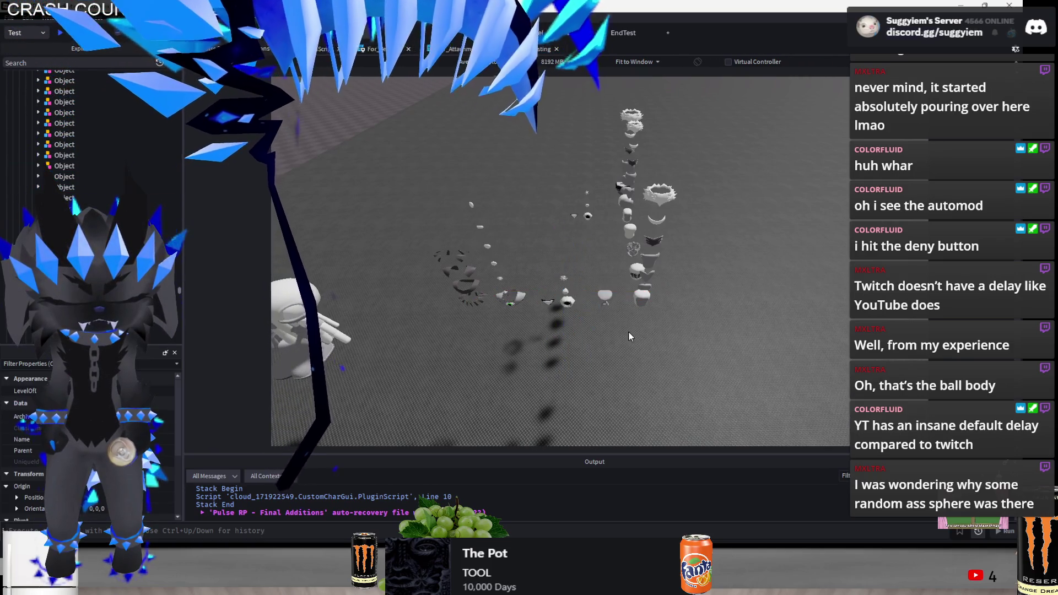
drag(518, 345, 643, 250)
scroll(643, 251, down, 2)
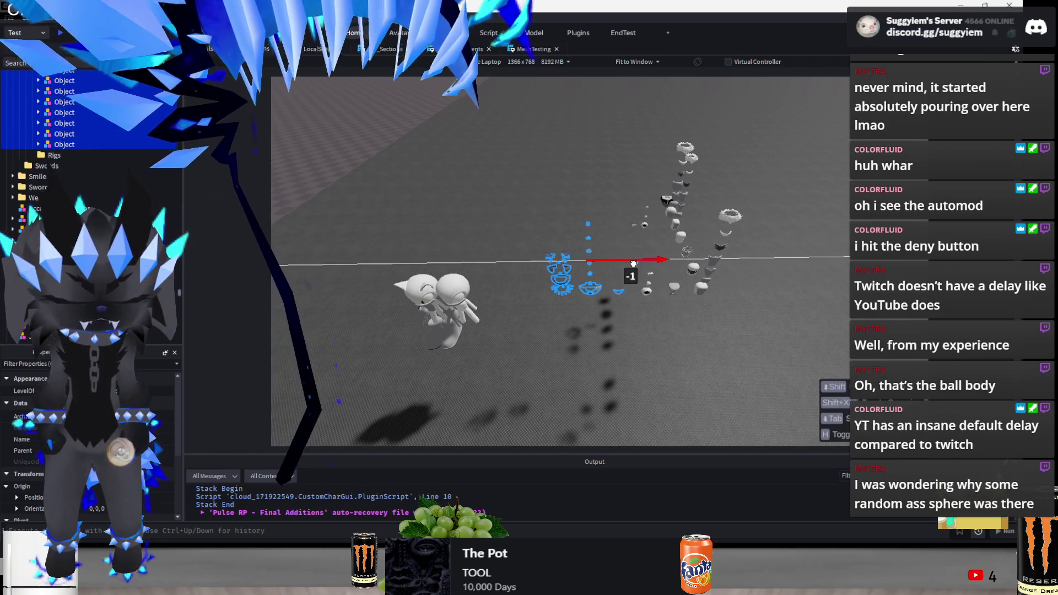
scroll(638, 335, up, 5)
drag(443, 375, 512, 218)
drag(558, 302, 639, 302)
click(649, 402)
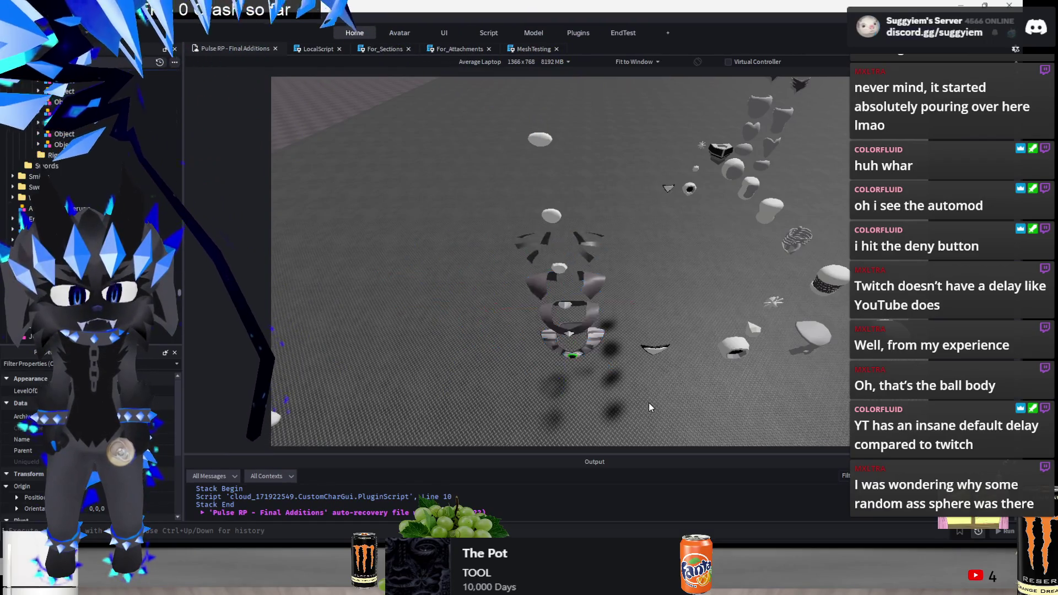
Slide three stray meshes right toward the rows and push three row meshes back
scroll(649, 402, down, 10)
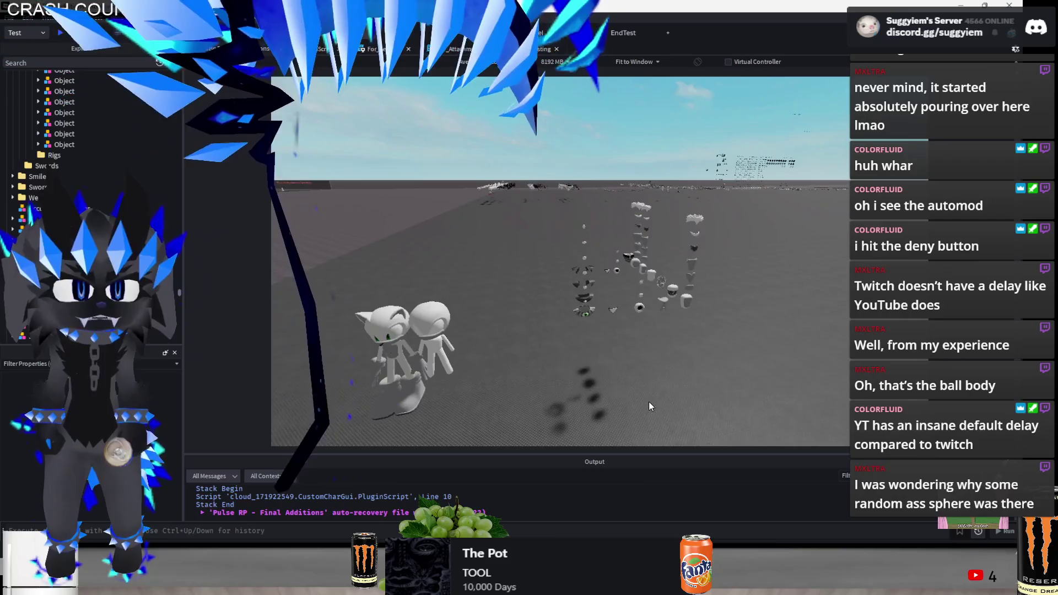
scroll(649, 402, down, 5)
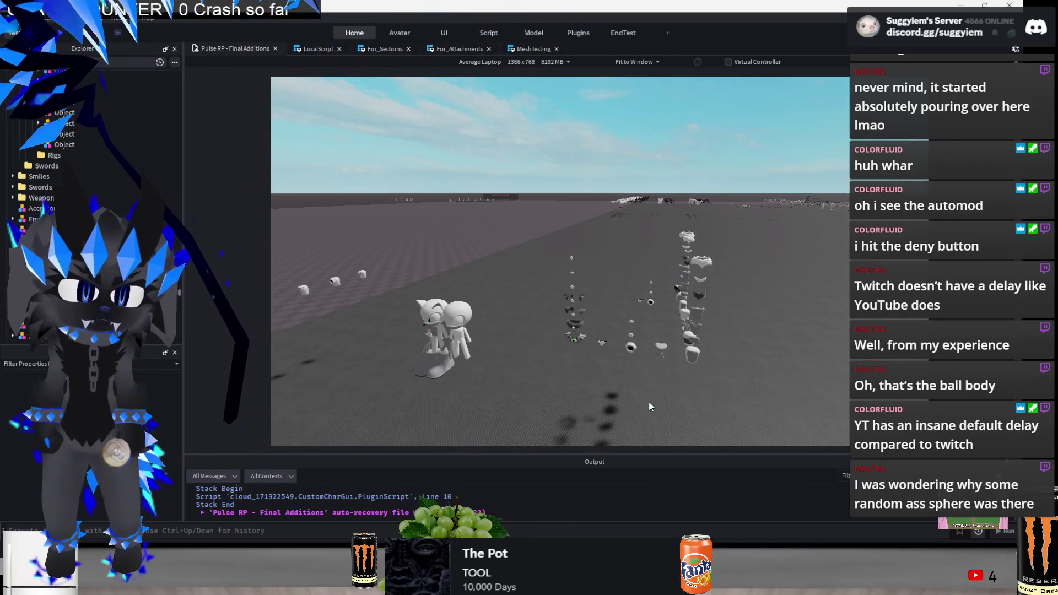
key(a)
click(421, 268)
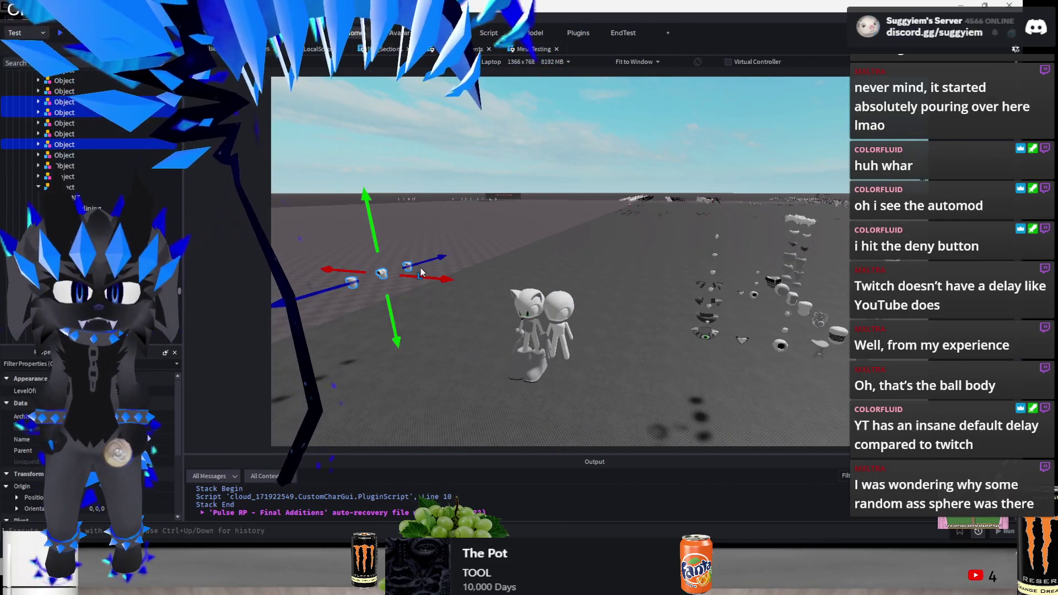
mouse_move(420, 275)
mouse_down()
mouse_move(735, 281)
mouse_move(746, 357)
mouse_up()
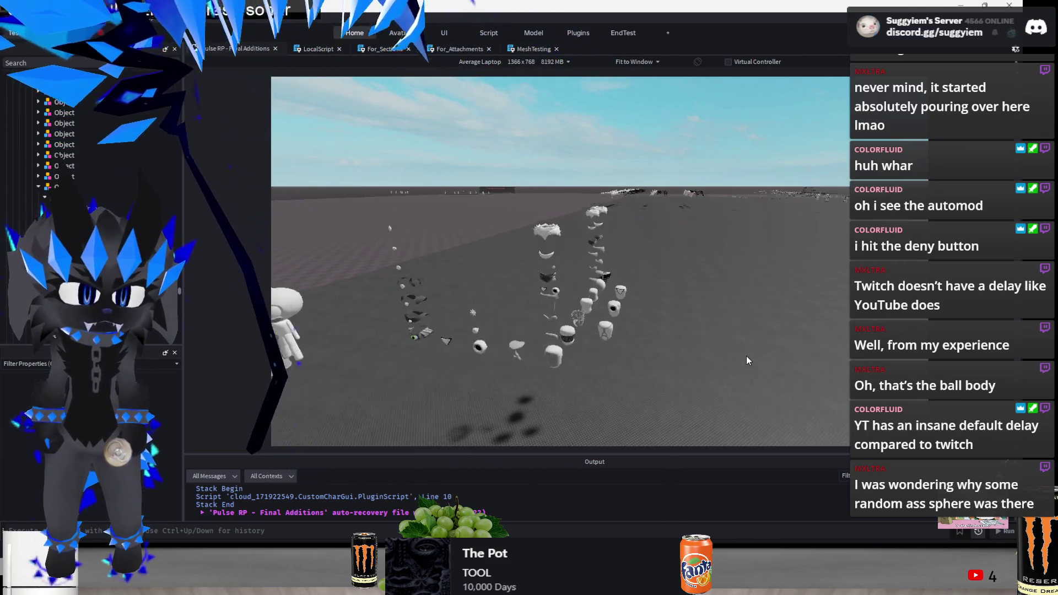
click(573, 332)
drag(572, 334, 569, 329)
key(s)
click(396, 320)
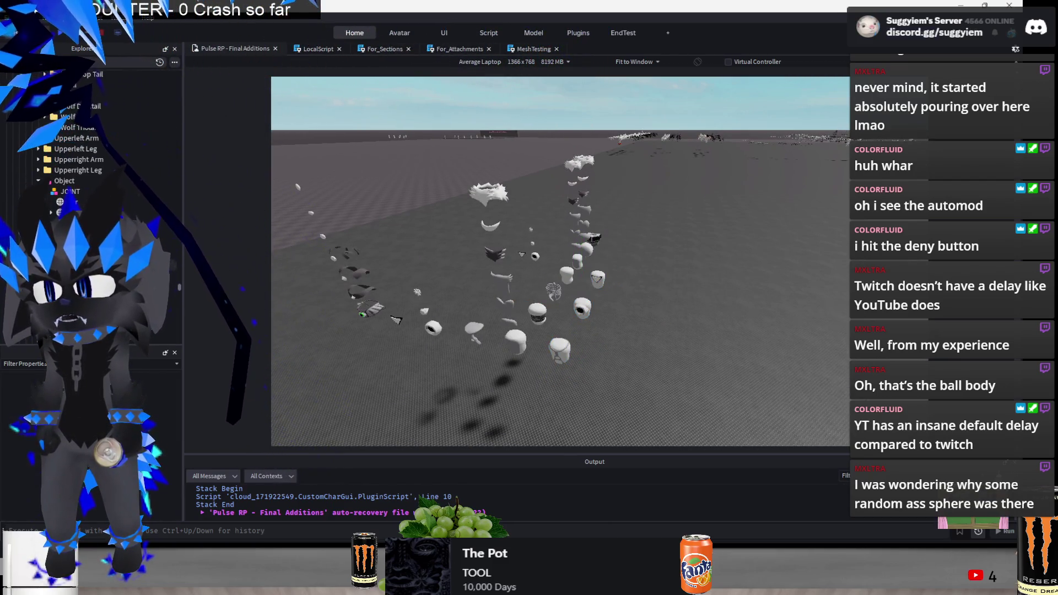
Select several accessory meshes and slide them sideways along the row
click(513, 337)
key(ctrl+1)
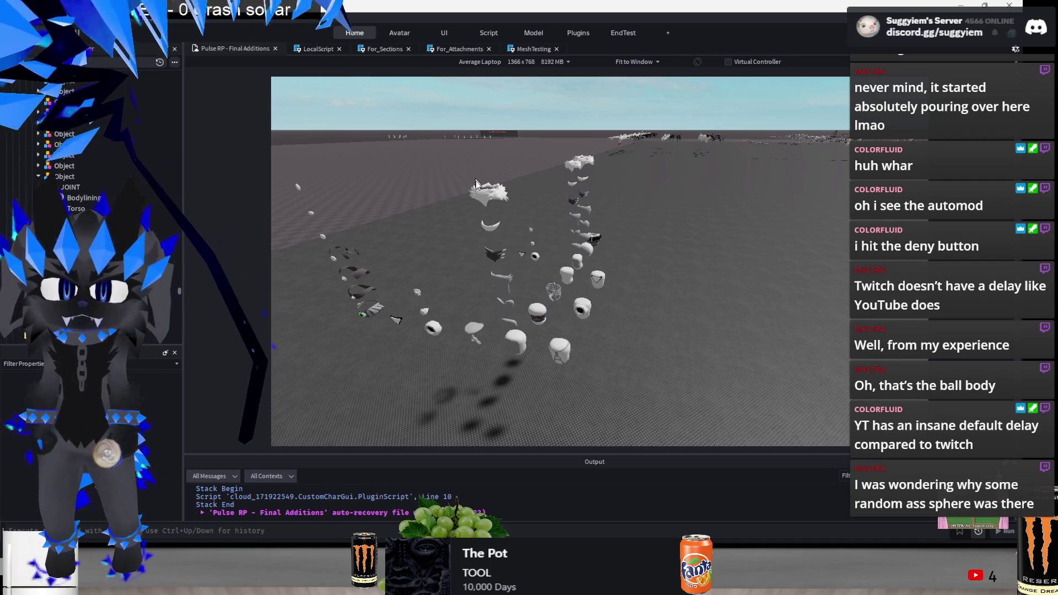
click(467, 328)
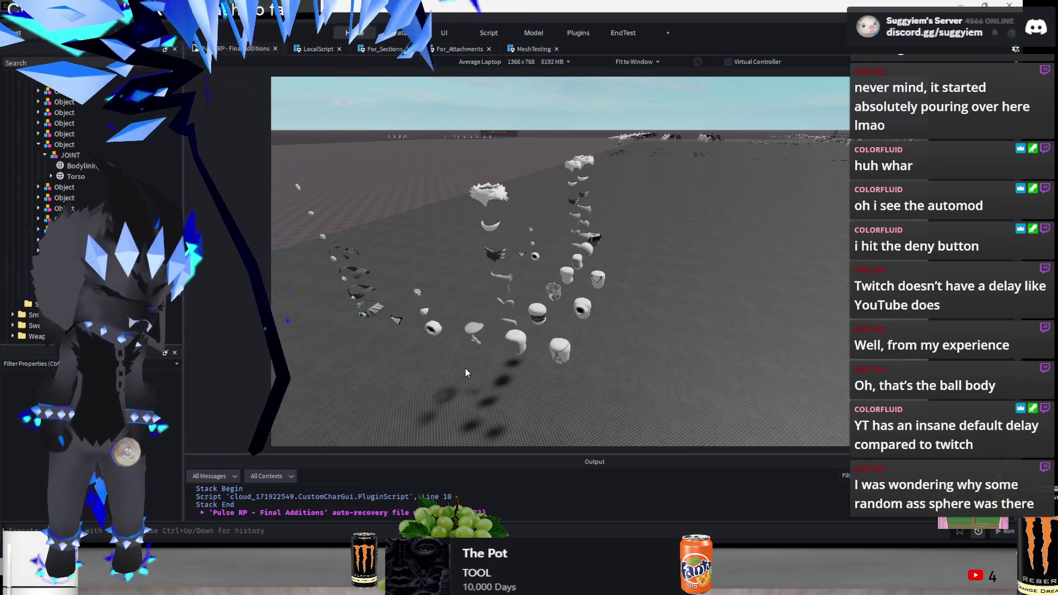
scroll(490, 352, down, 5)
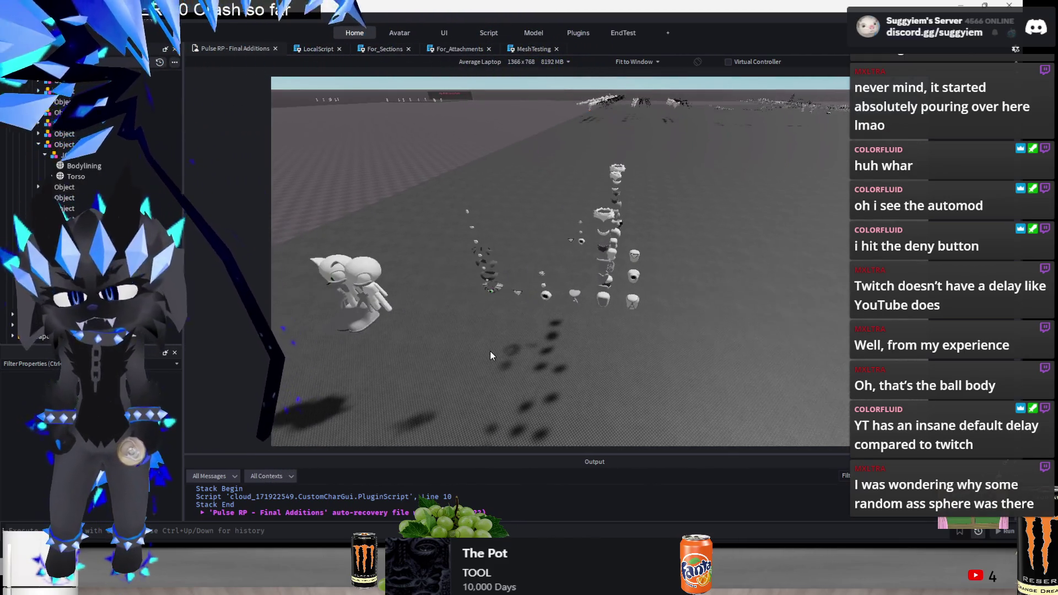
click(477, 241)
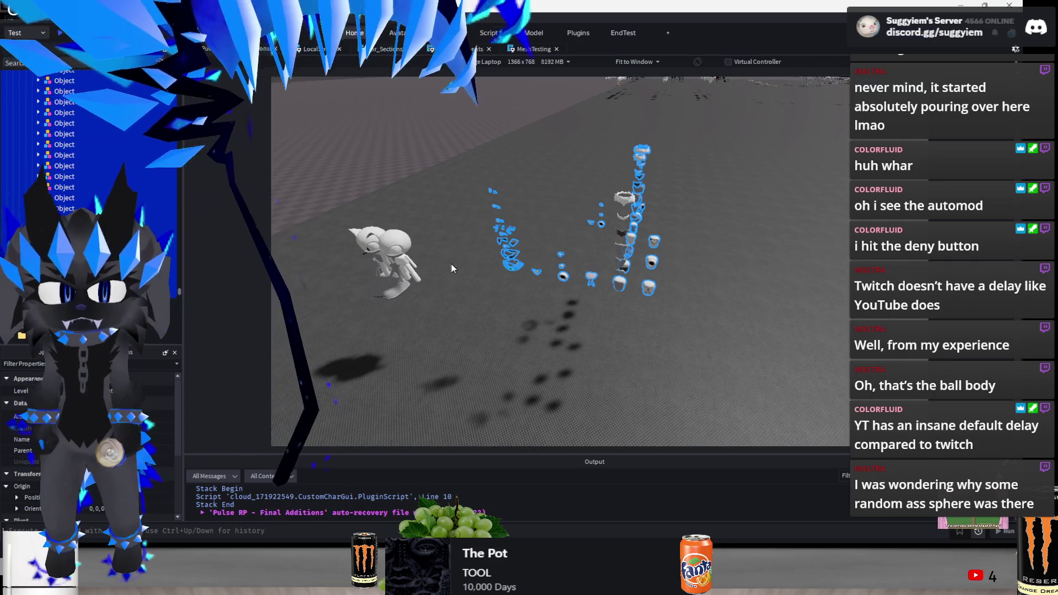
key(ctrl+2)
drag(627, 205, 784, 263)
click(478, 349)
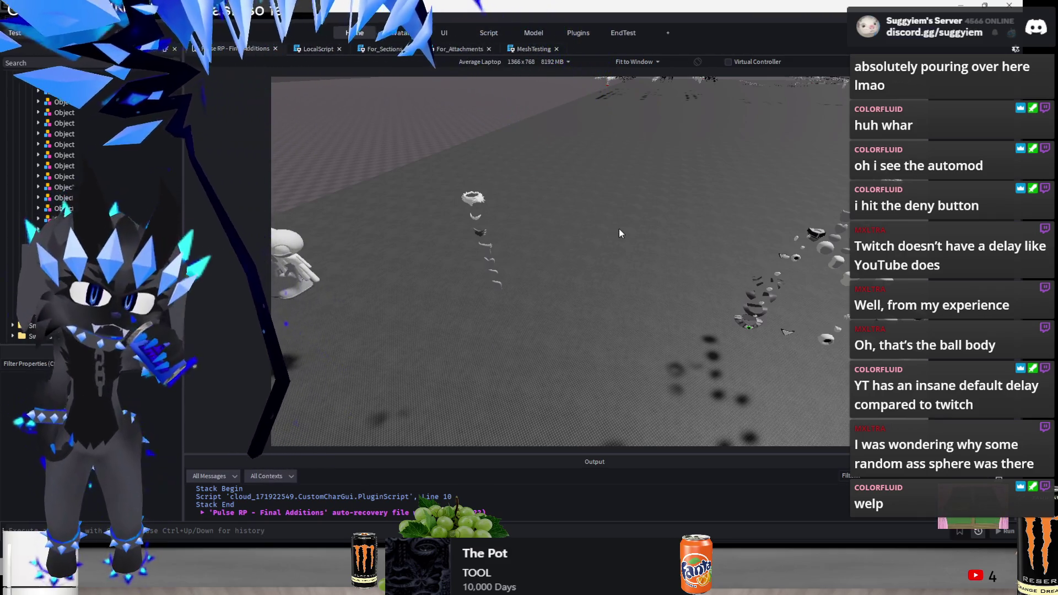
Inspect the Fuzzy Tuft ring and a far-right mesh, then undo the accidental move
click(465, 195)
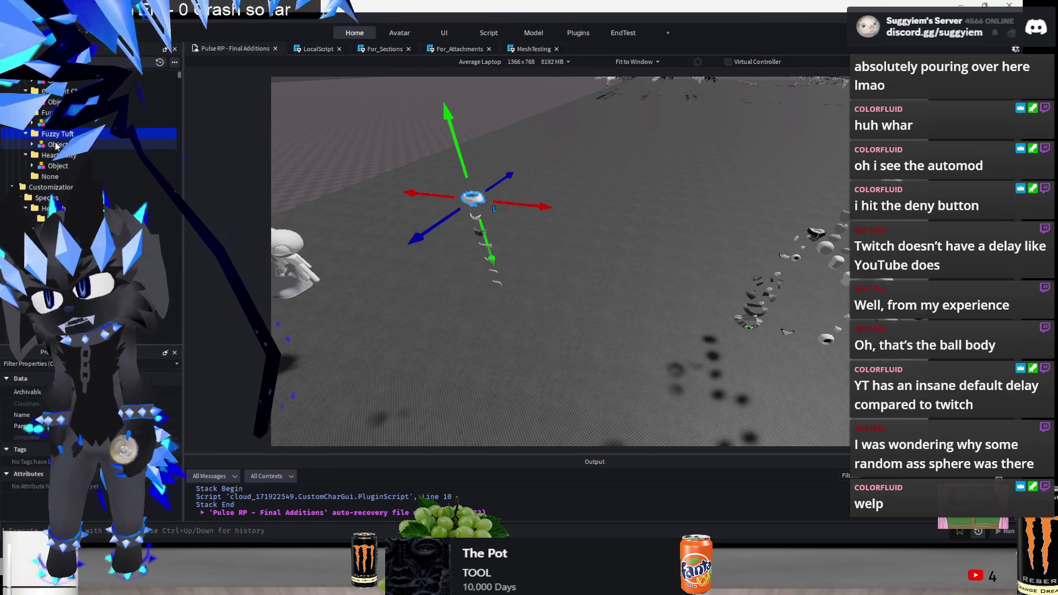
click(745, 325)
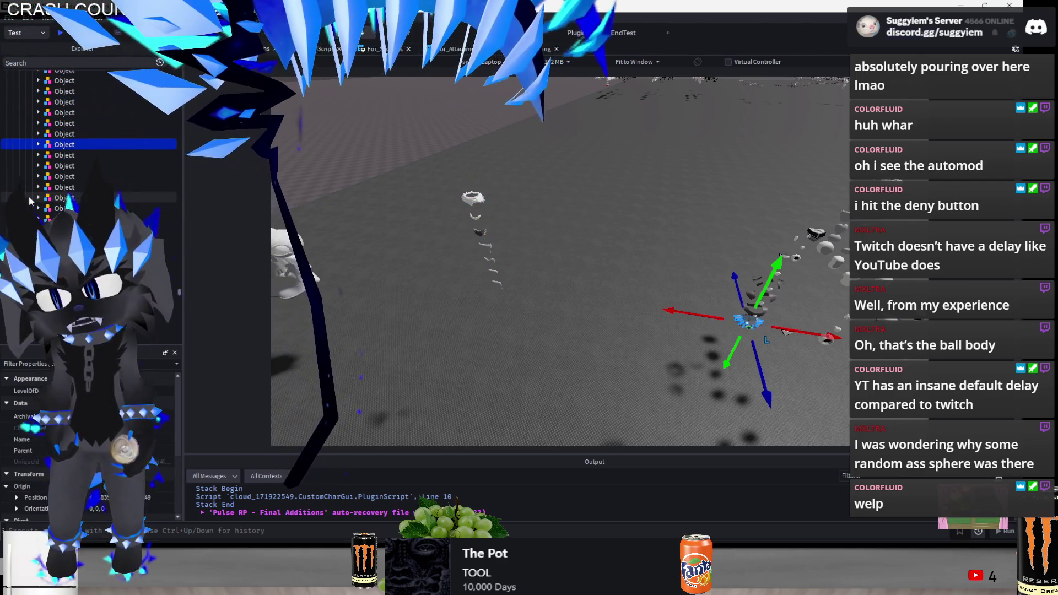
mouse_move(180, 291)
mouse_down()
mouse_move(199, 189)
mouse_move(198, 91)
mouse_up()
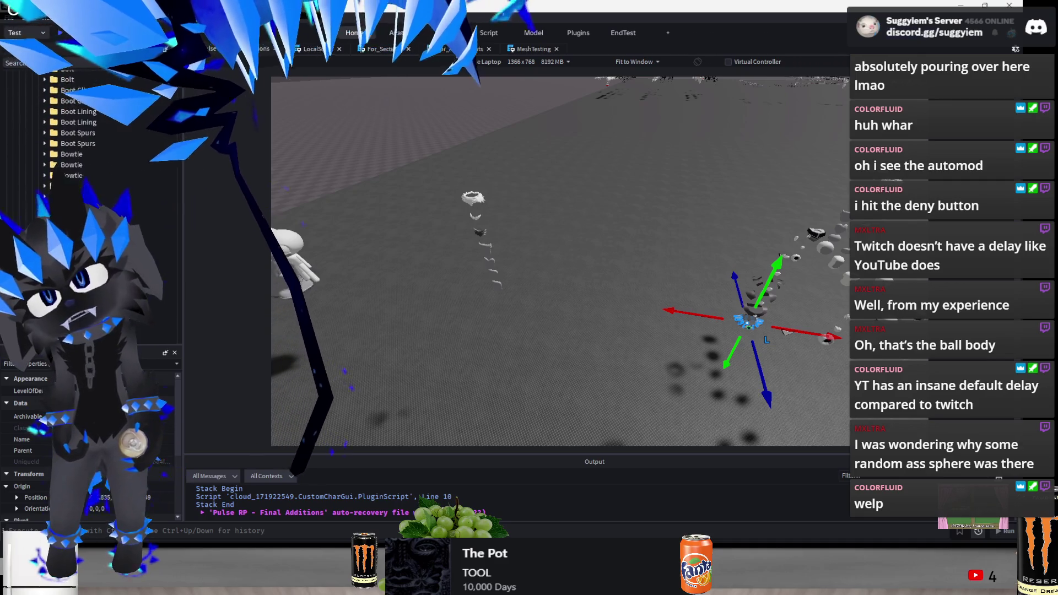
scroll(82, 187, down, 2)
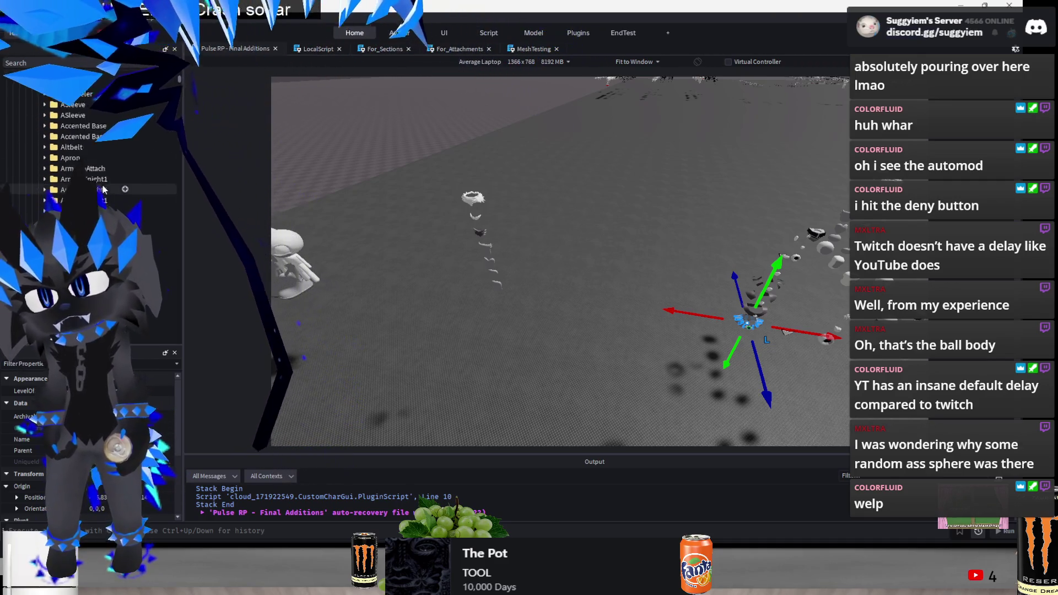
scroll(83, 187, down, 10)
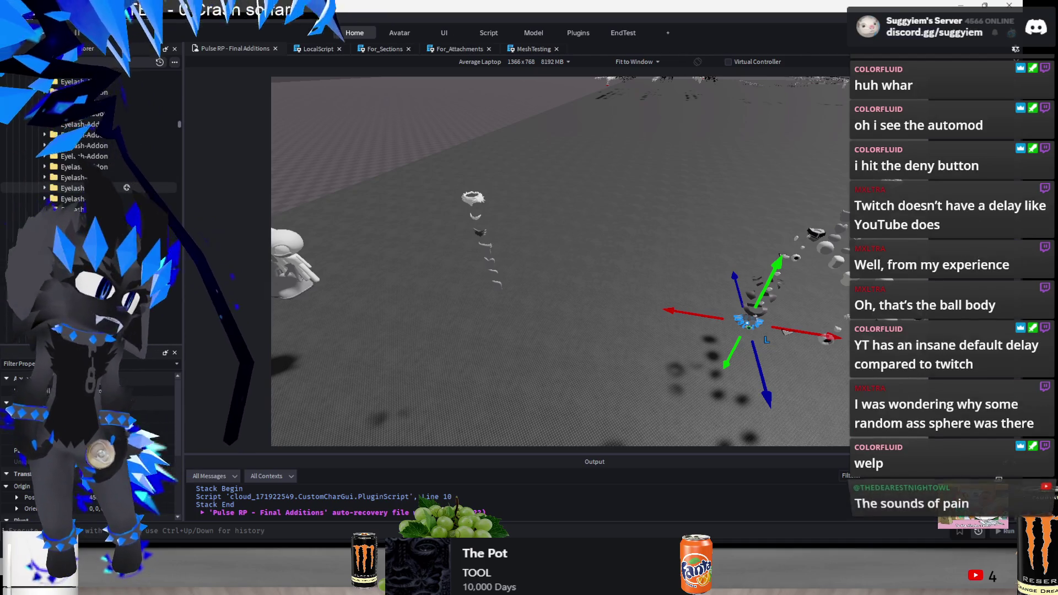
scroll(83, 174, down, 10)
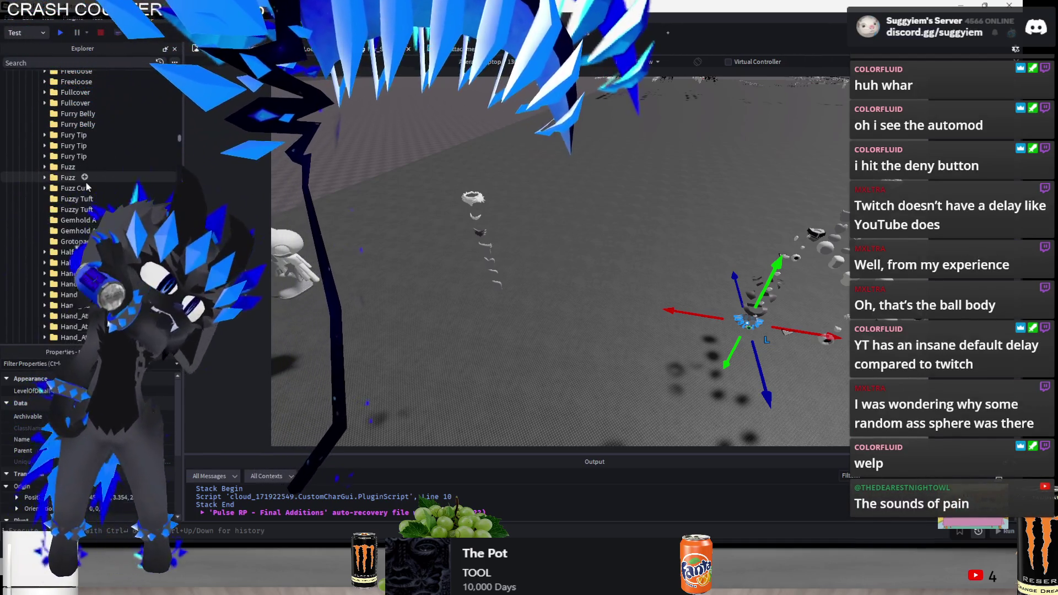
scroll(53, 174, down, 10)
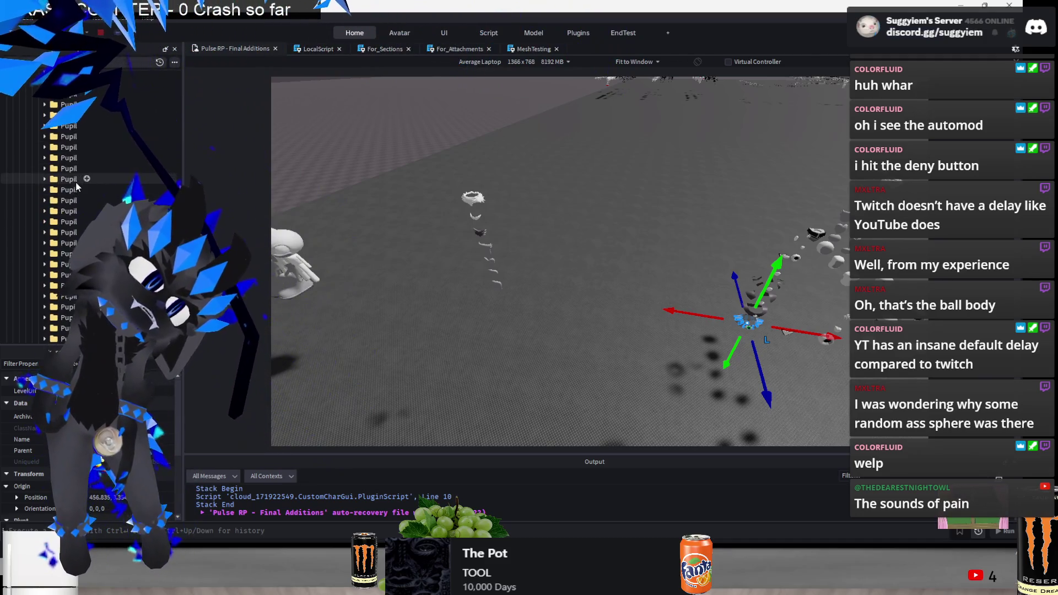
scroll(77, 183, down, 10)
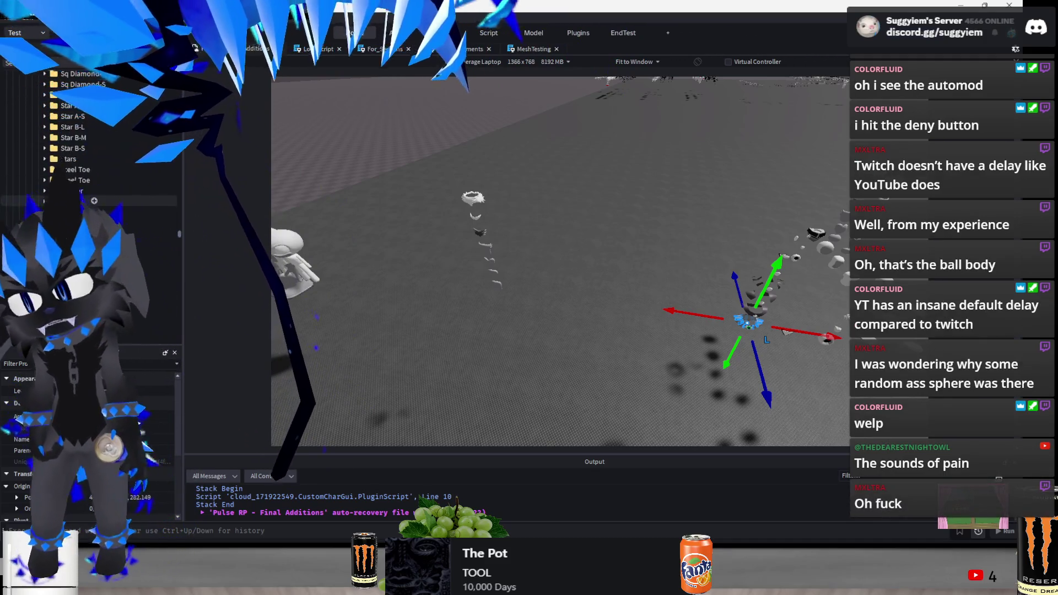
scroll(77, 183, down, 5)
click(633, 408)
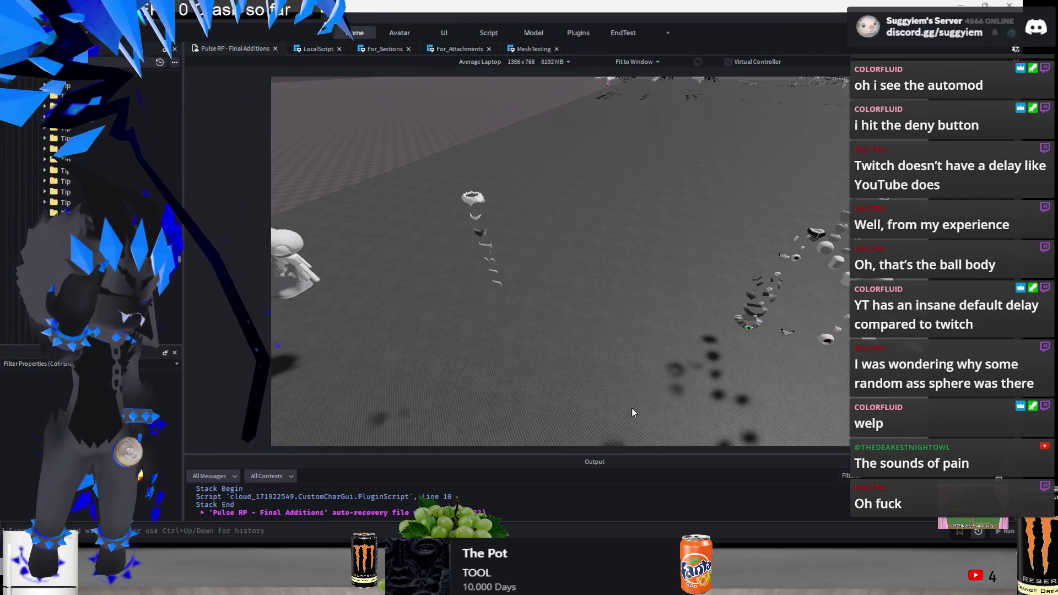
key(ctrl+z)
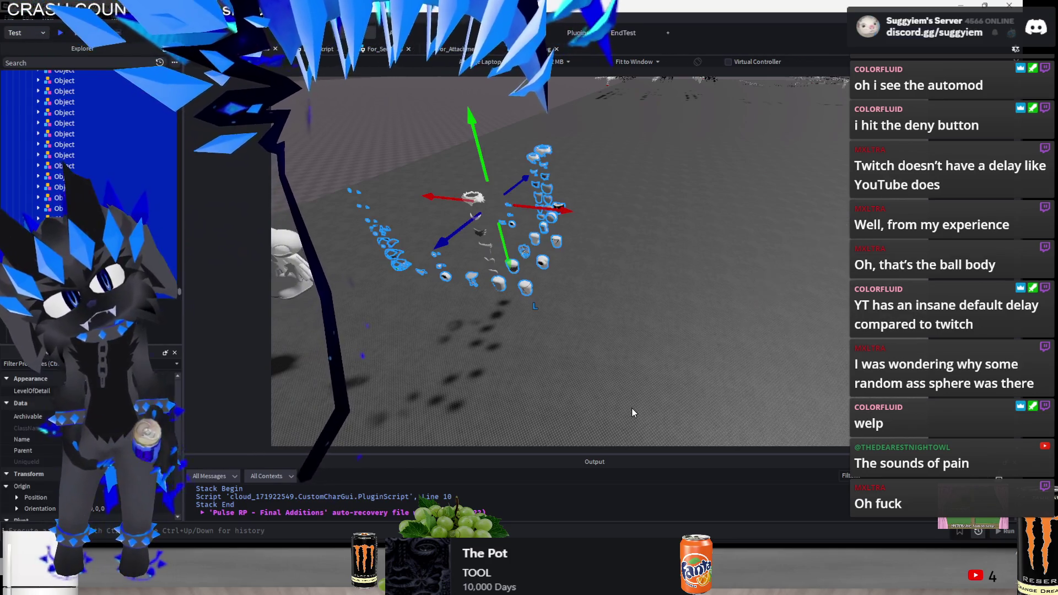
Undo the last twelve mesh and rig moves with Ctrl+Z, back past the scattered placements
key(ctrl+z)
key(ctrl+z)
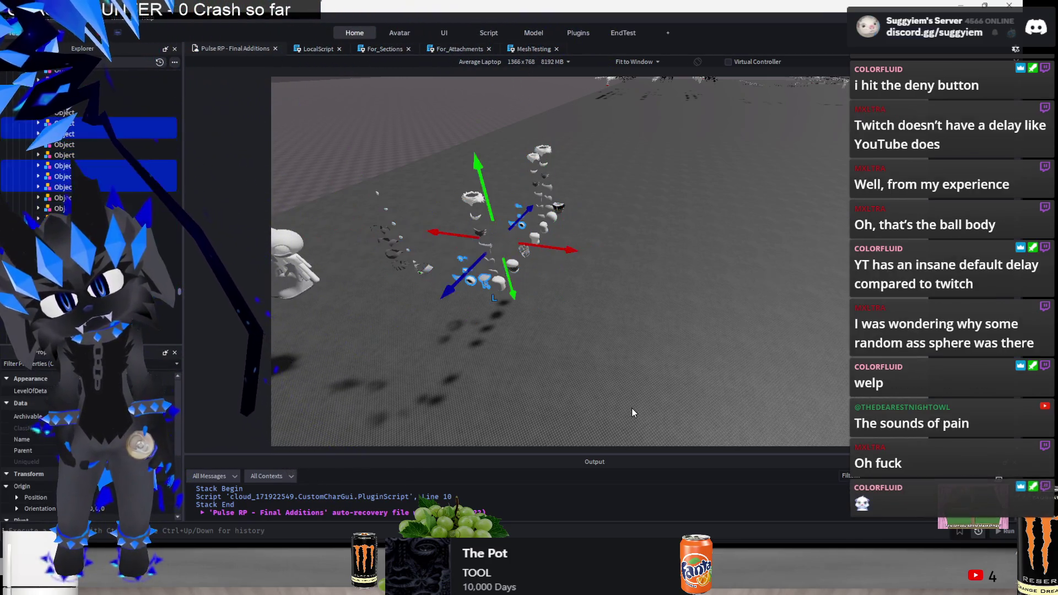
key(ctrl+z)
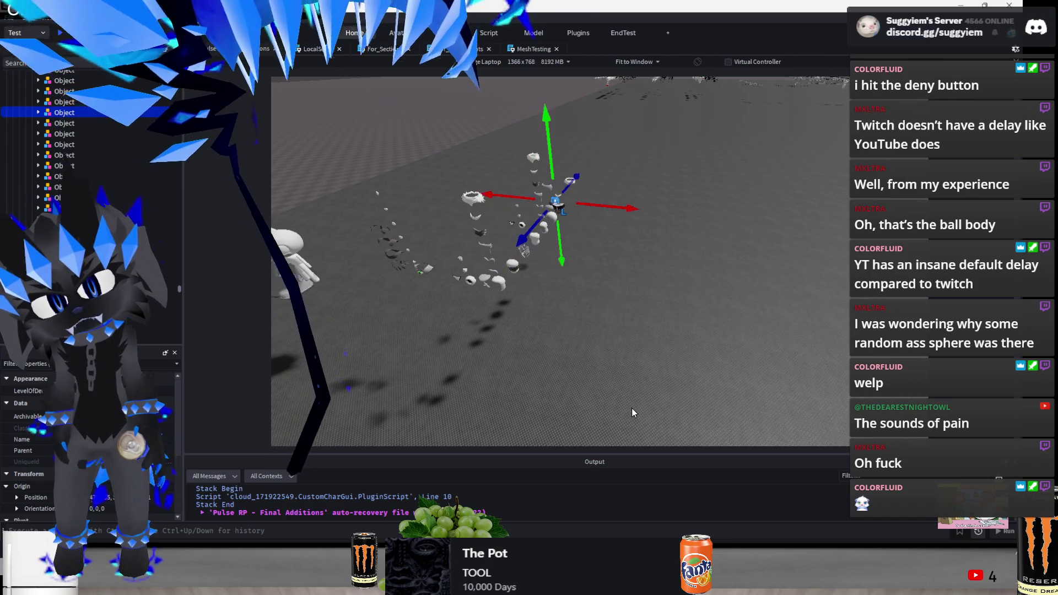
key(ctrl+z)
key(ctrl+z)
key(ctrl+z)
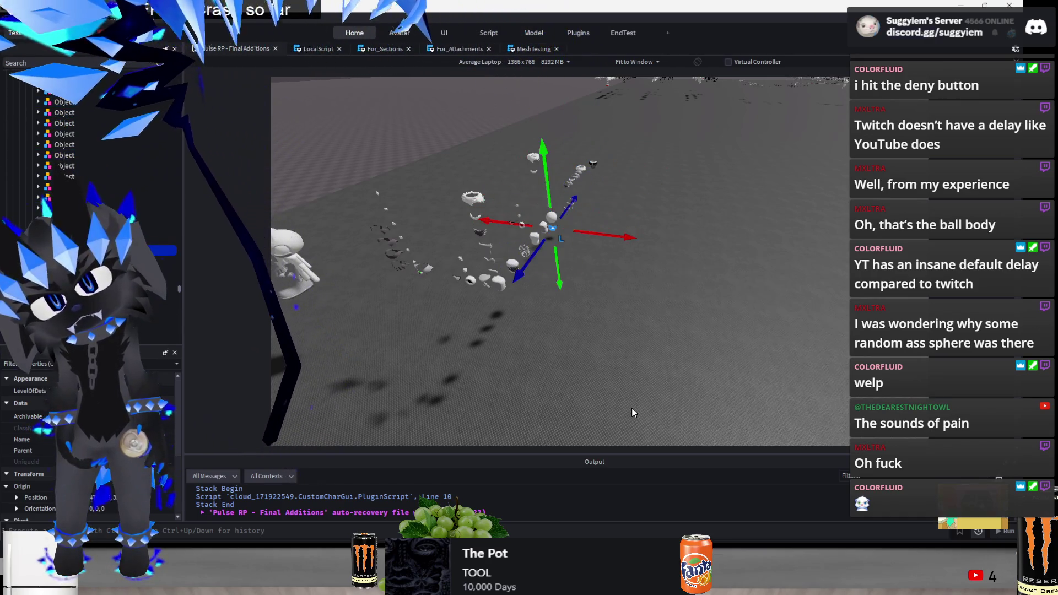
key(ctrl+z)
key(ctrl+z)
key(ctrl+z)
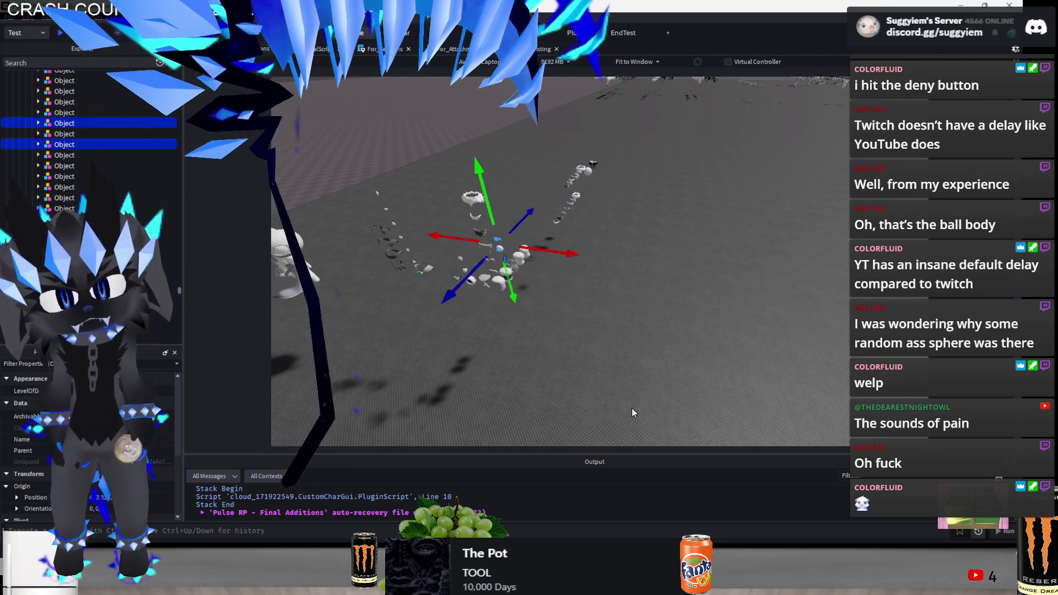
key(ctrl+z)
key(ctrl+z)
key(ctrl+z)
key(ctrl+z)
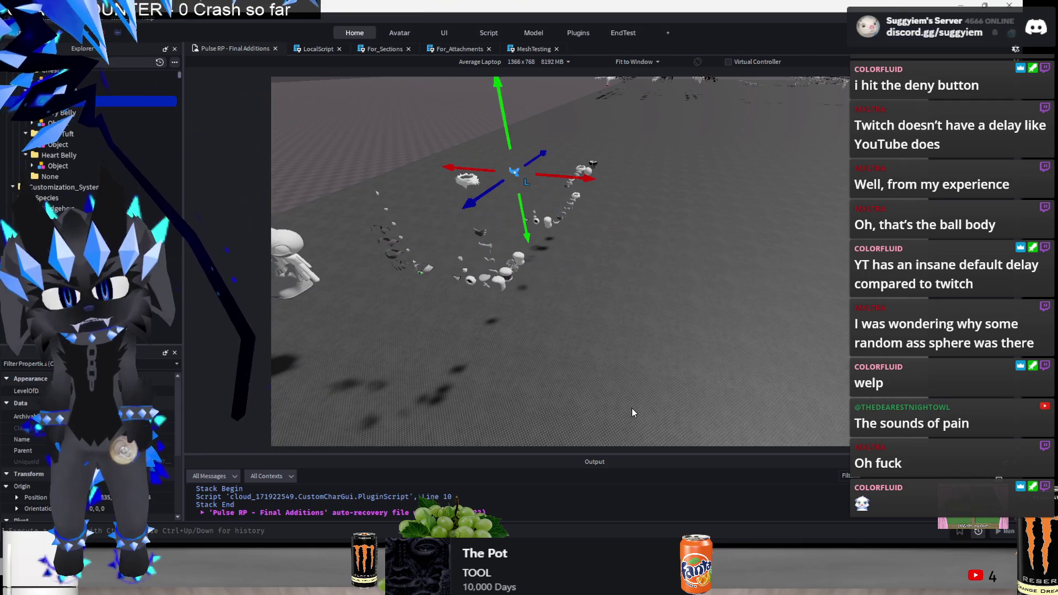
key(ctrl+z)
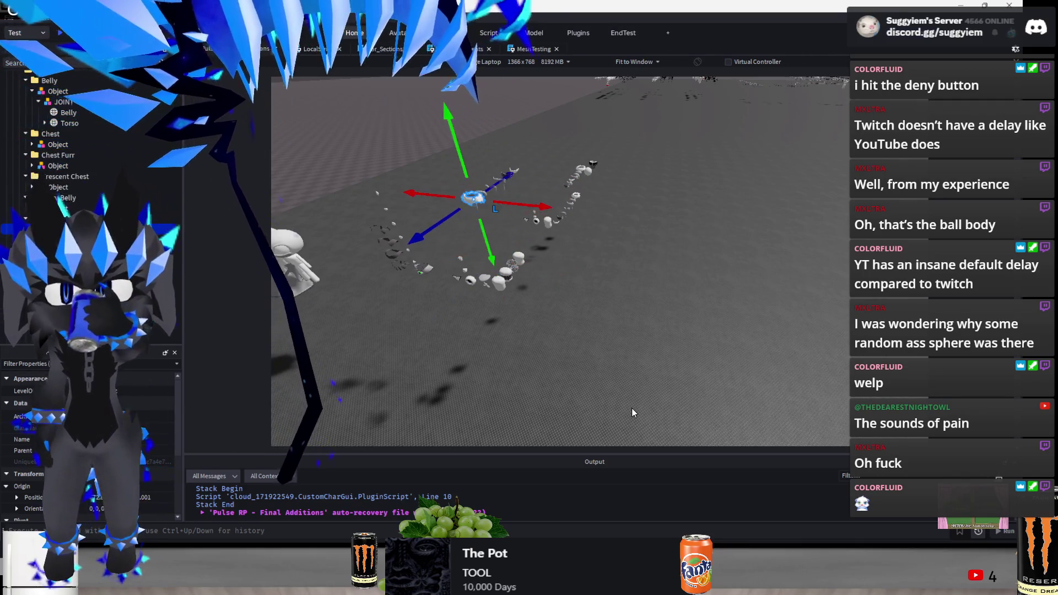
key(ctrl+z)
key(ctrl+z)
key(ctrl+z)
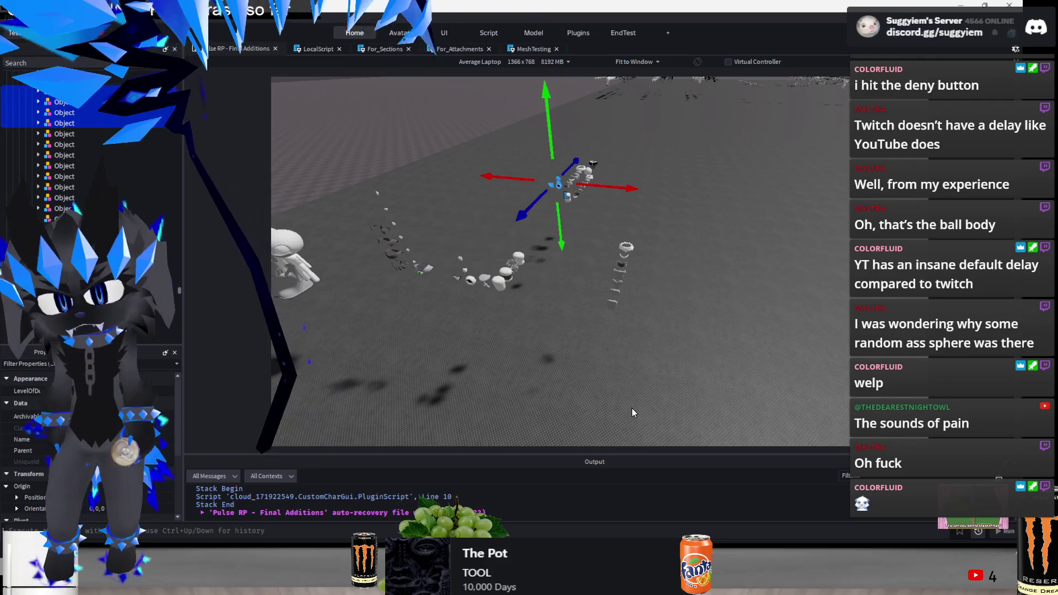
key(ctrl+z)
key(ctrl+z)
key(ctrl+z)
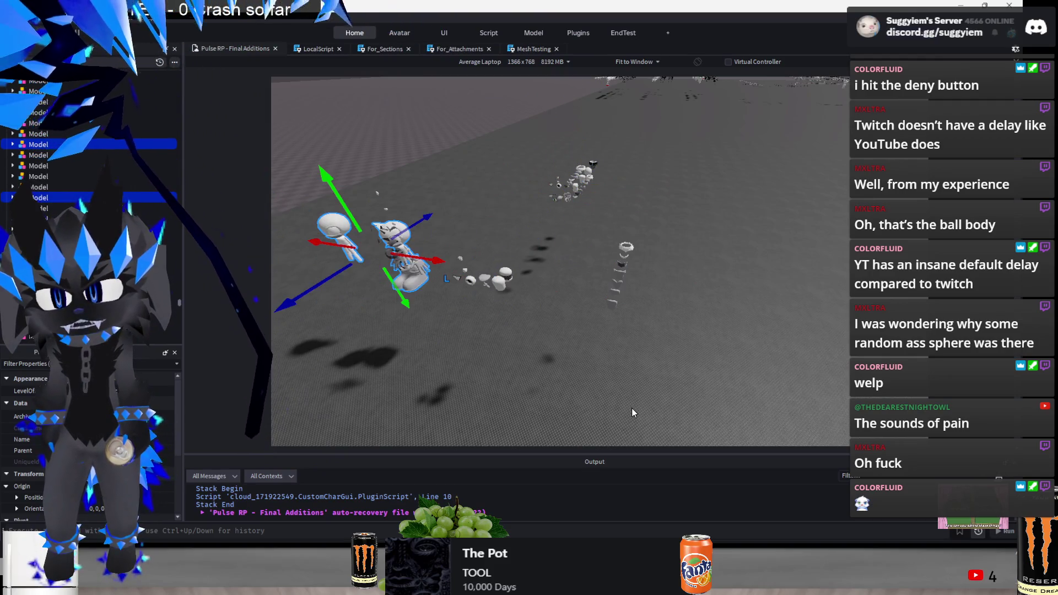
key(ctrl+z)
key(ctrl+z)
key(ctrl+z)
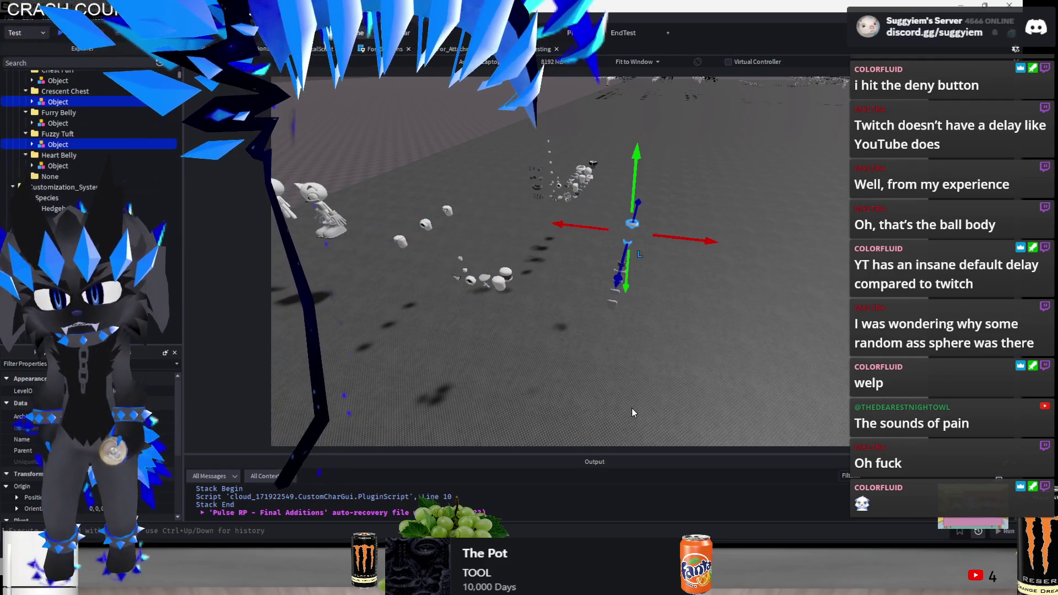
key(ctrl+z)
key(ctrl+z)
key(ctrl+z)
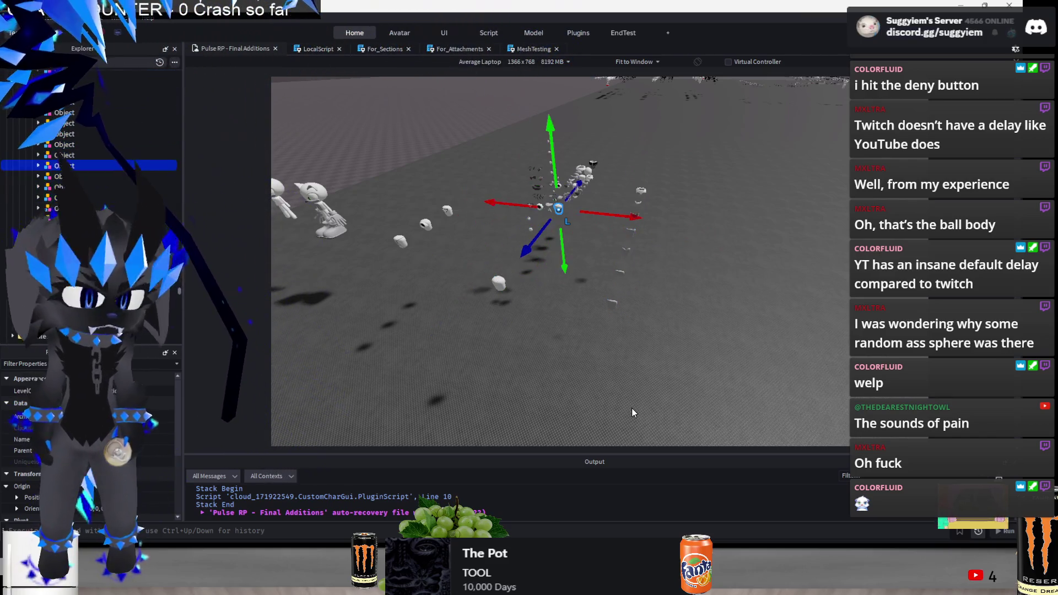
key(ctrl+z)
key(ctrl+z)
key(ctrl+z)
key(ctrl+z)
key(ctrl+z)
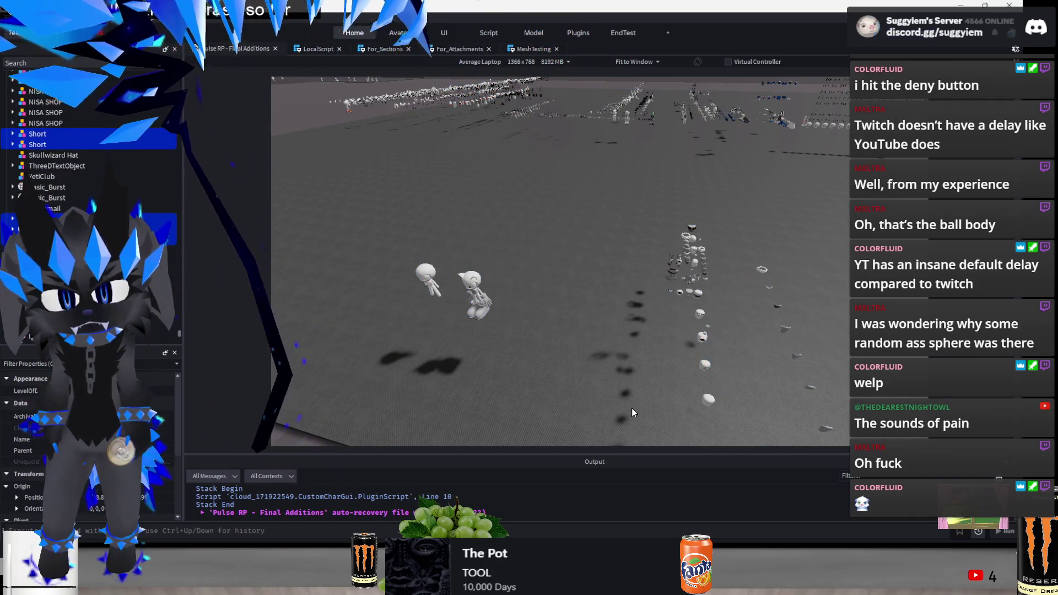
key(ctrl+z)
key(ctrl+z)
key(ctrl+z)
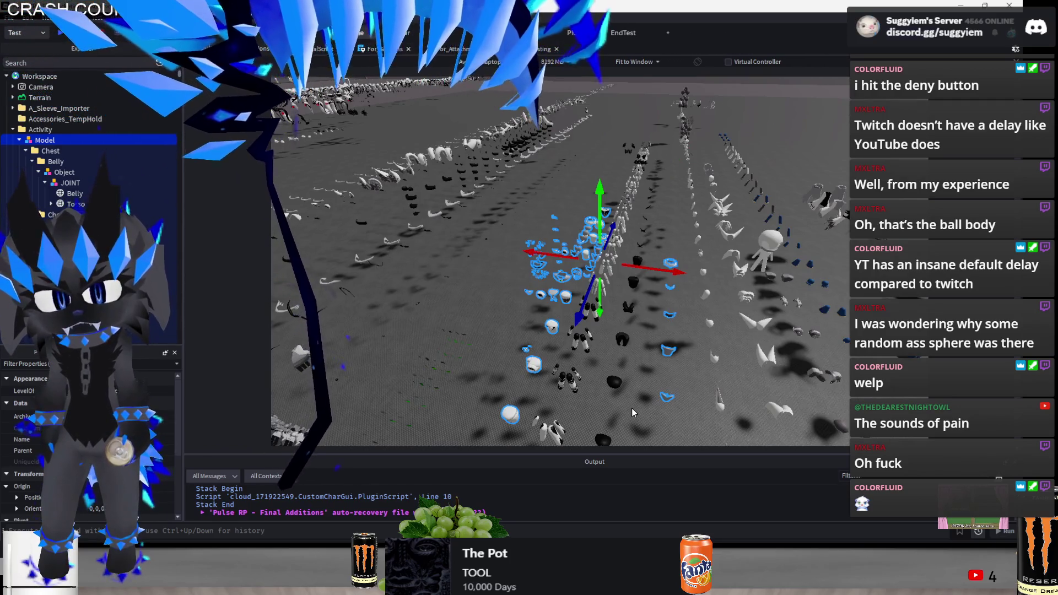
Select the cluster of small blue parts, then pull back over the rows and deselect
scroll(533, 238, up, 1)
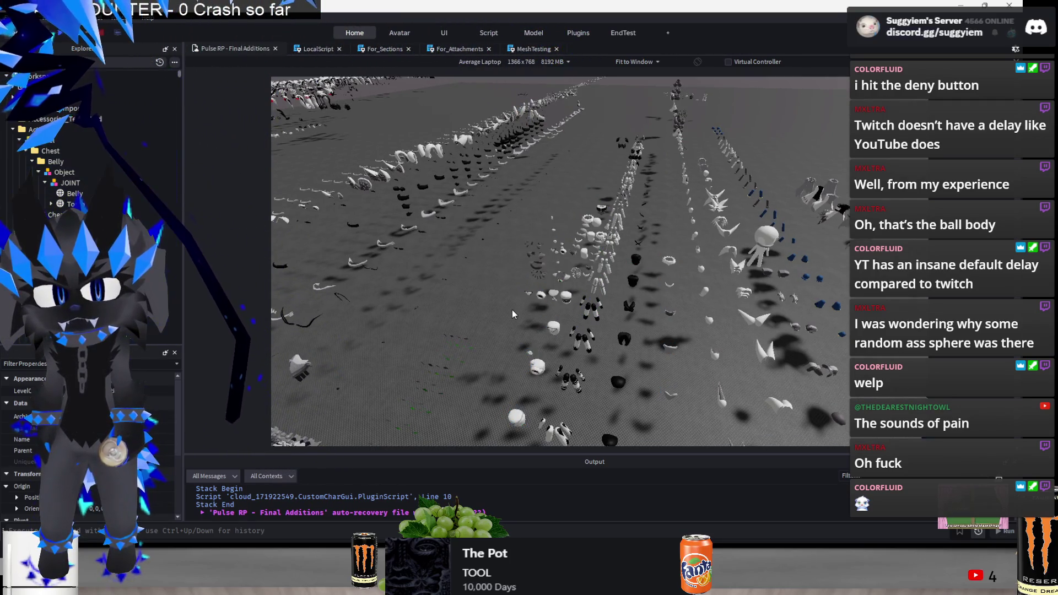
click(573, 248)
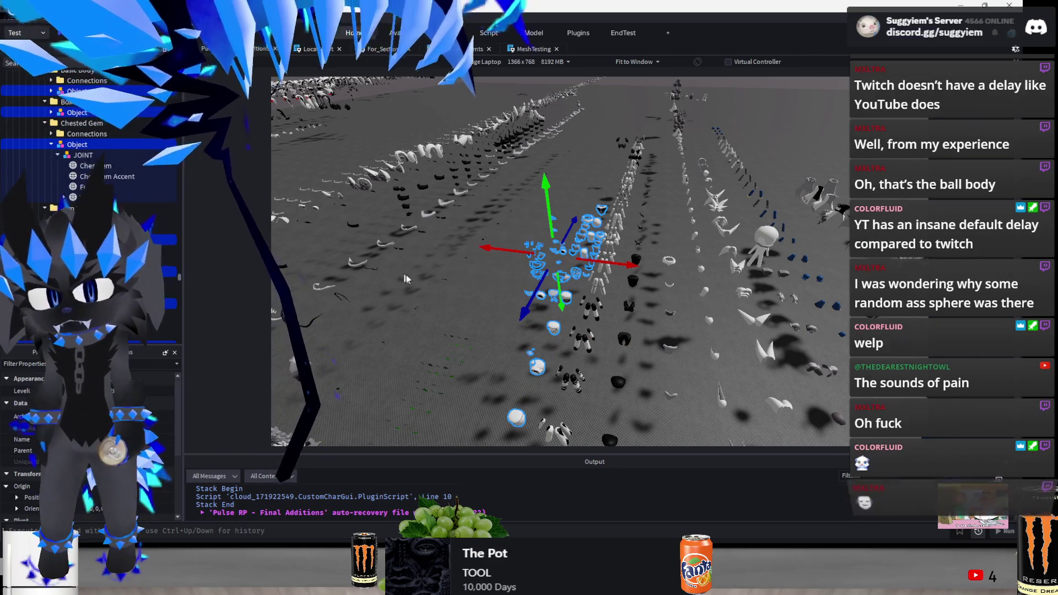
scroll(60, 202, up, 3)
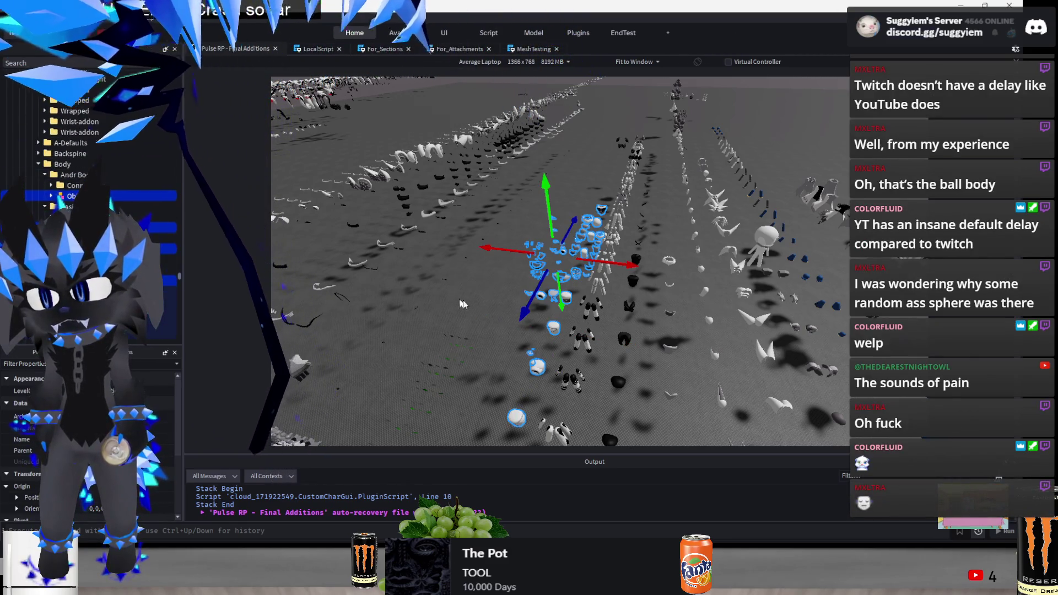
key(a)
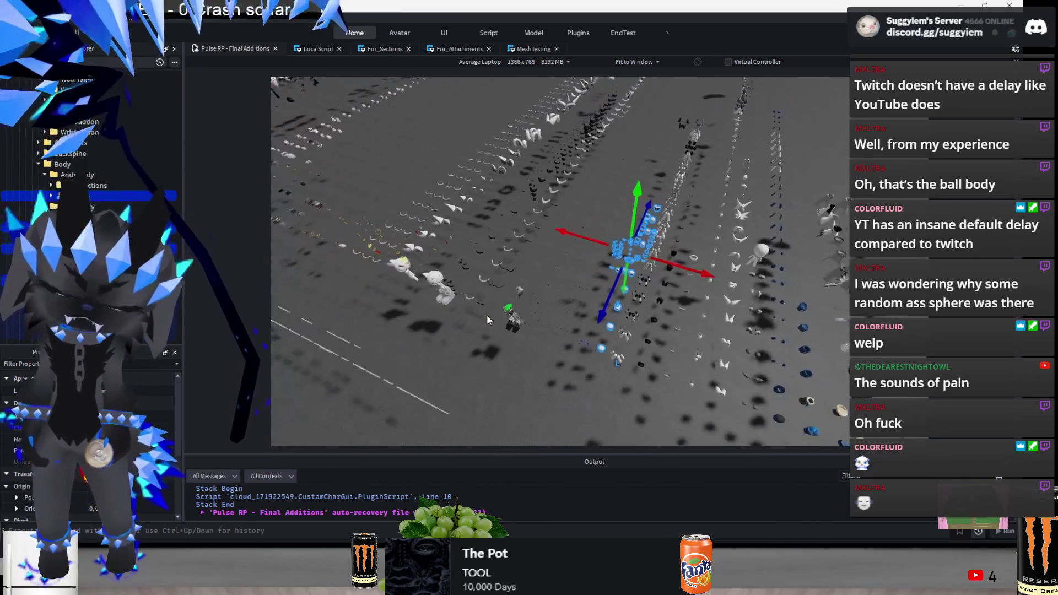
key(s)
click(446, 390)
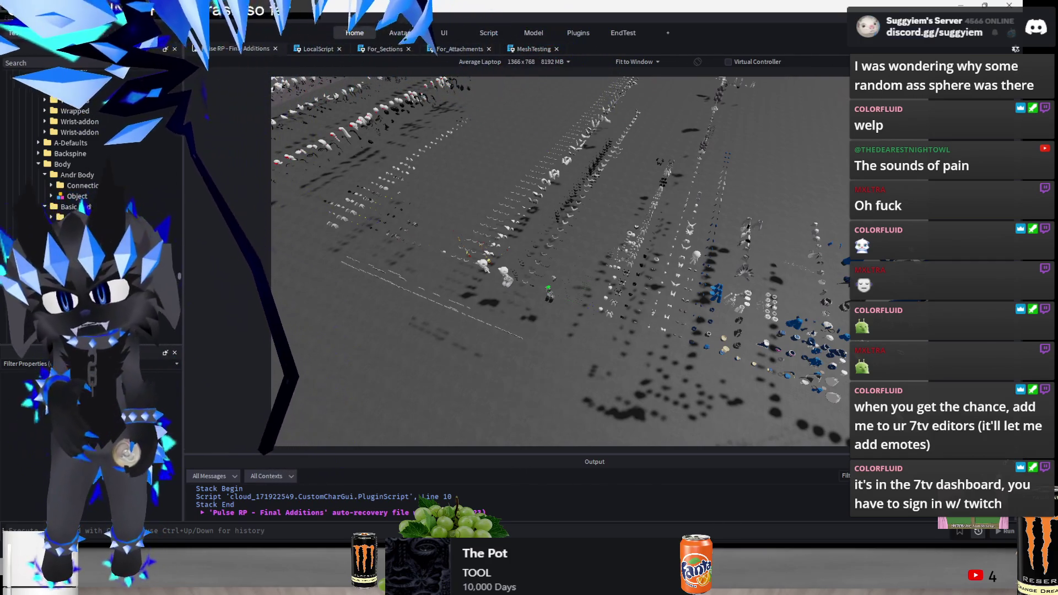
click(176, 584)
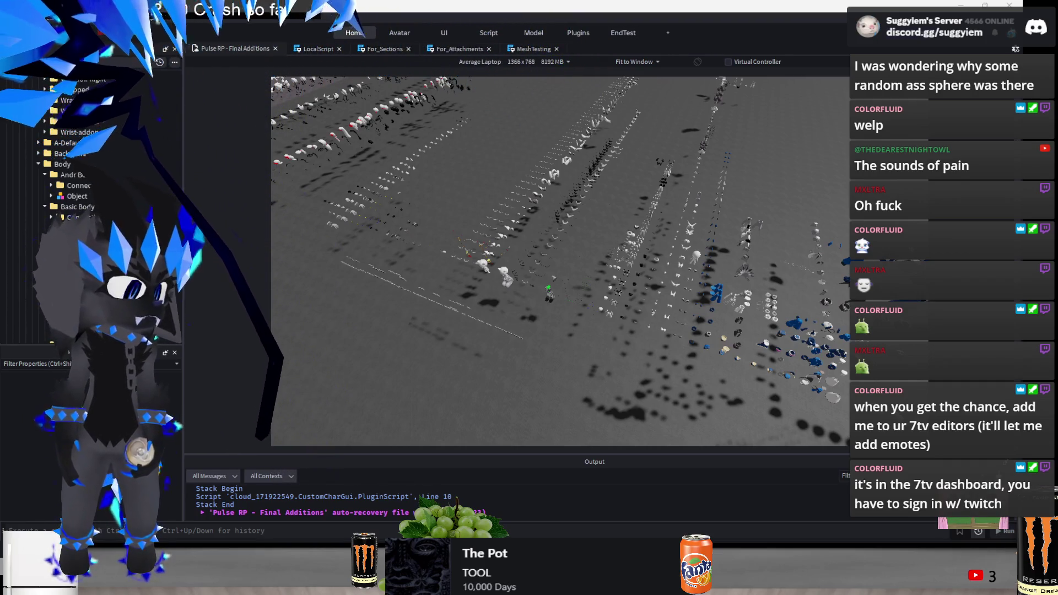
Switch to the 7TV site and go to the Editors list in account settings
key(alt+Tab)
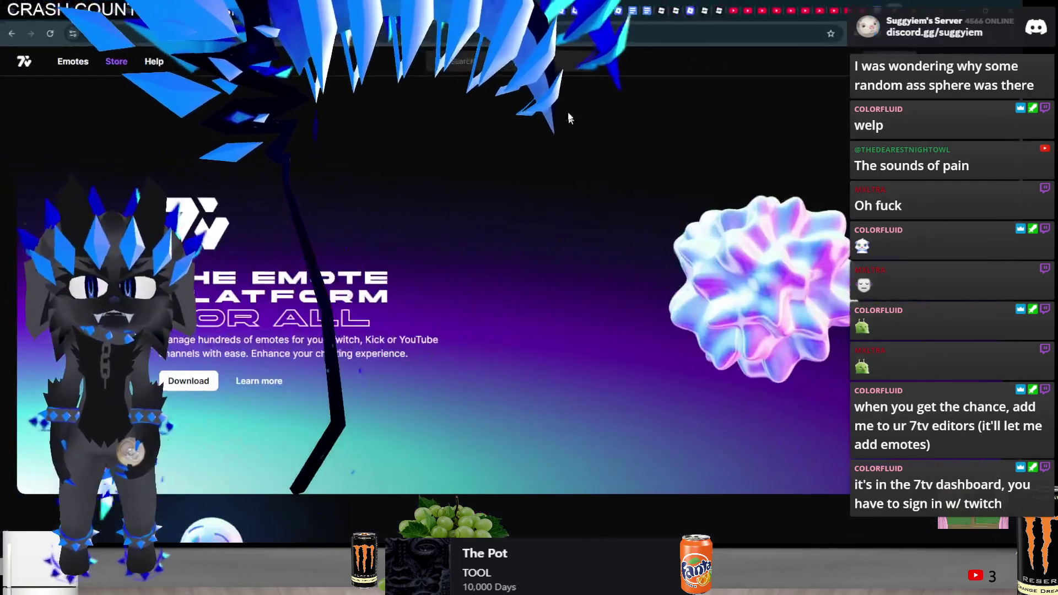
scroll(614, 223, down, 20)
scroll(606, 248, up, 20)
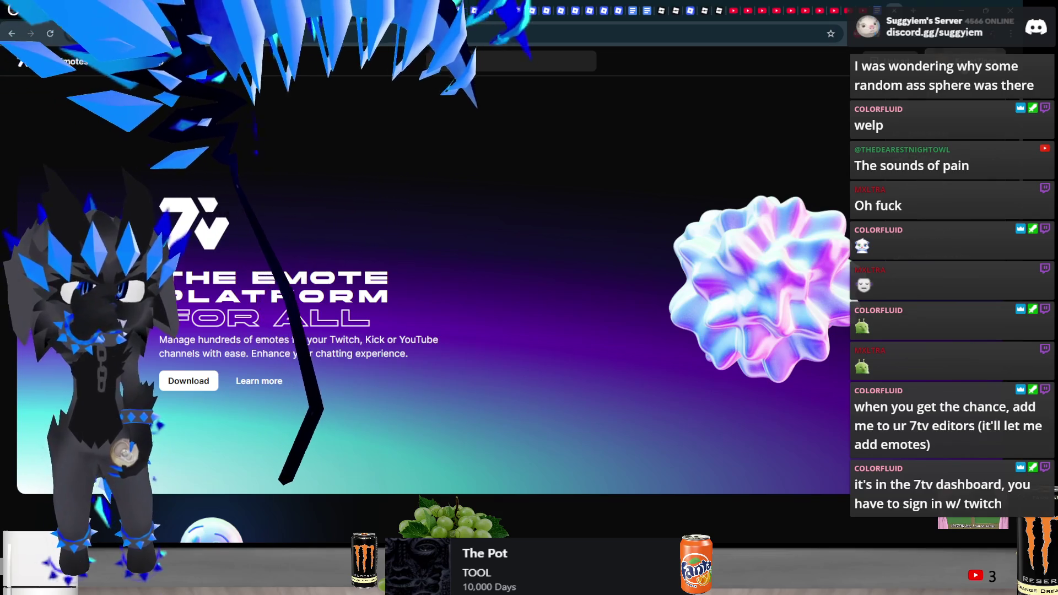
click(106, 168)
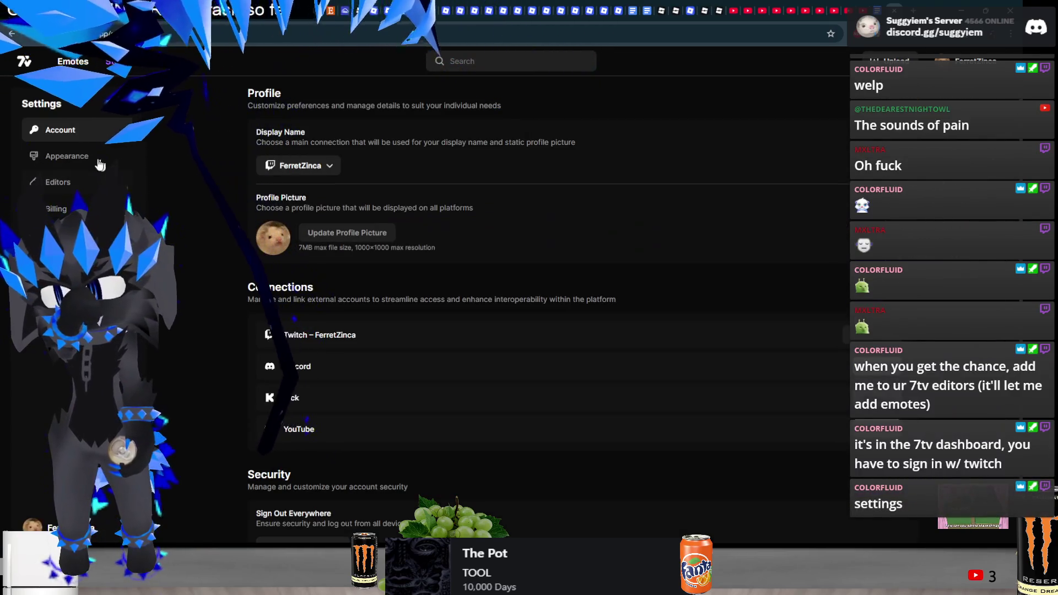
click(104, 182)
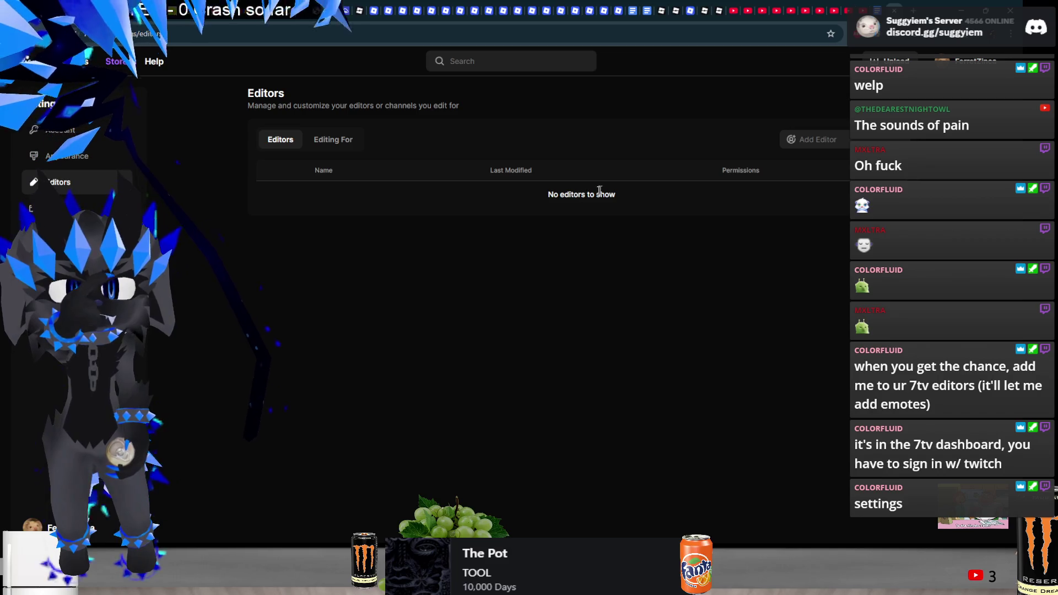
click(309, 145)
click(280, 139)
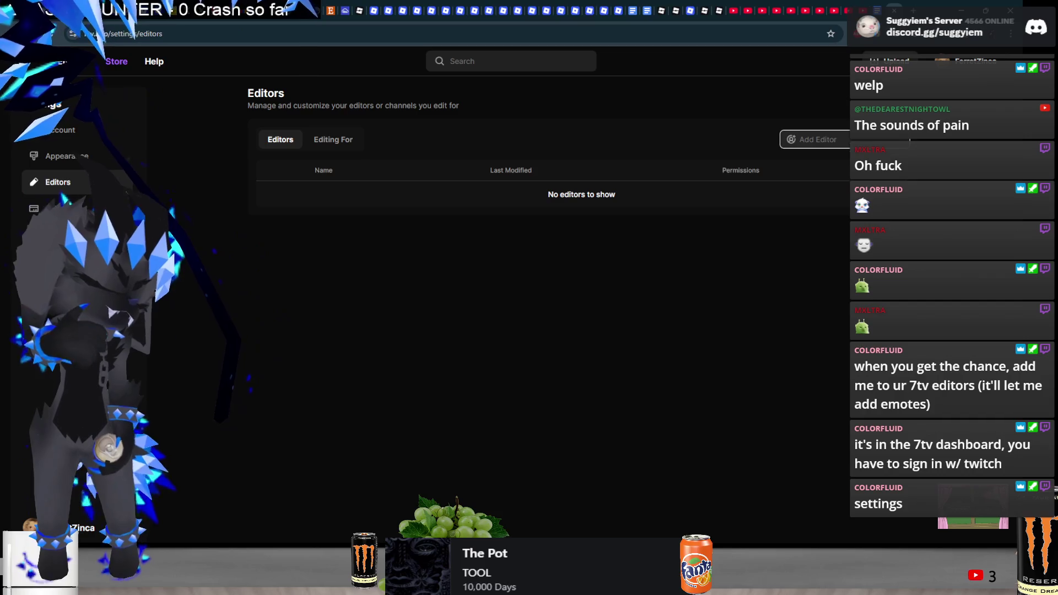
Start adding a new editor by searching the chatter's username and selecting it from suggestions
click(813, 140)
text(Color)
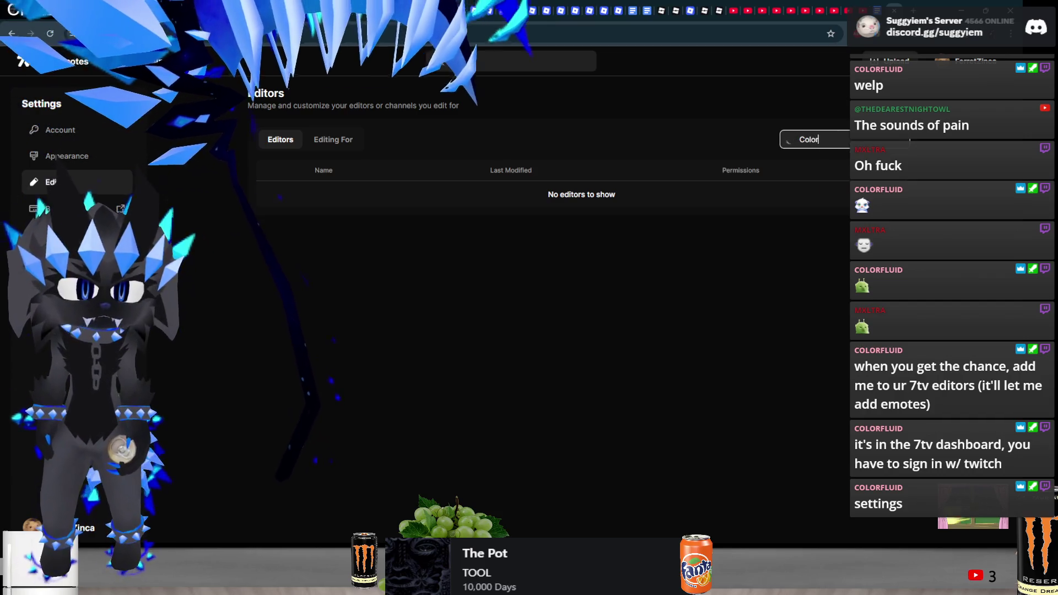
text(fluid)
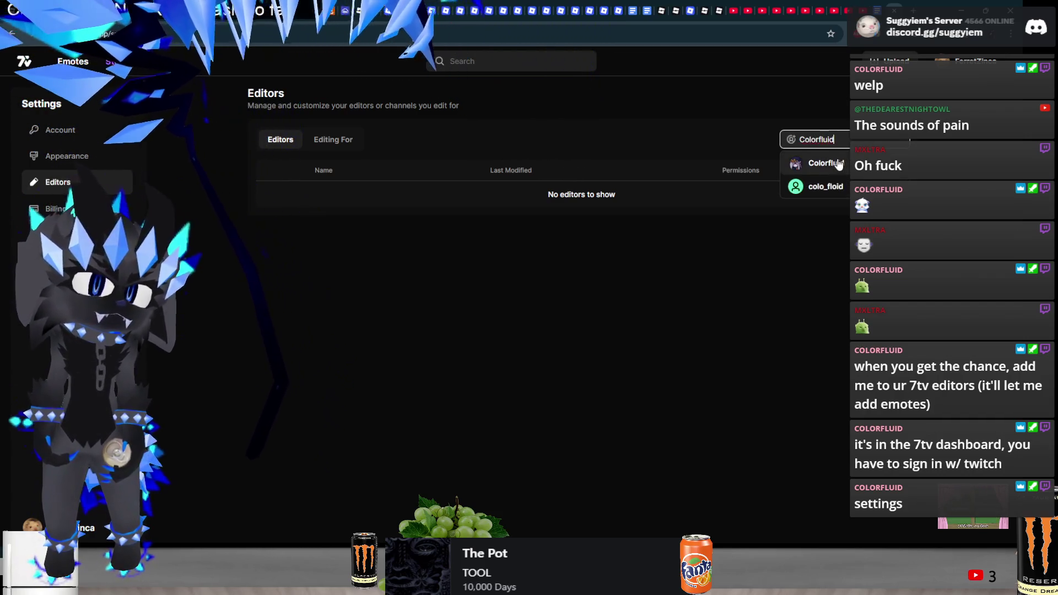
click(826, 163)
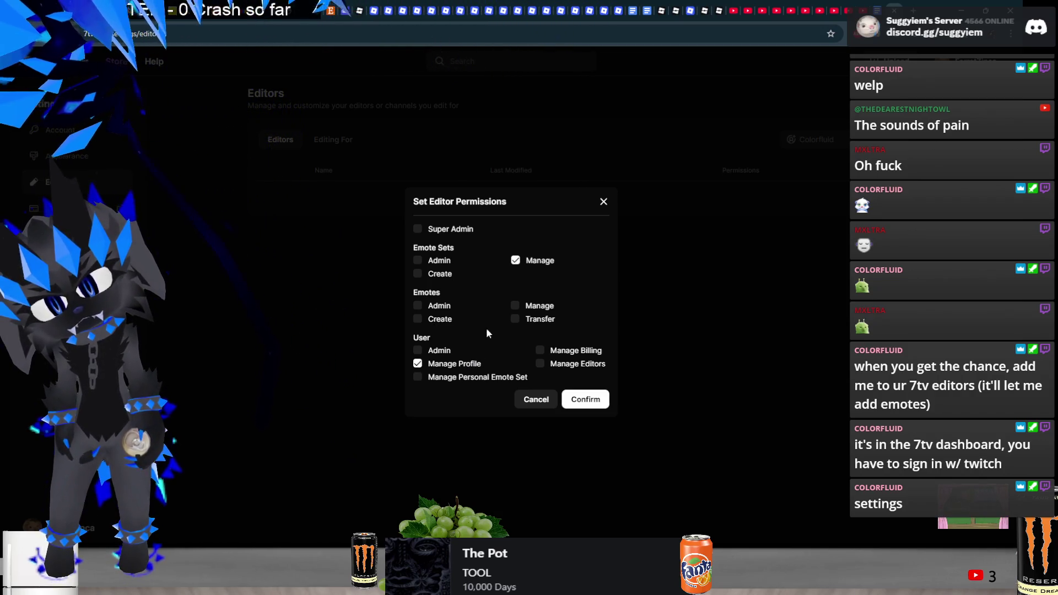
Add the editor with Emote Sets Create and emote creation allowed, Manage Profile unticked
click(460, 365)
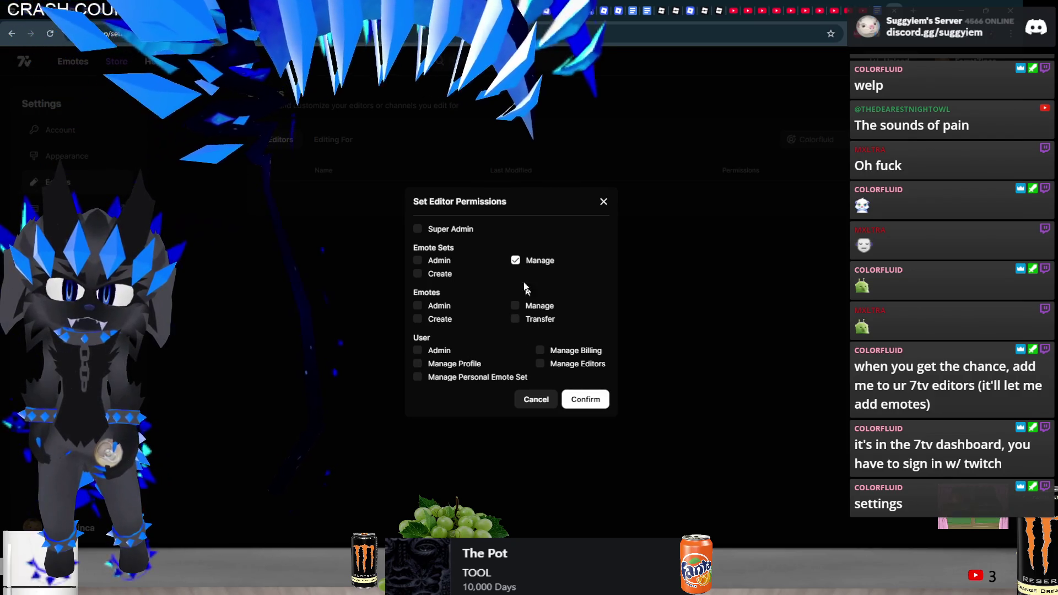
click(517, 261)
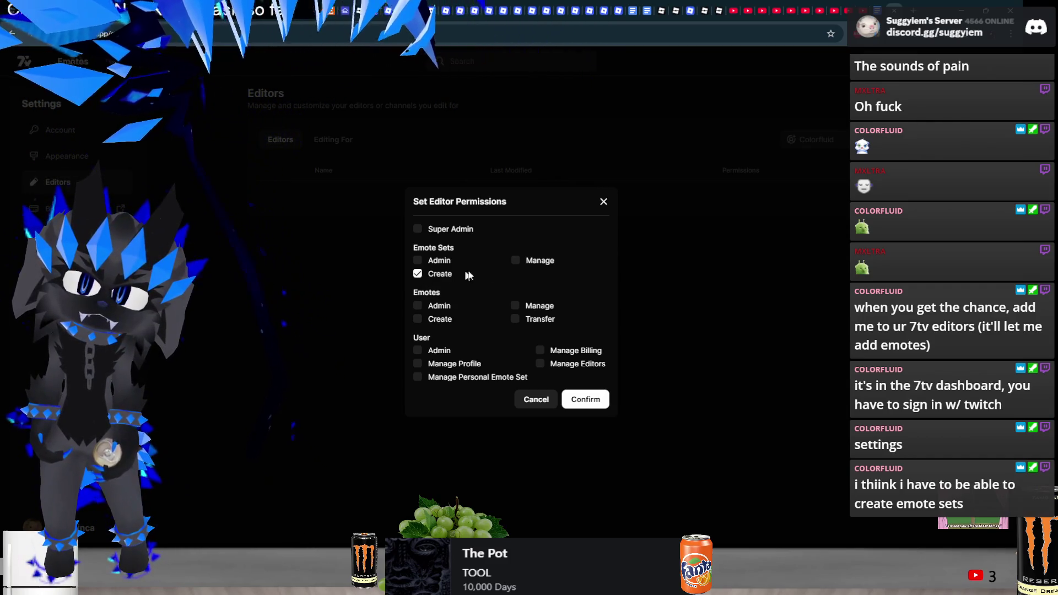
click(526, 265)
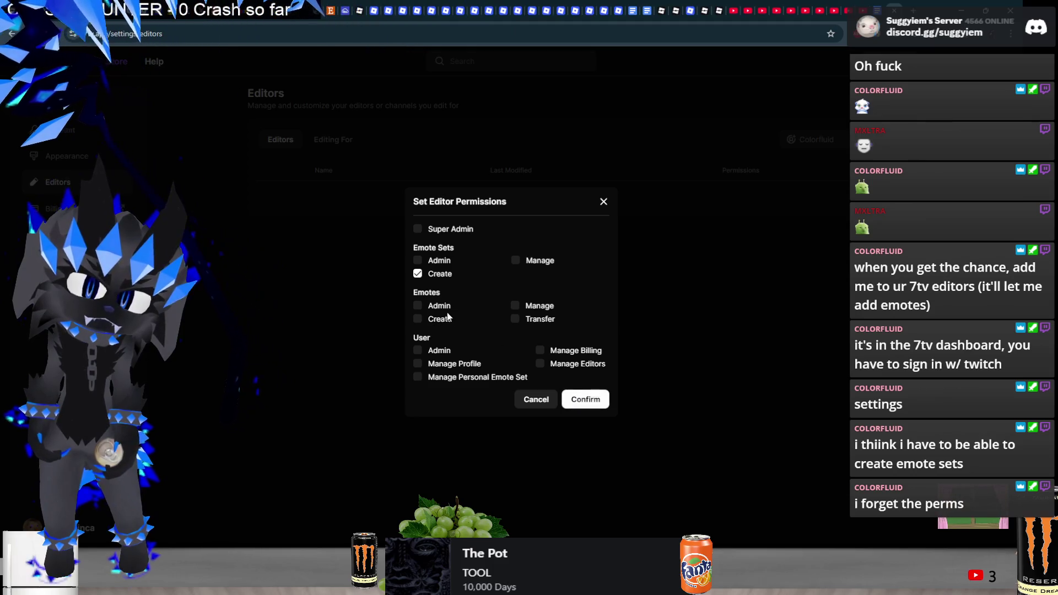
click(417, 318)
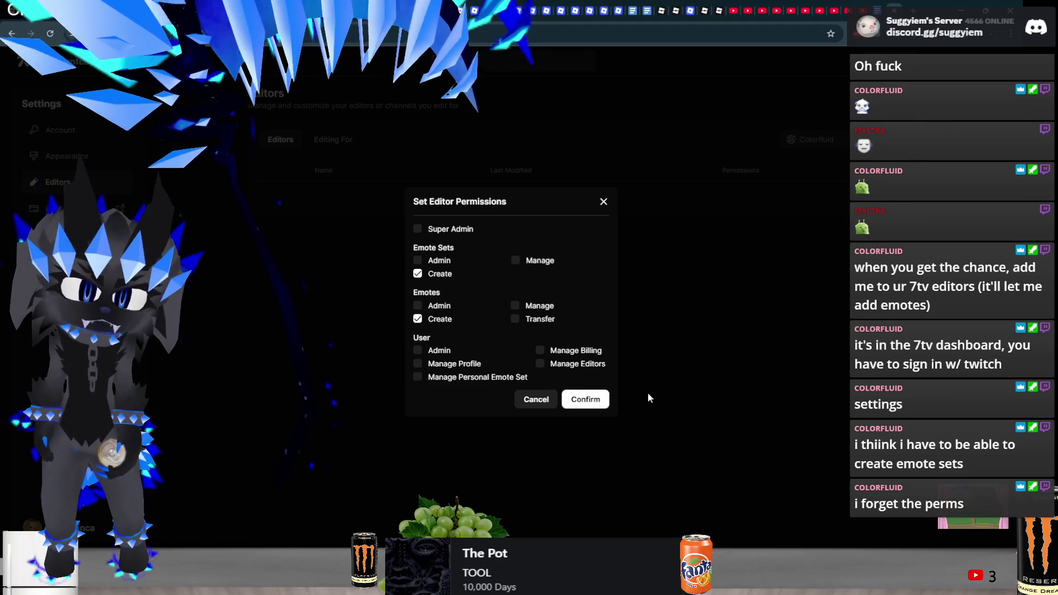
click(586, 400)
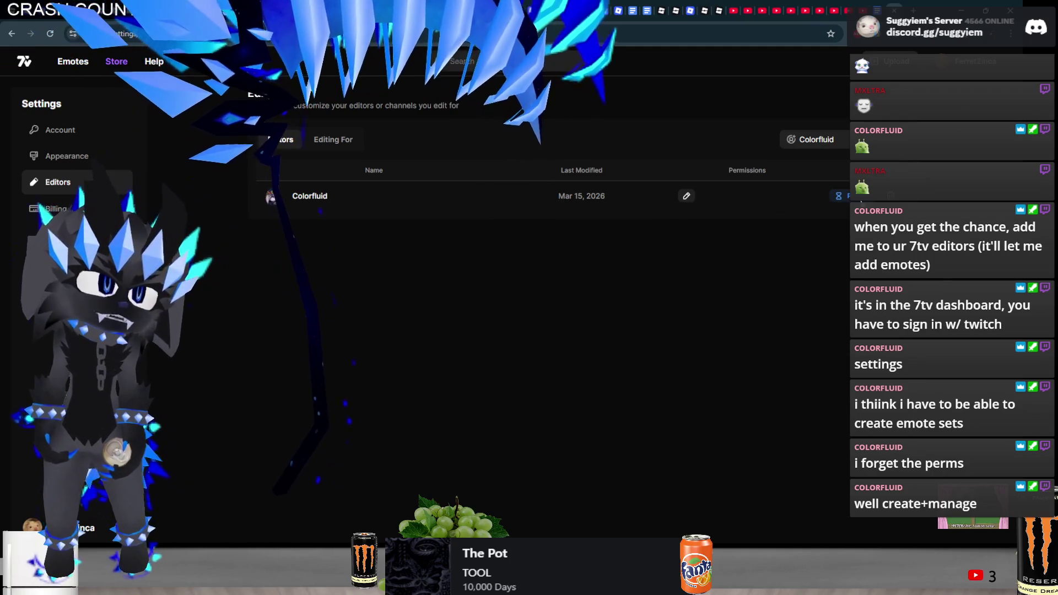
Try to add emote set Manage permission to the editor, then dismiss the resulting error
click(686, 196)
click(515, 305)
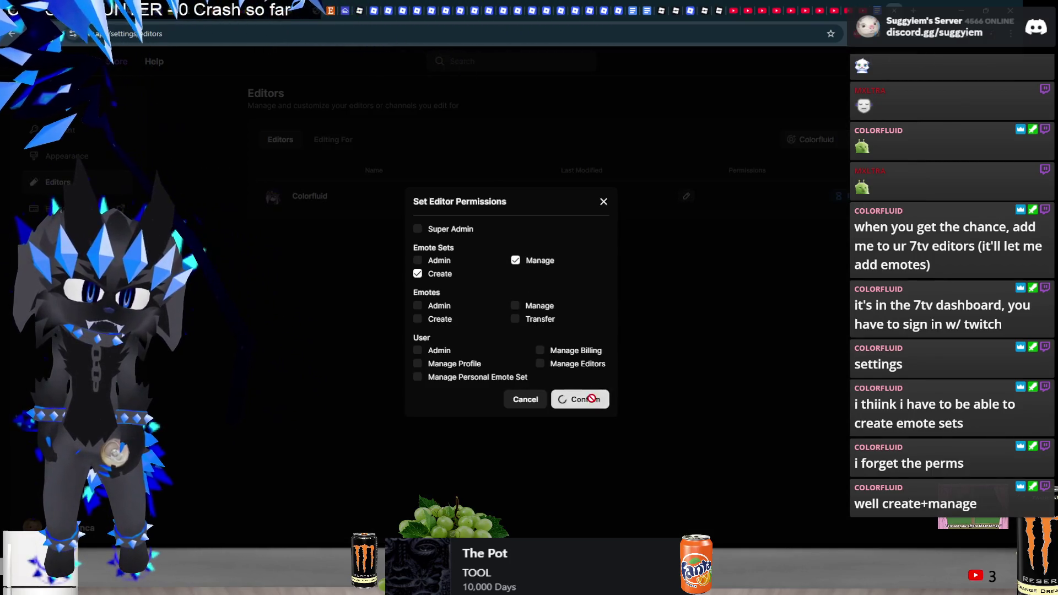
click(585, 399)
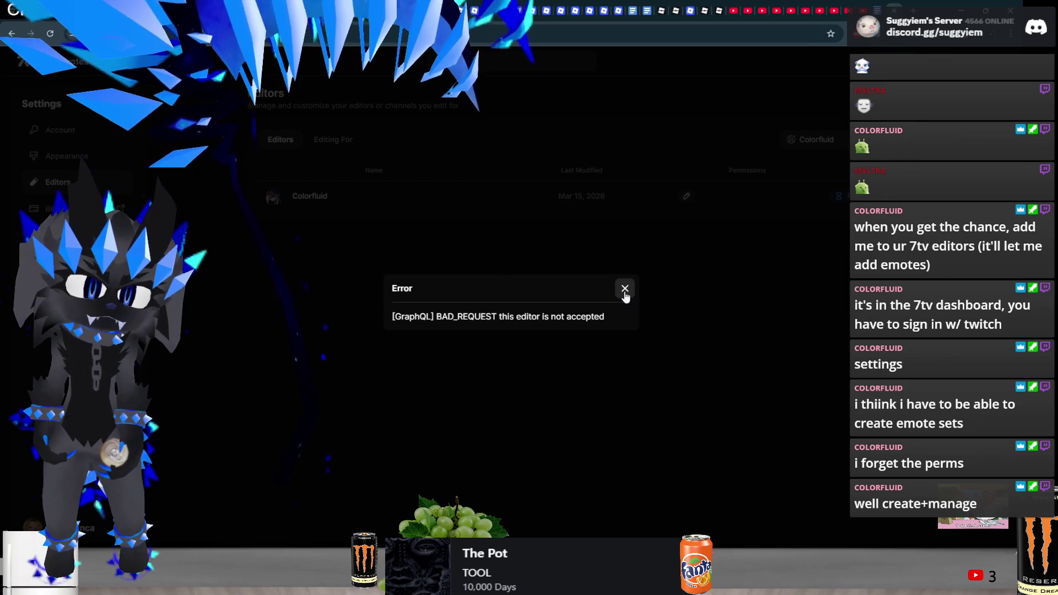
click(625, 289)
Re-add the chatter with Emote Sets Create and Manage, no Manage Profile, then minimize the browser
click(810, 140)
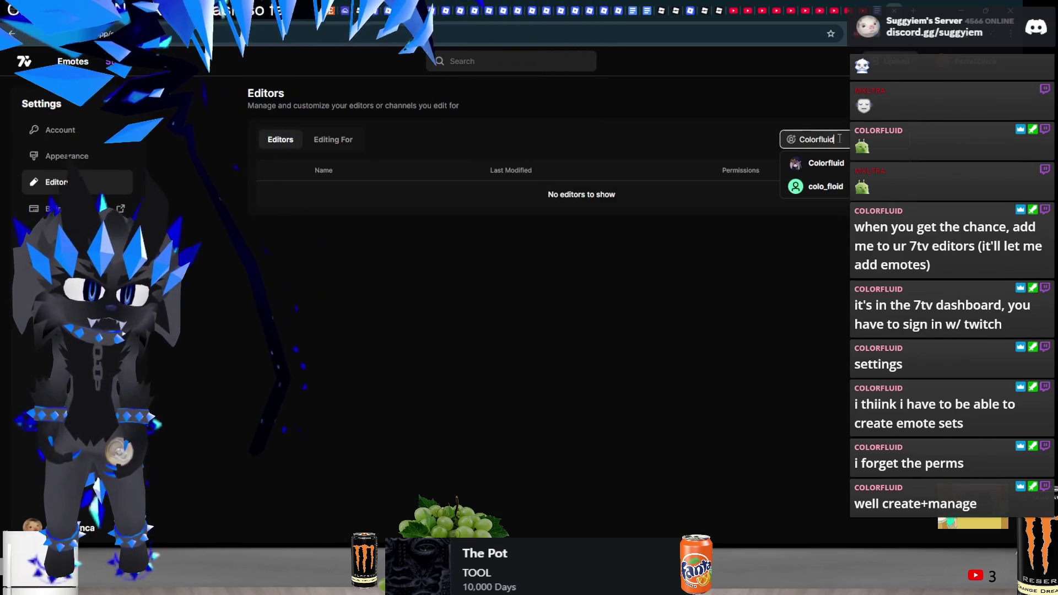
click(810, 159)
click(436, 274)
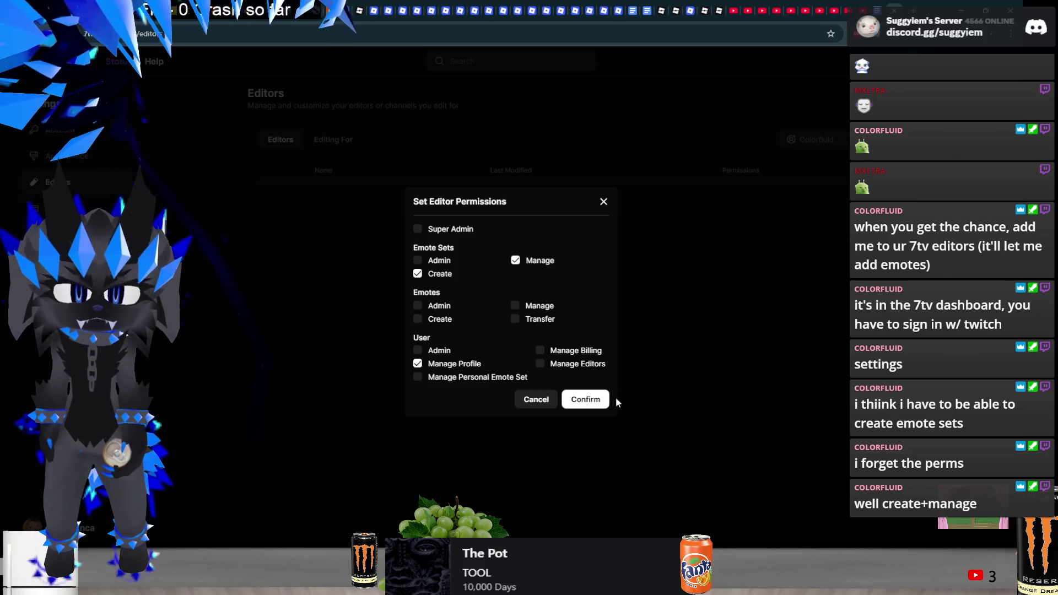
click(454, 364)
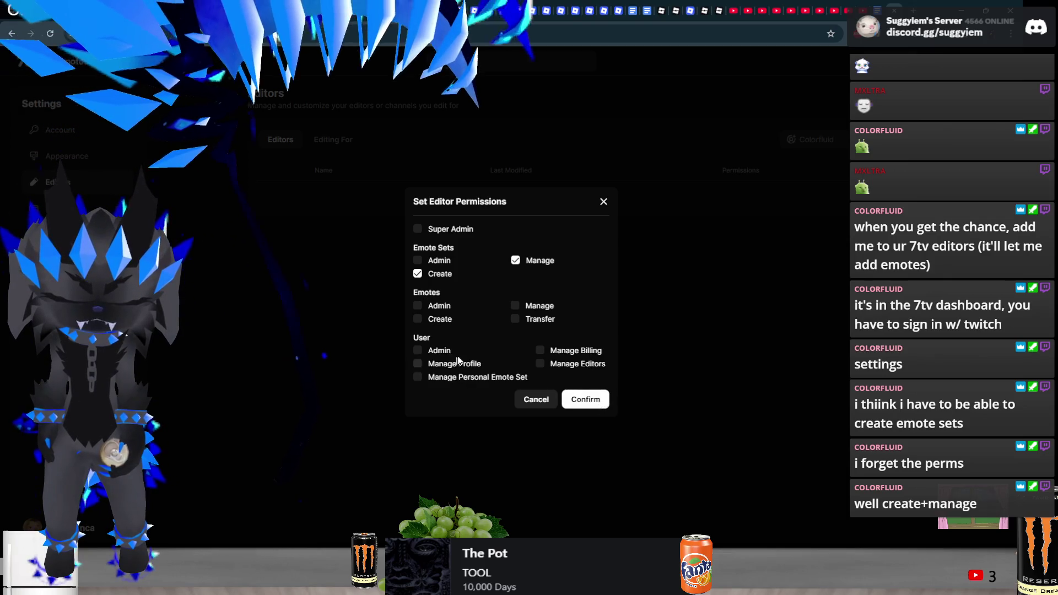
click(585, 398)
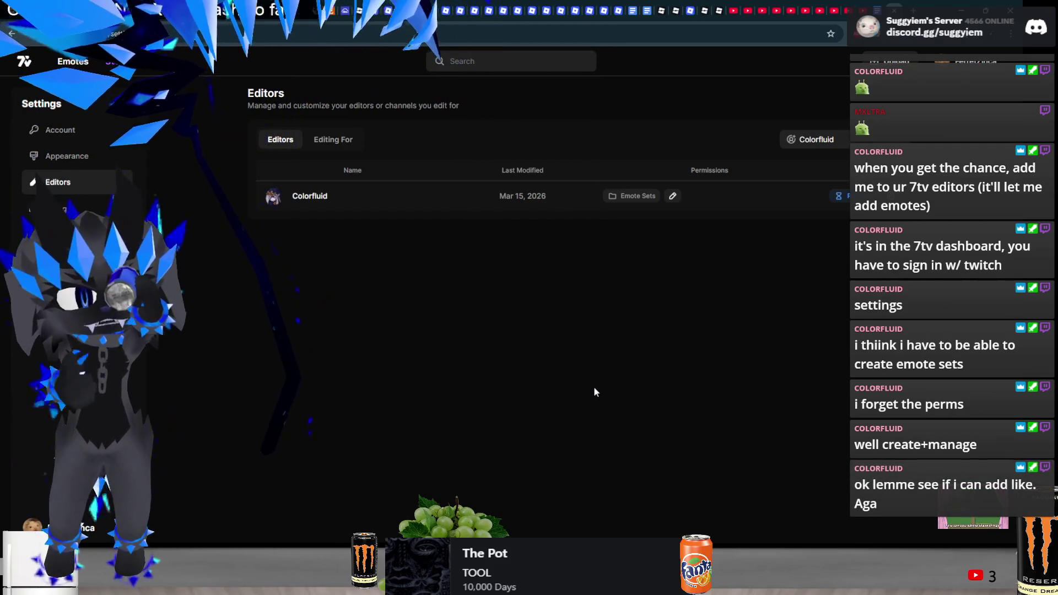
click(960, 4)
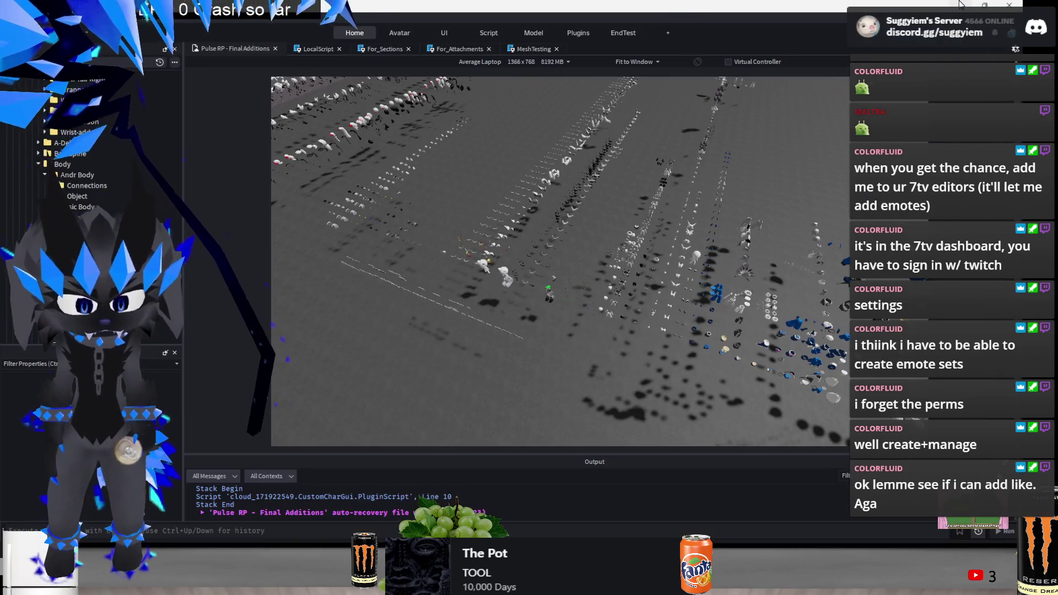
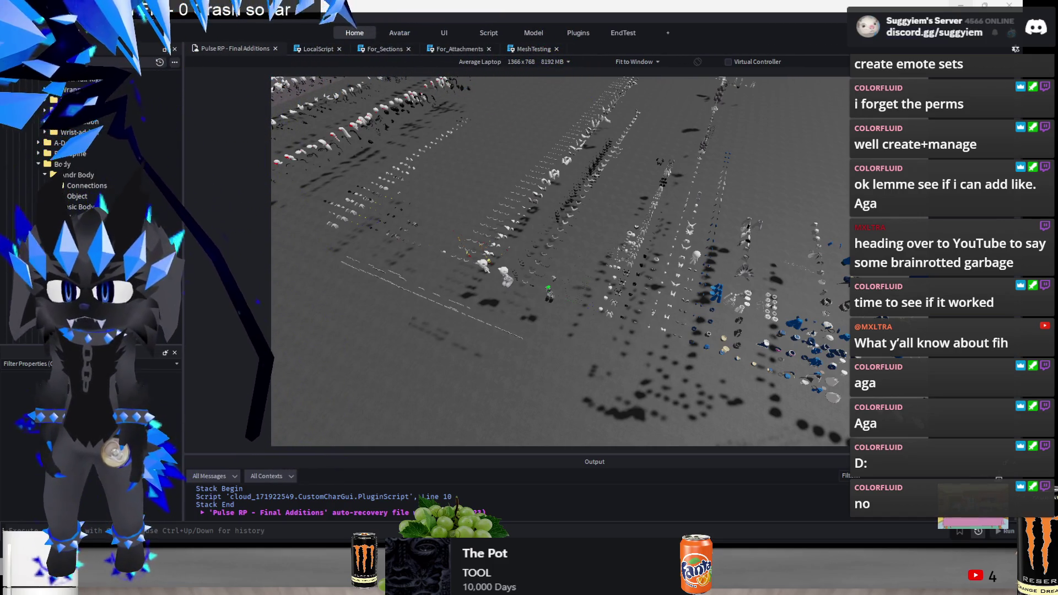
Switch from Roblox Studio to the browser's 7TV Settings > Editors page
key(alt+Tab)
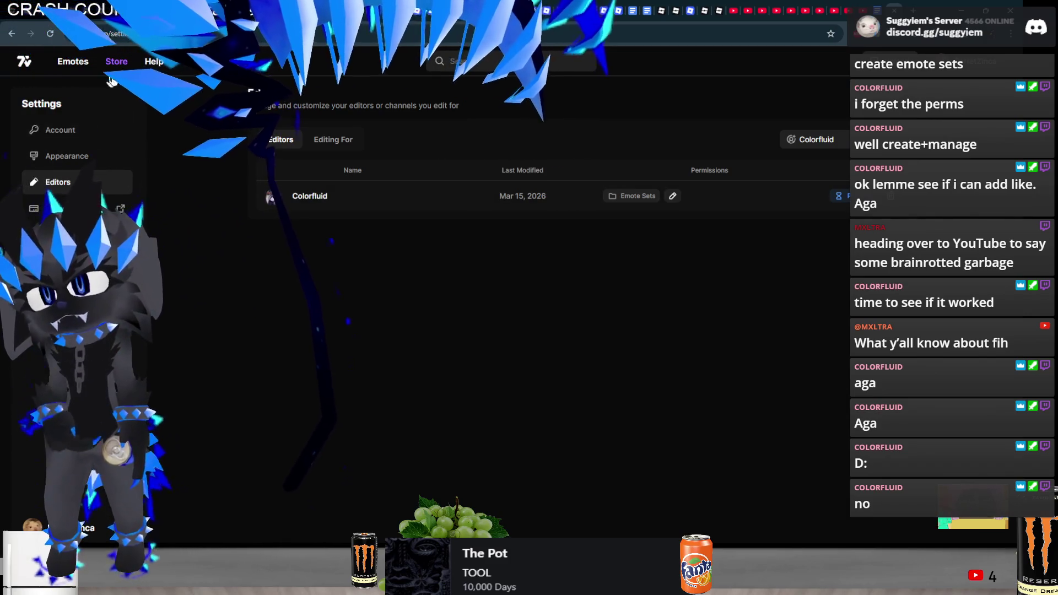
Browse the 7TV emote directory, then open the editor's shared emote set from Settings > Editors
click(71, 62)
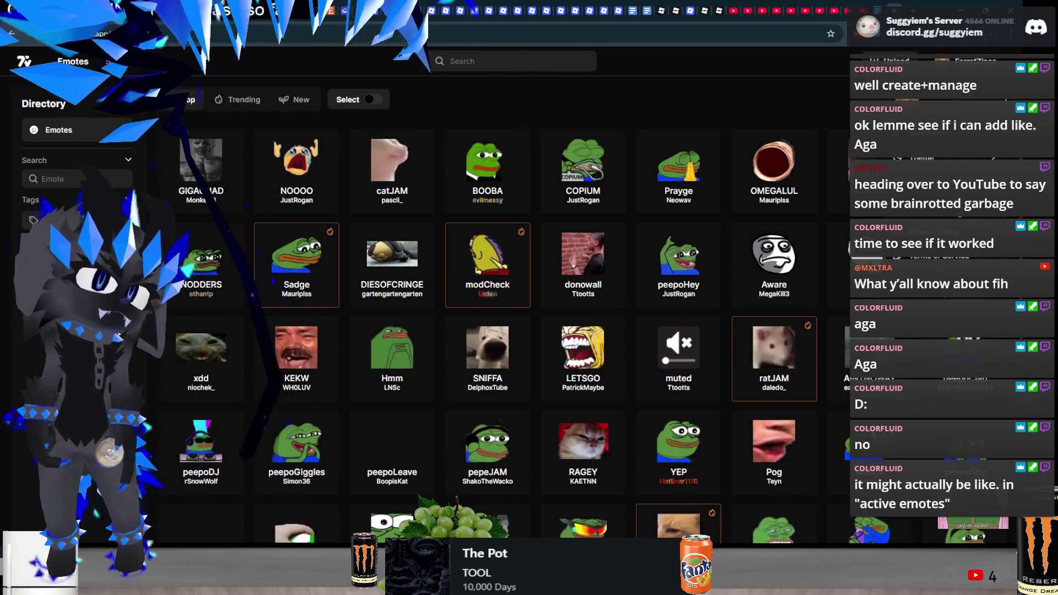
key(alt+Left)
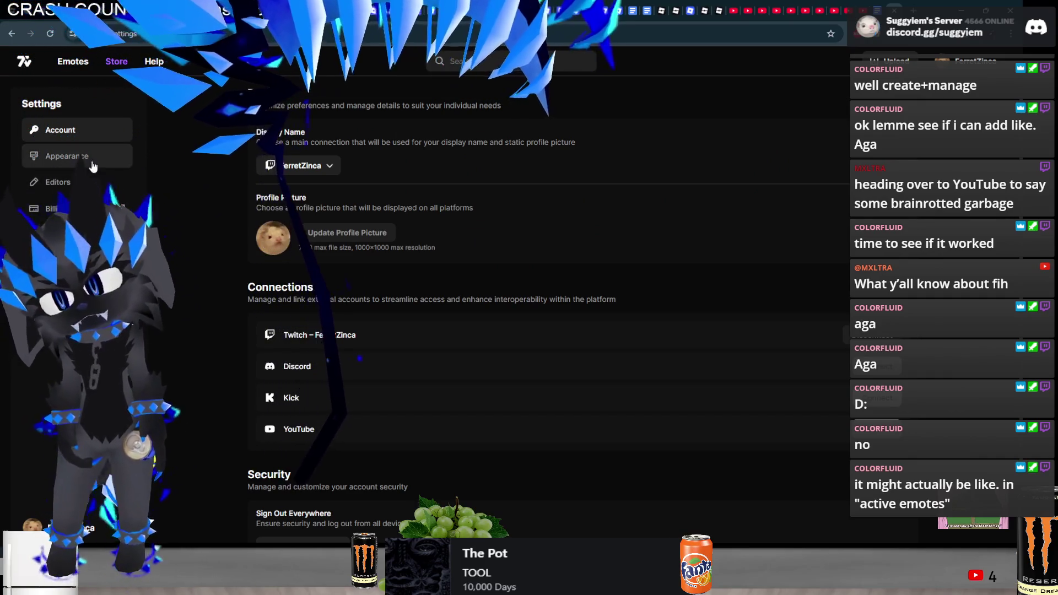
click(81, 186)
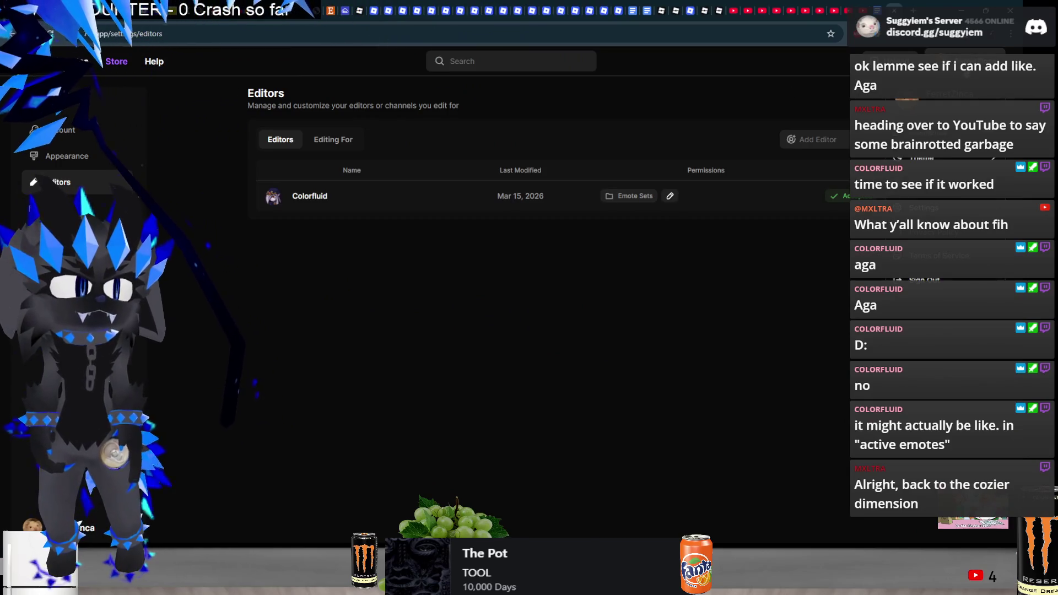
click(948, 93)
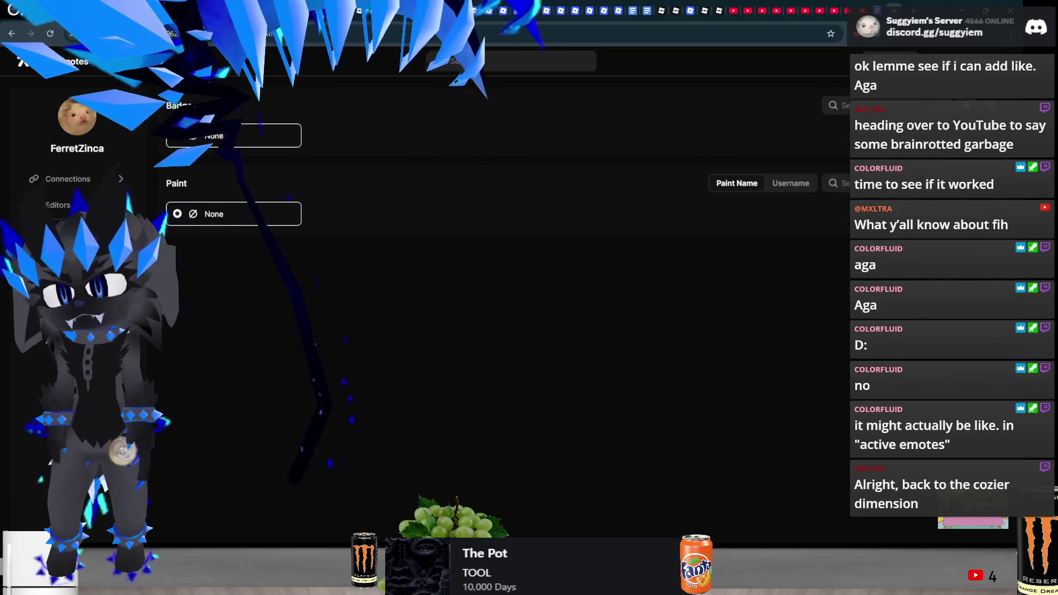
click(233, 185)
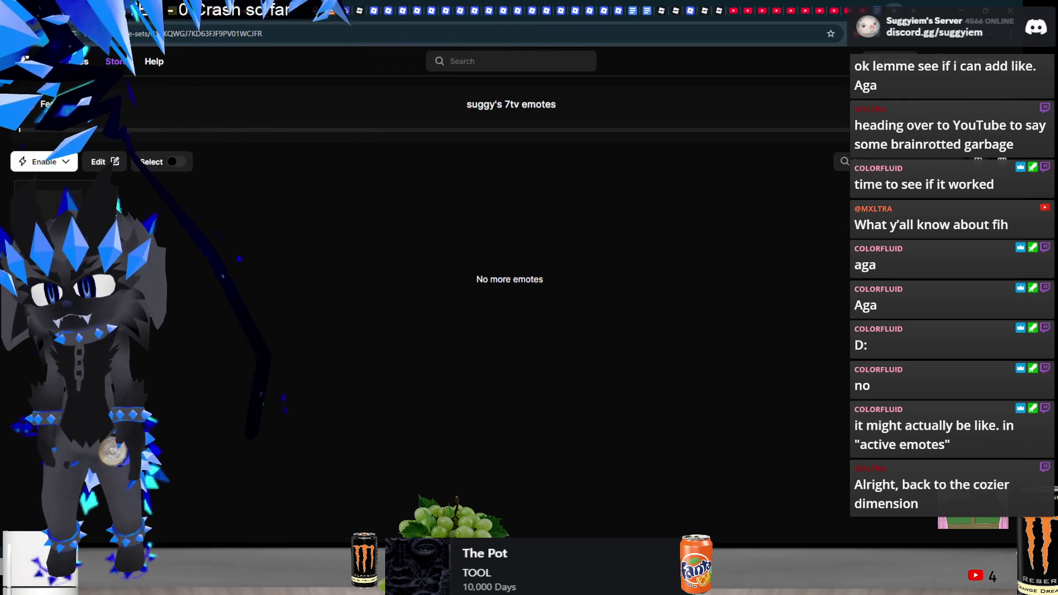
View the aga emote and its uploader's page, then return to the emote set
key(alt+Left)
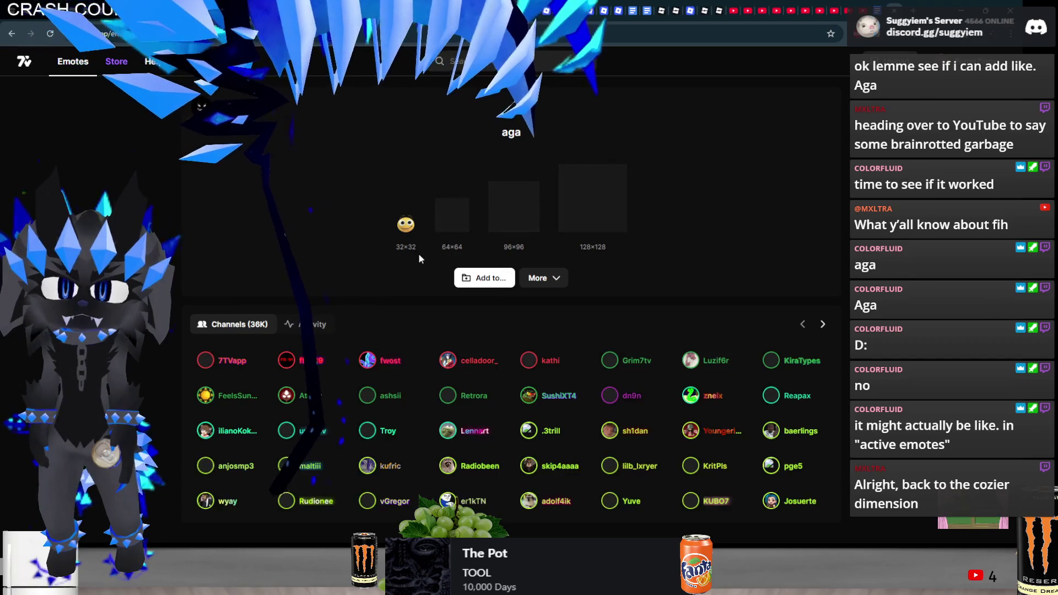
click(257, 110)
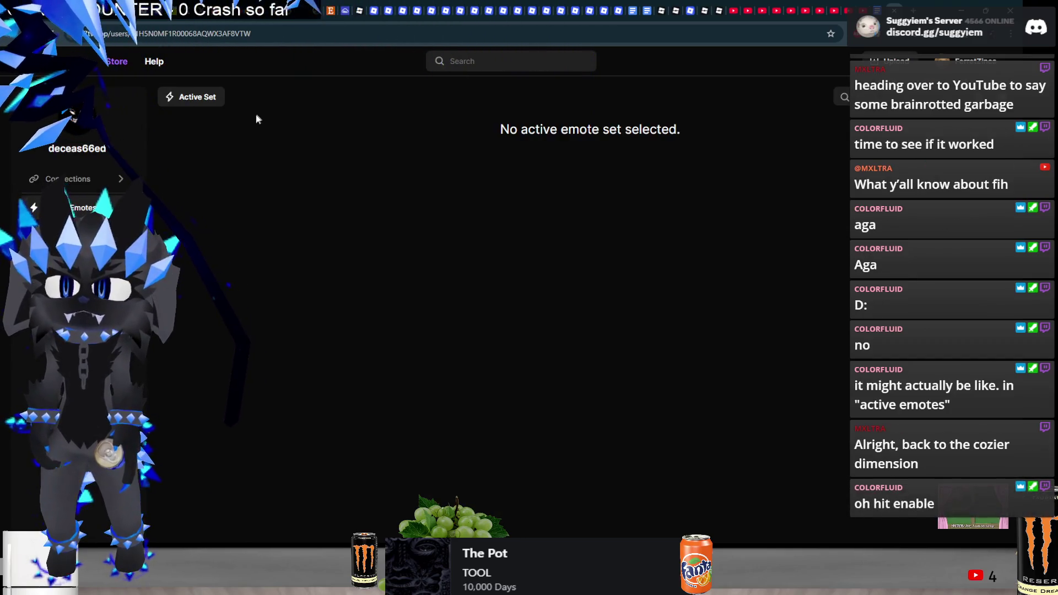
key(alt+Left)
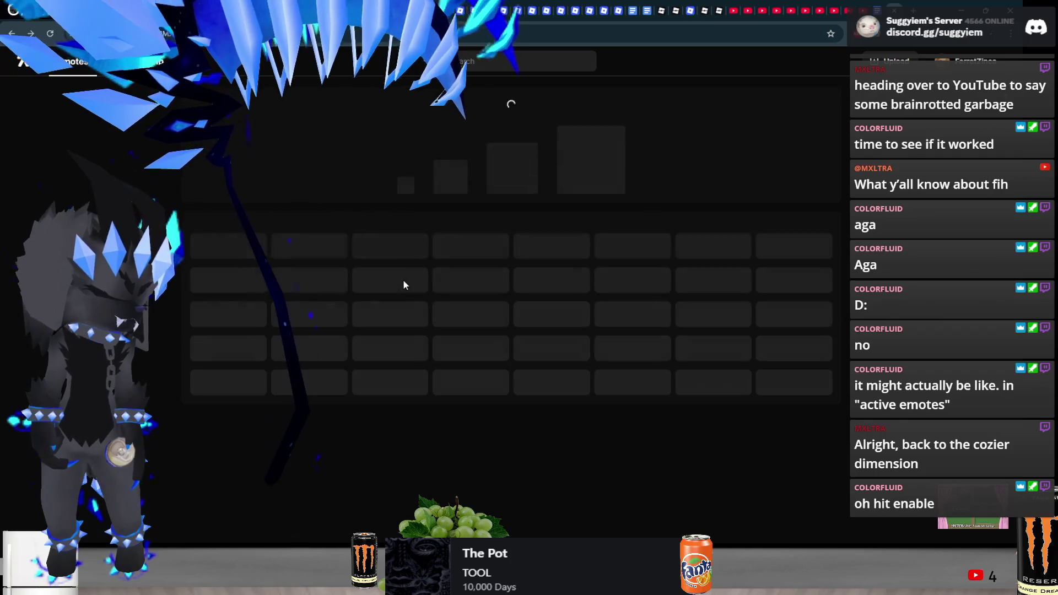
key(alt+Left)
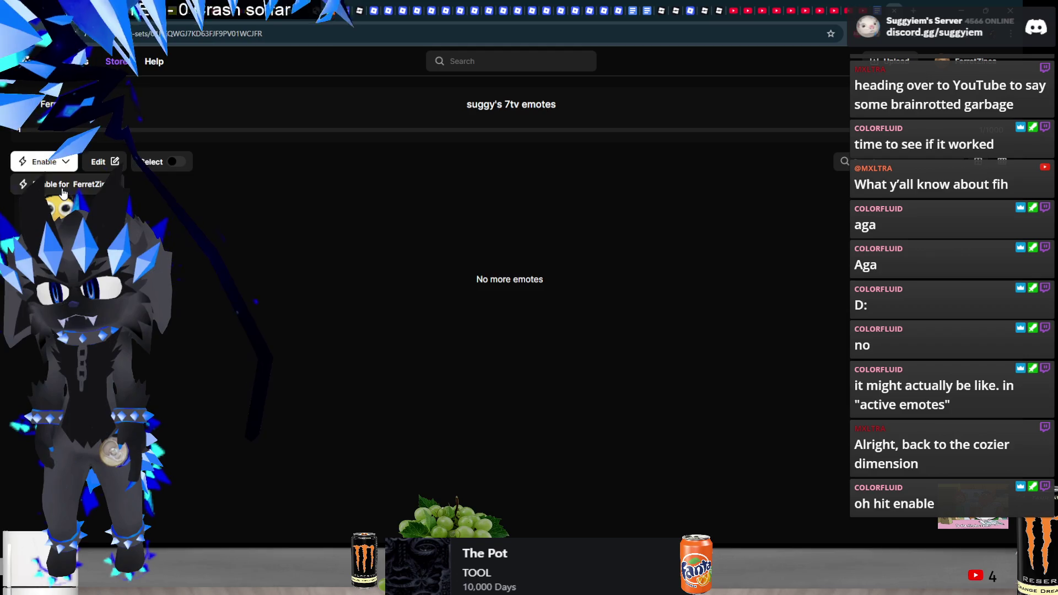
Enable the emote set for the channel, leave its edit settings unchanged, and start a new emote upload
click(62, 188)
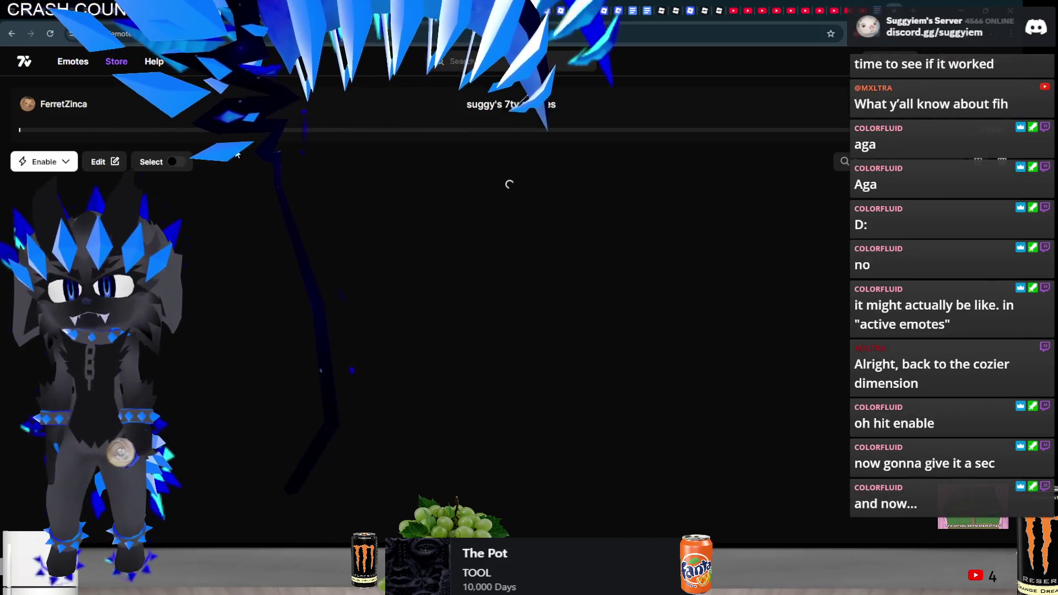
click(112, 160)
click(540, 374)
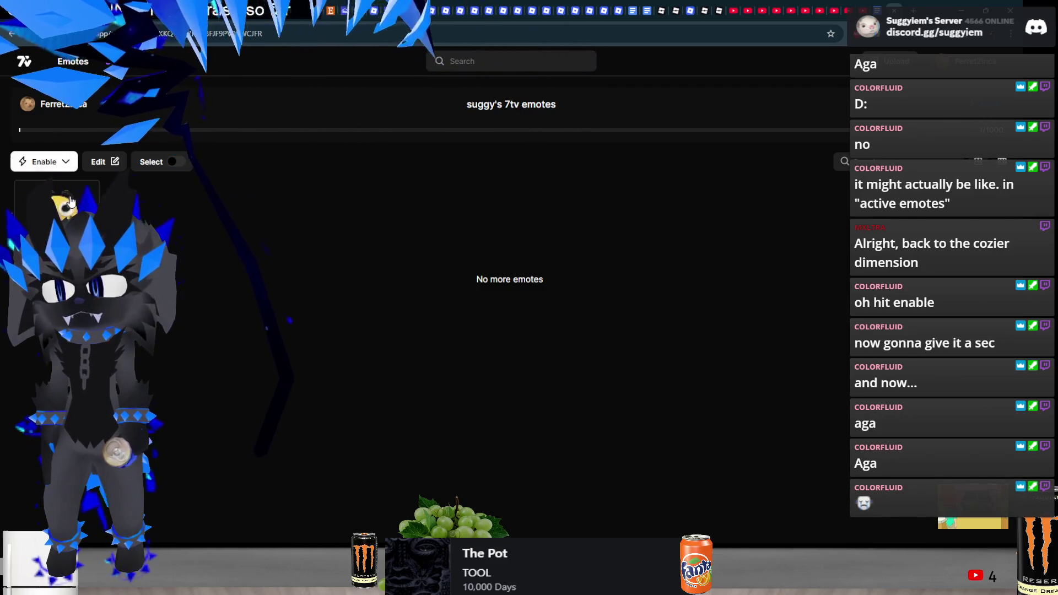
click(11, 33)
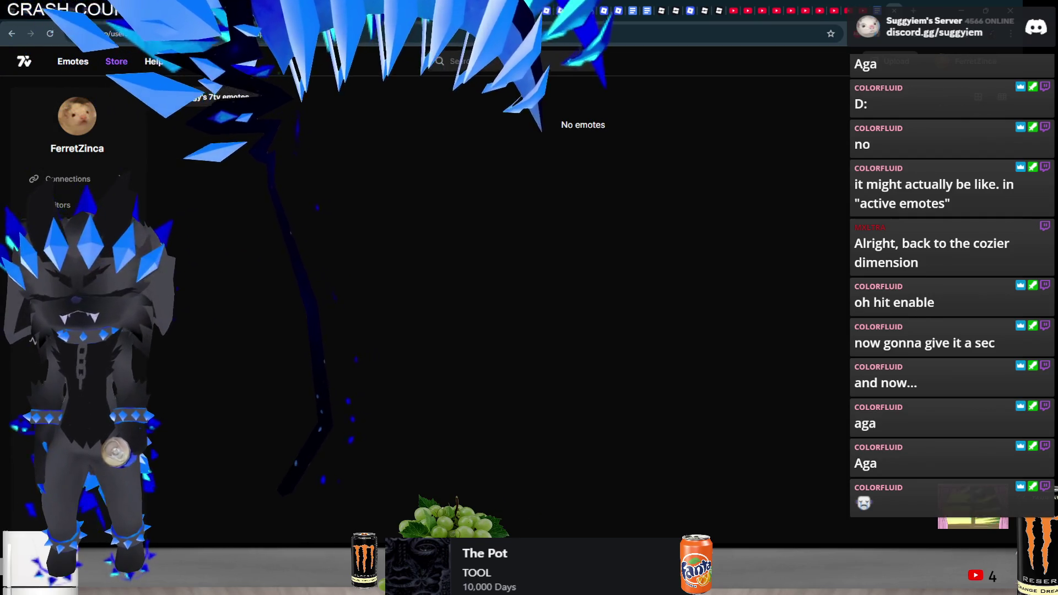
click(897, 60)
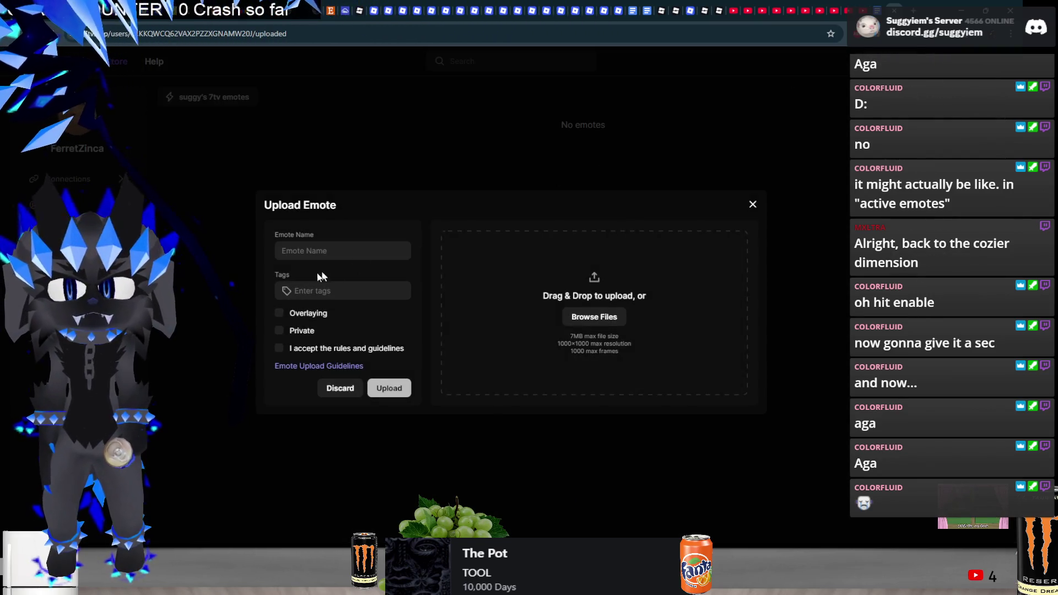
Look through the Downloads folder for an emote image, then cancel the file picker without choosing one
click(335, 250)
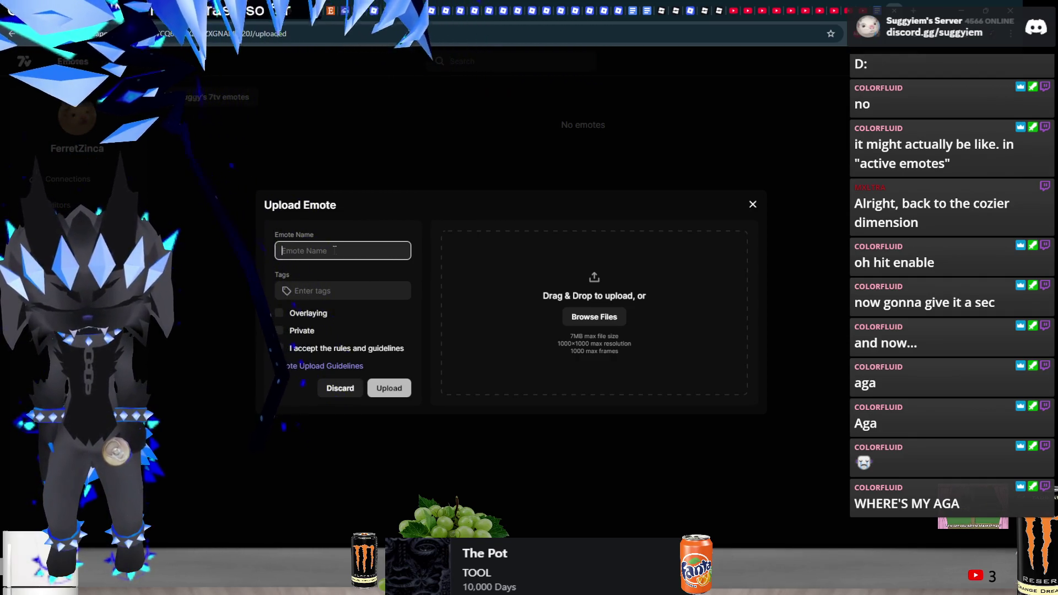
click(592, 319)
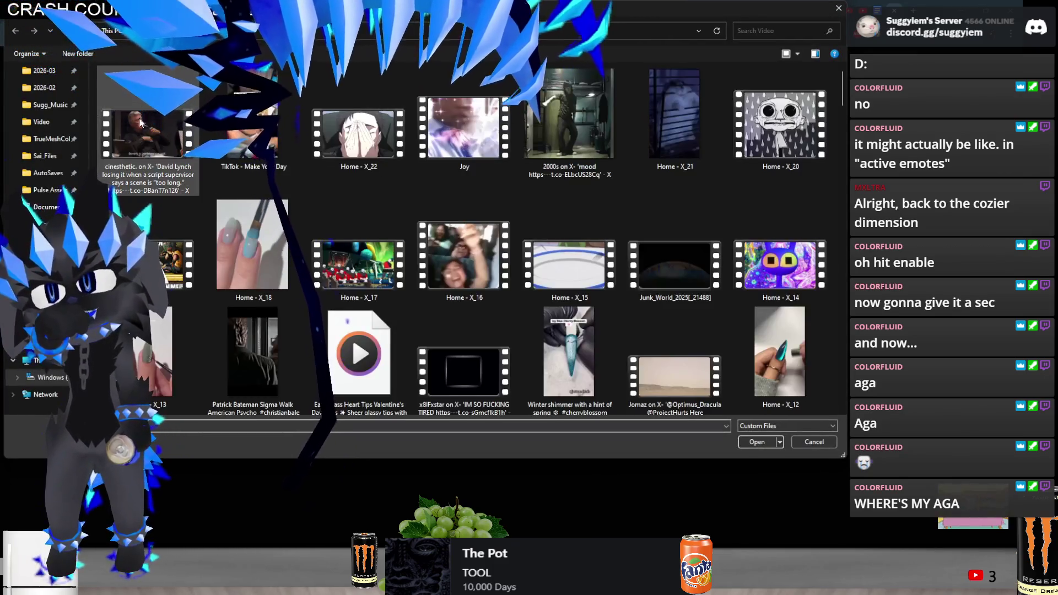
scroll(44, 166, up, 3)
click(34, 207)
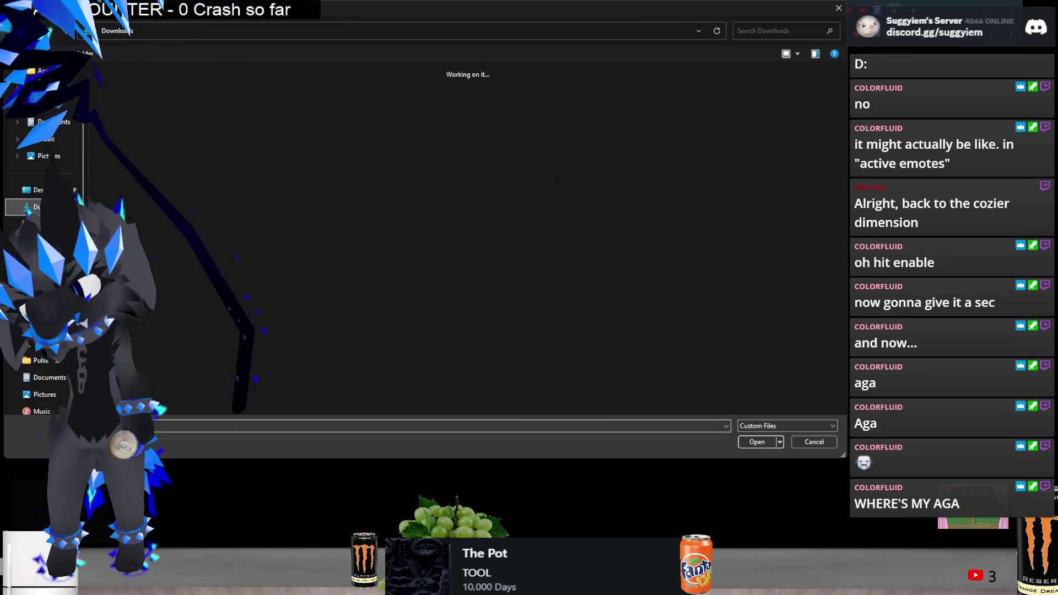
scroll(421, 213, up, 2)
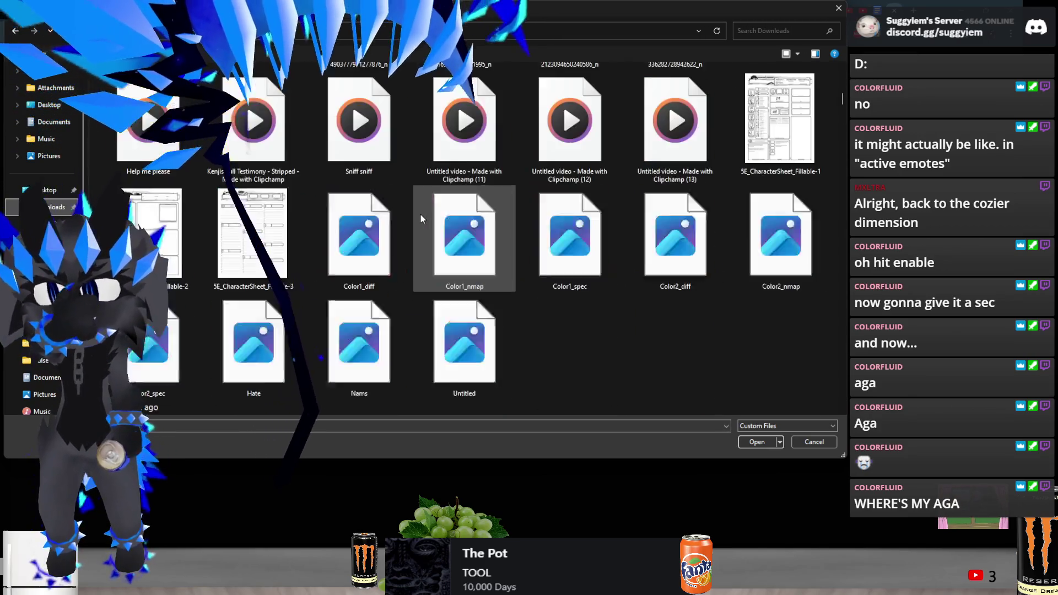
scroll(421, 214, up, 5)
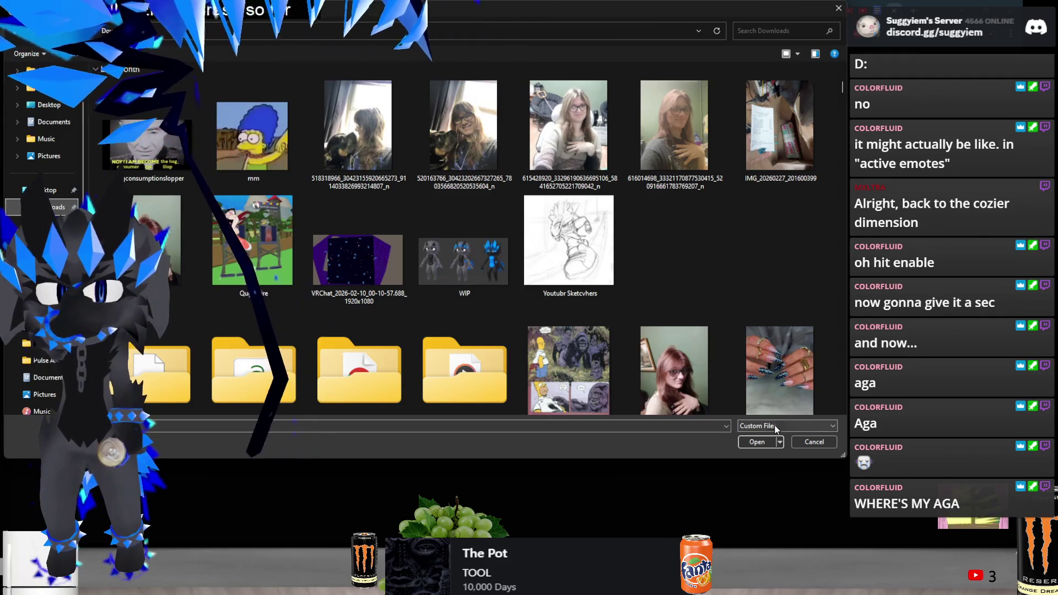
scroll(710, 392, down, 10)
click(812, 441)
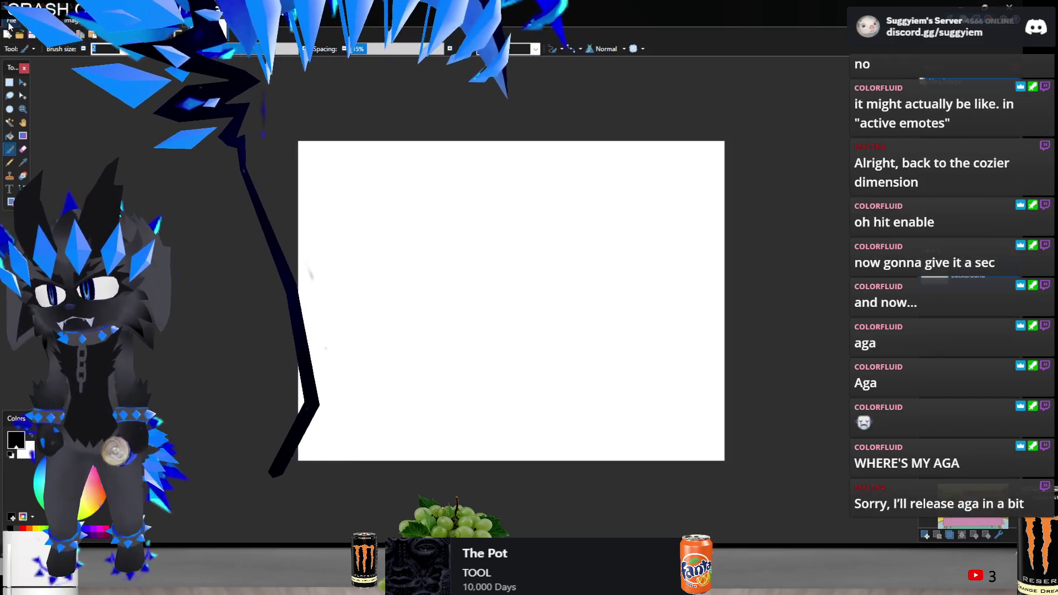
Open the Marge cartoon image from Downloads and select its blue sky with the Magic Wand
click(10, 11)
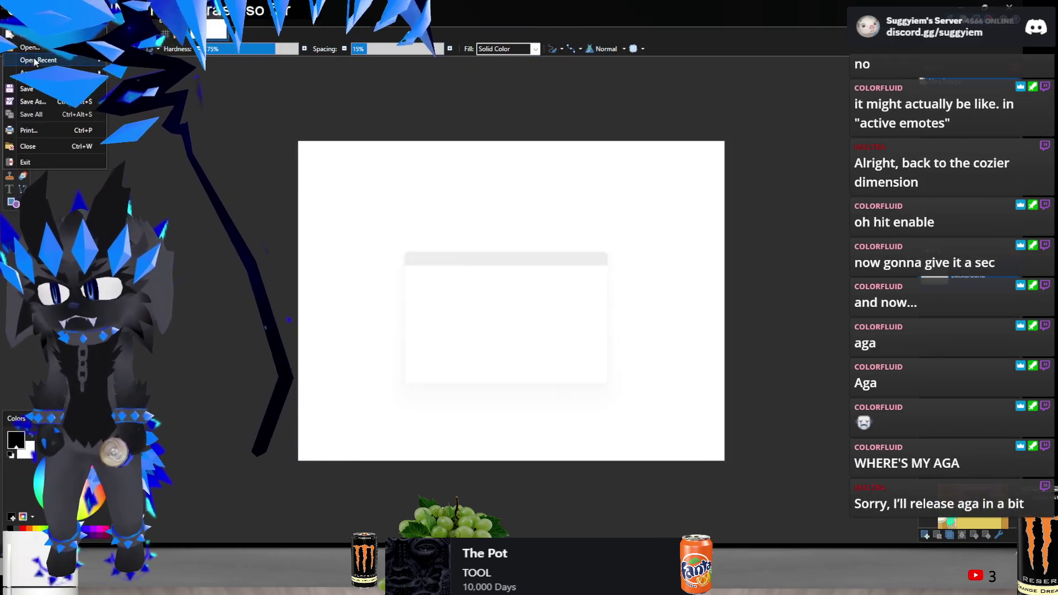
click(623, 249)
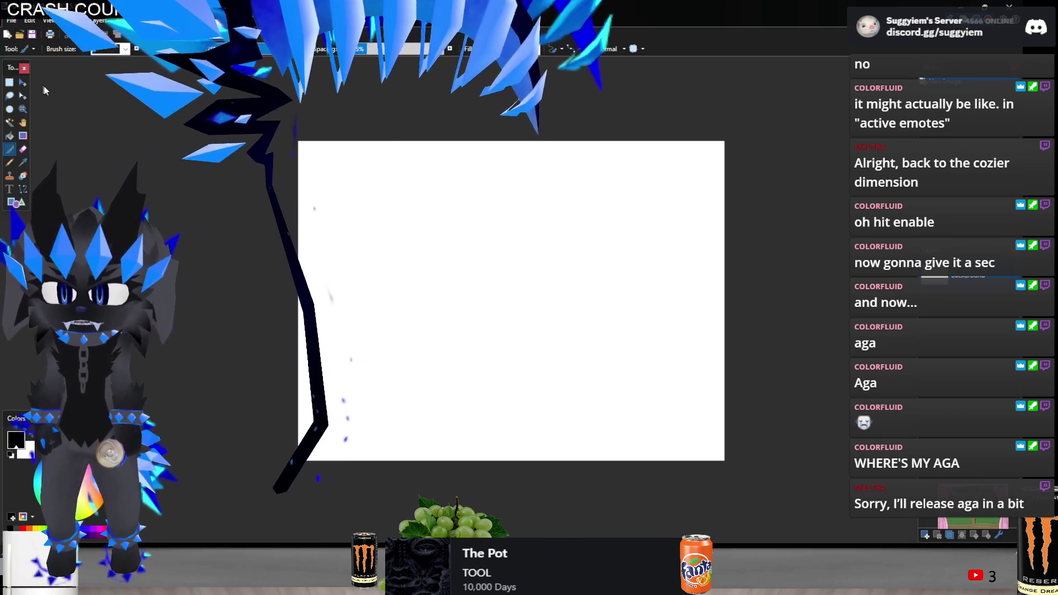
key(ctrl+o)
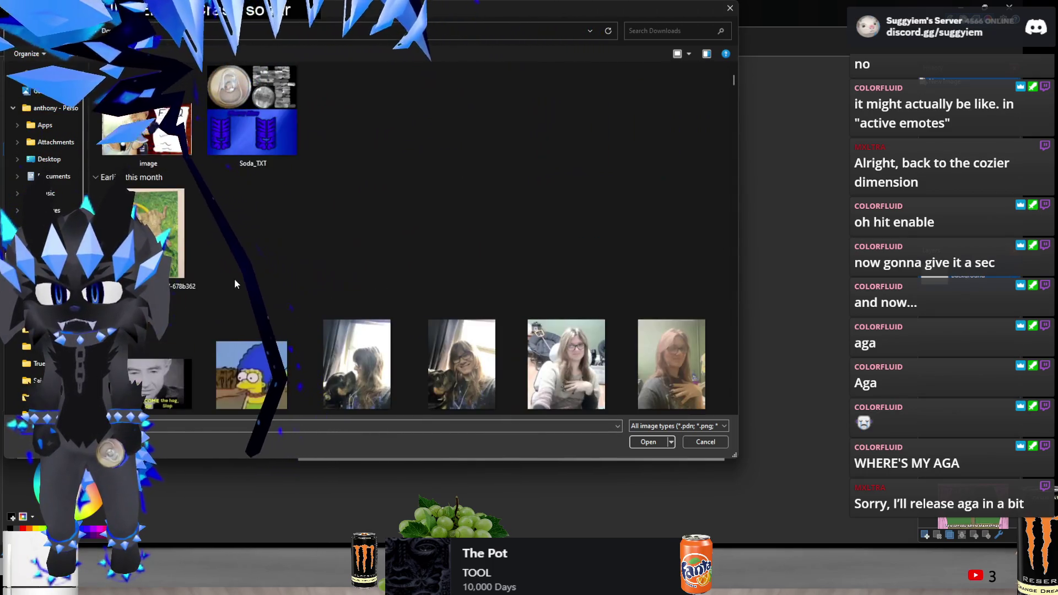
double_click(263, 348)
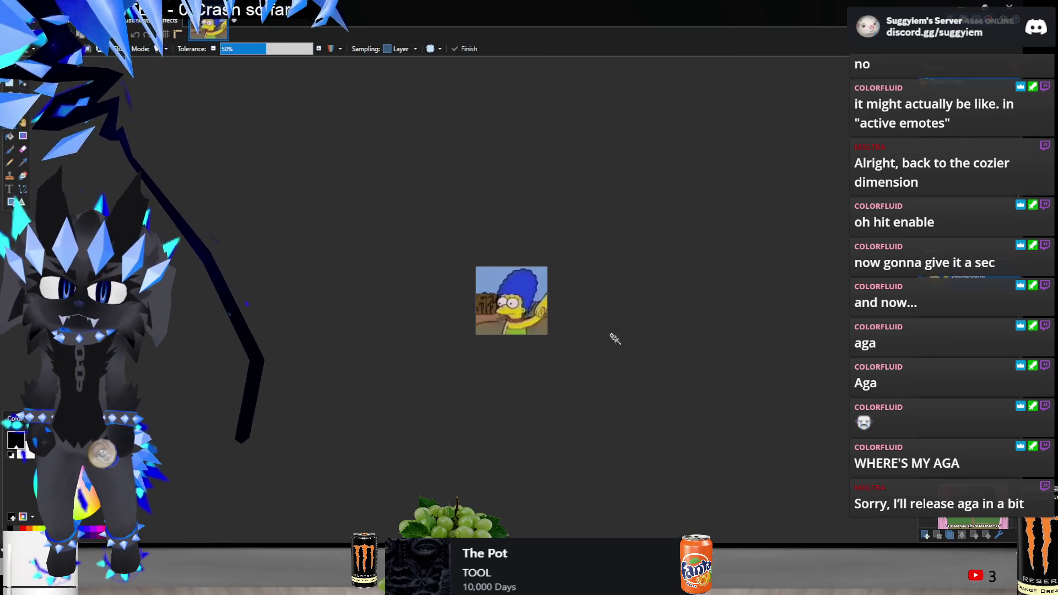
scroll(615, 339, up, 5)
click(377, 268)
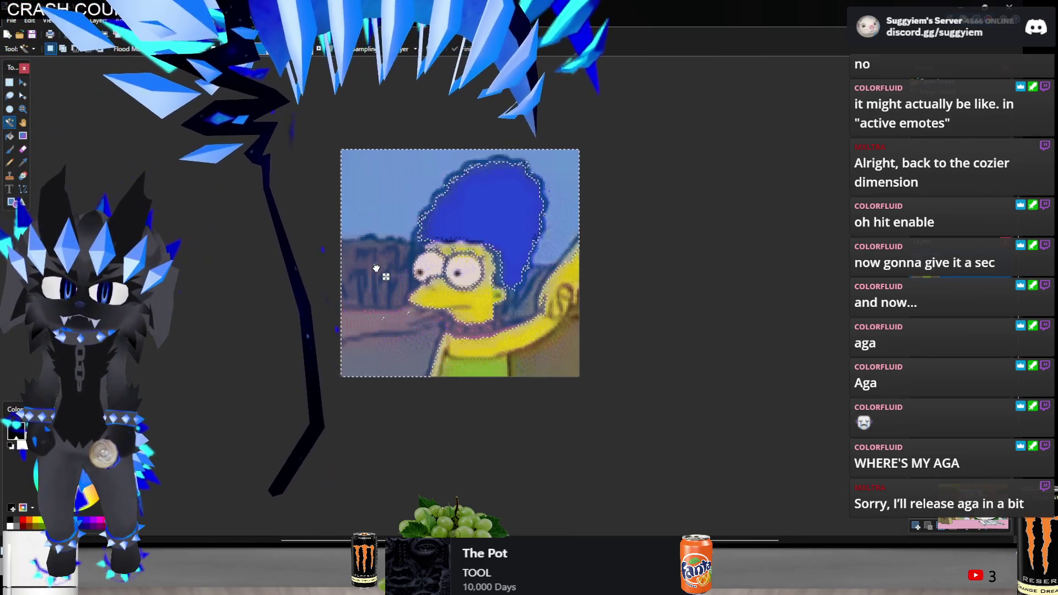
Delete the selected sky to transparency, then try erasing the right arm area and undo it
key(Delete)
key(ctrl+d)
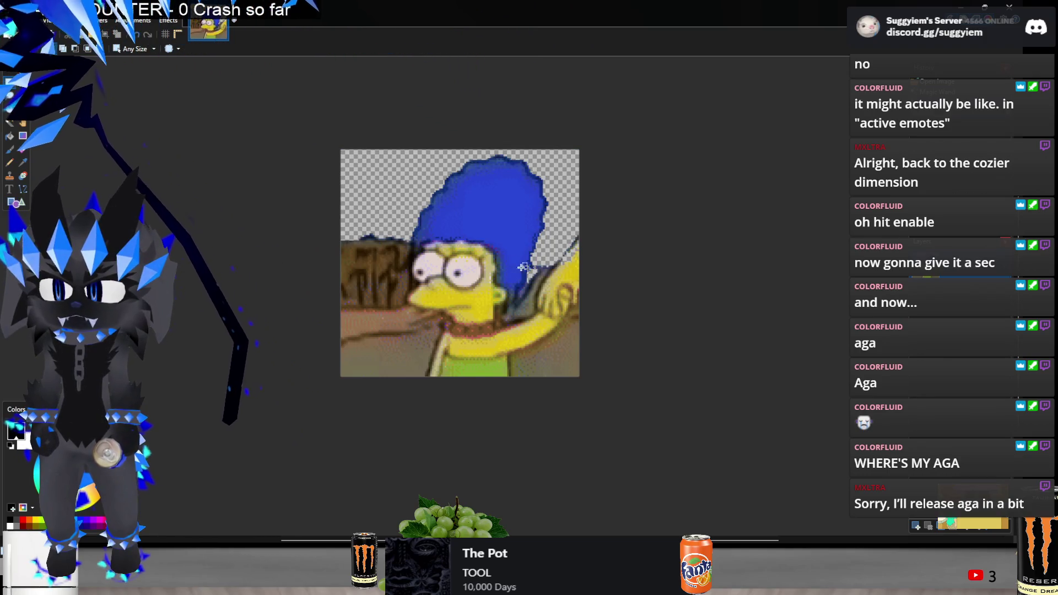
scroll(593, 267, up, 3)
drag(609, 190, 496, 484)
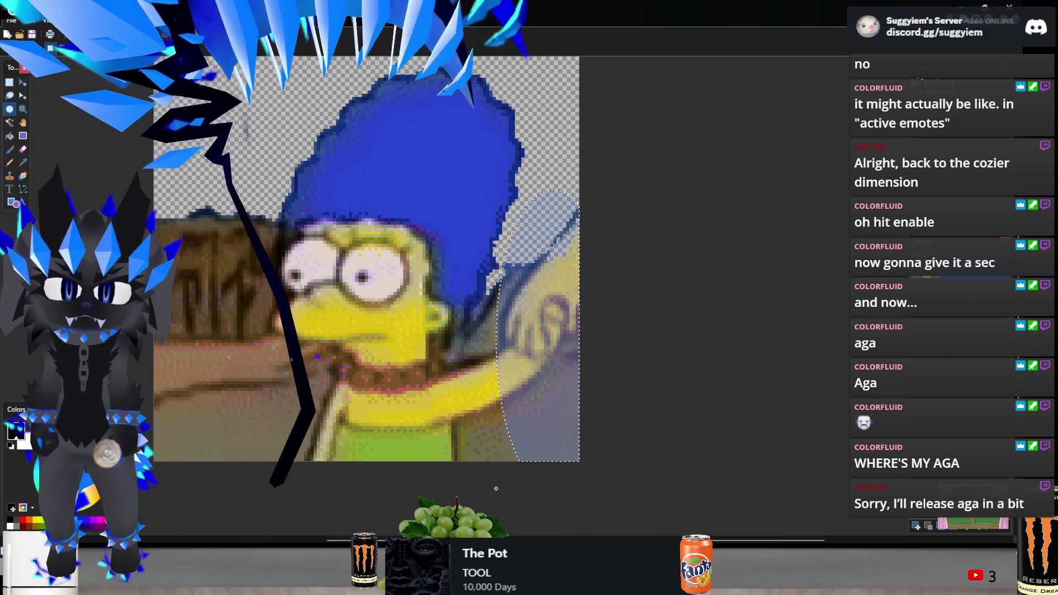
key(ctrl+d)
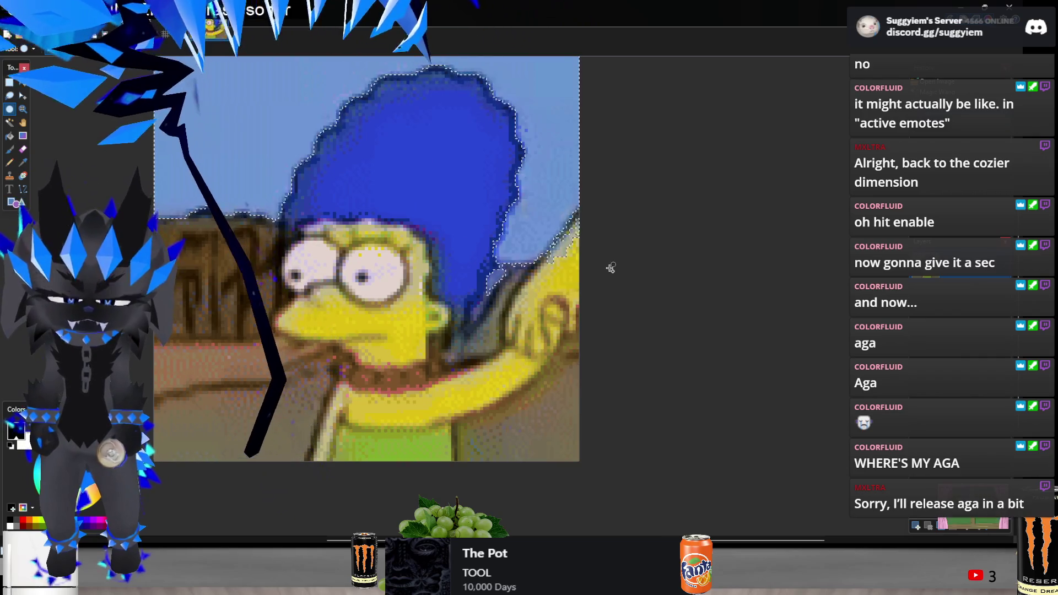
key(Delete)
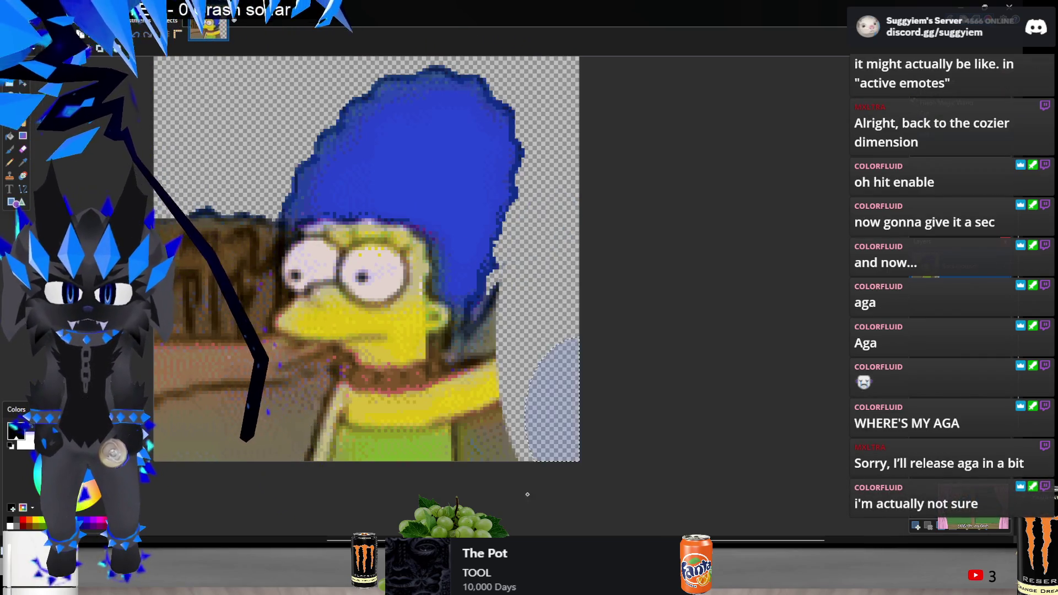
key(ctrl+z)
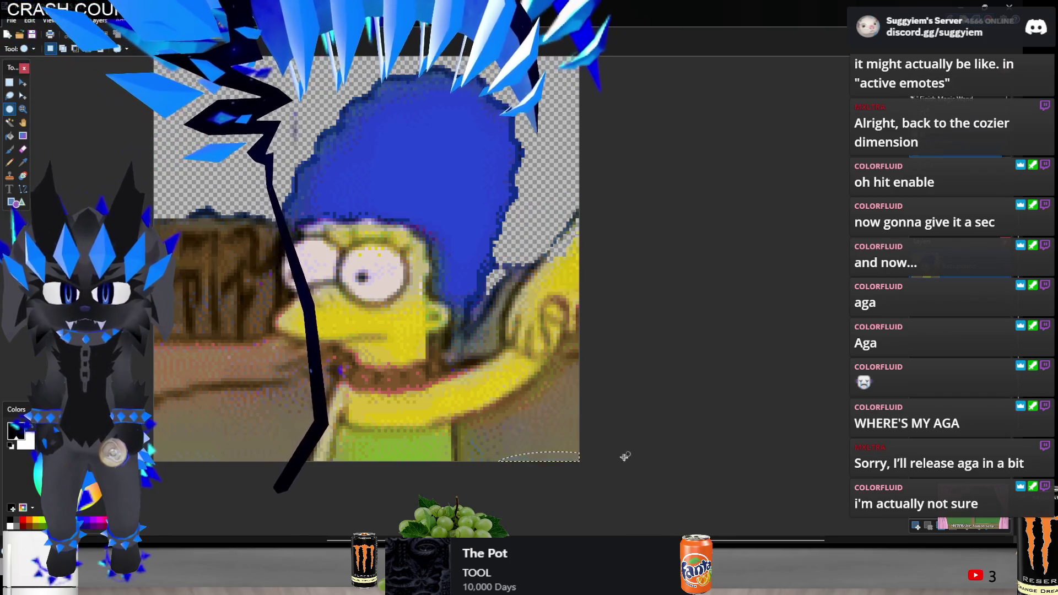
Use the Magic Wand at 27% tolerance to select the lower-right and left building background
click(10, 122)
click(528, 410)
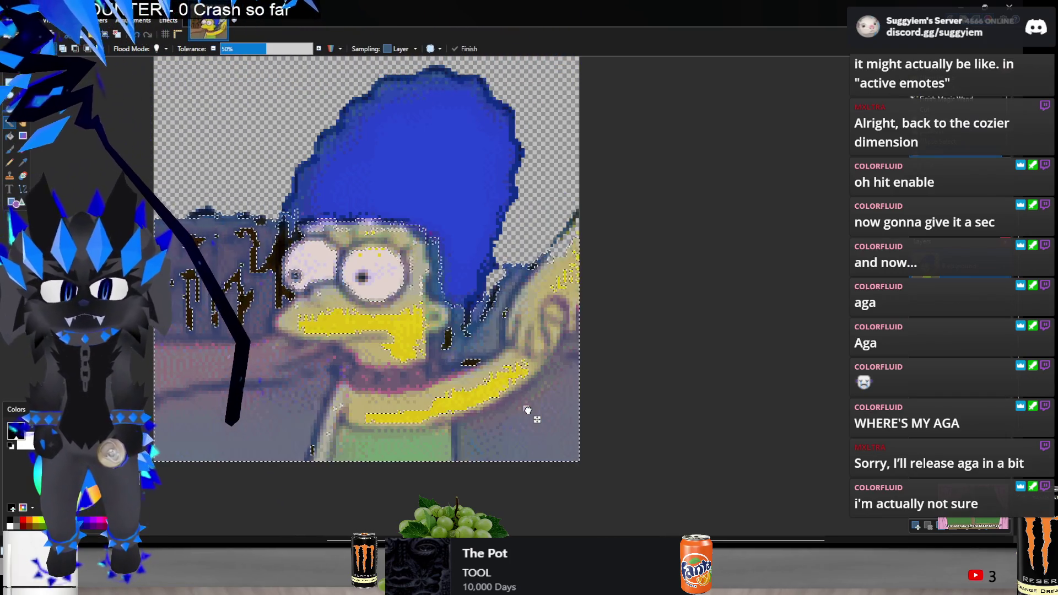
drag(226, 48, 243, 52)
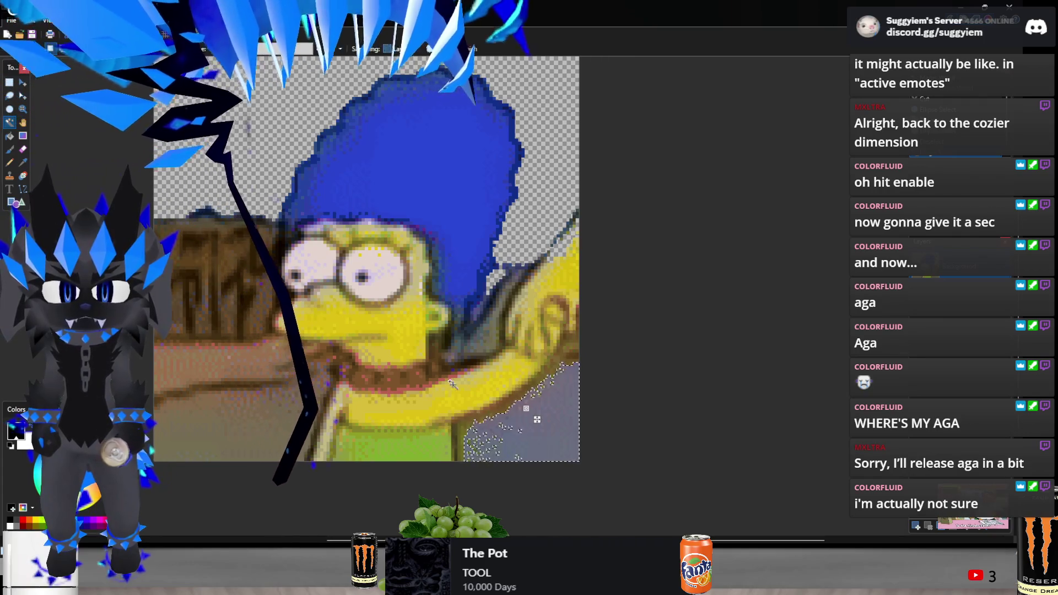
click(482, 455)
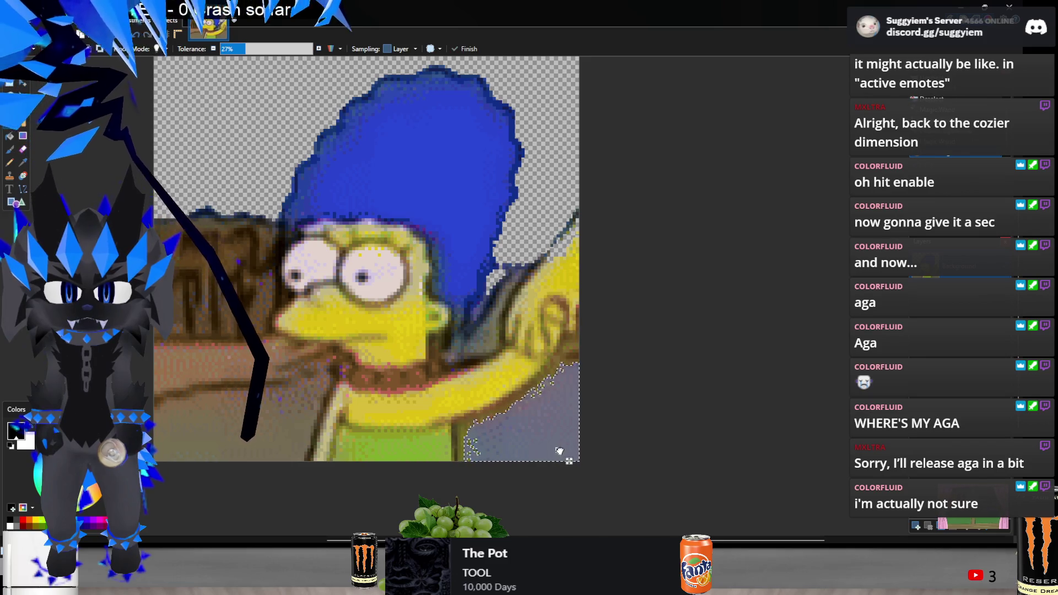
click(570, 406)
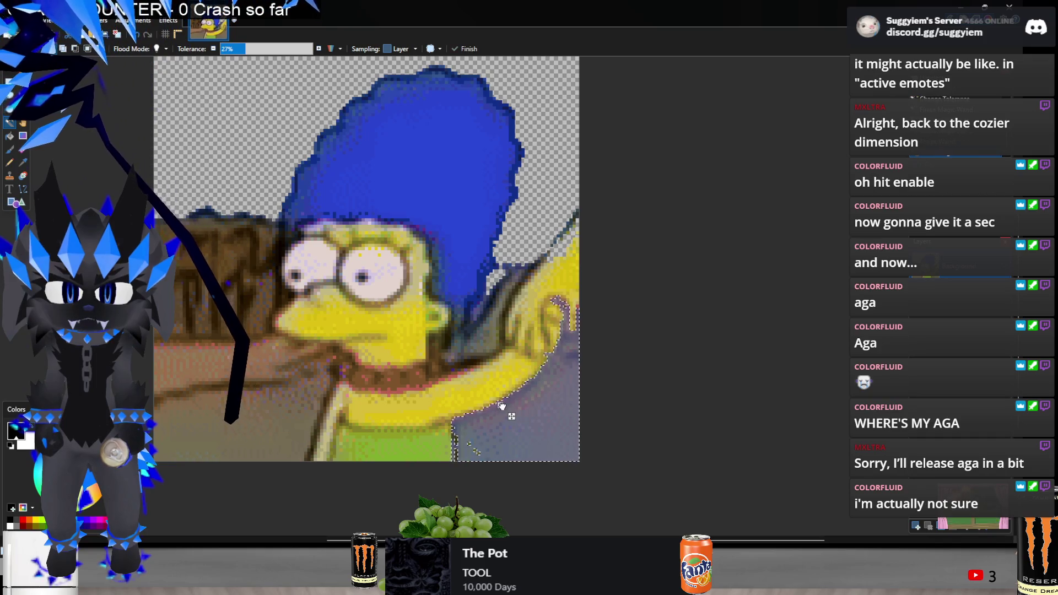
key(s)
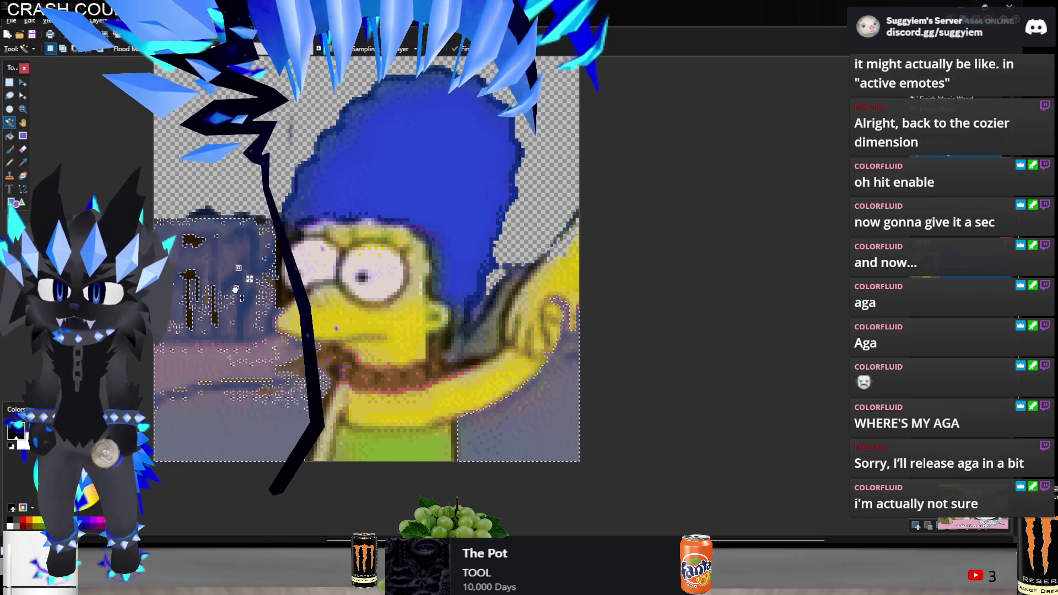
click(206, 300)
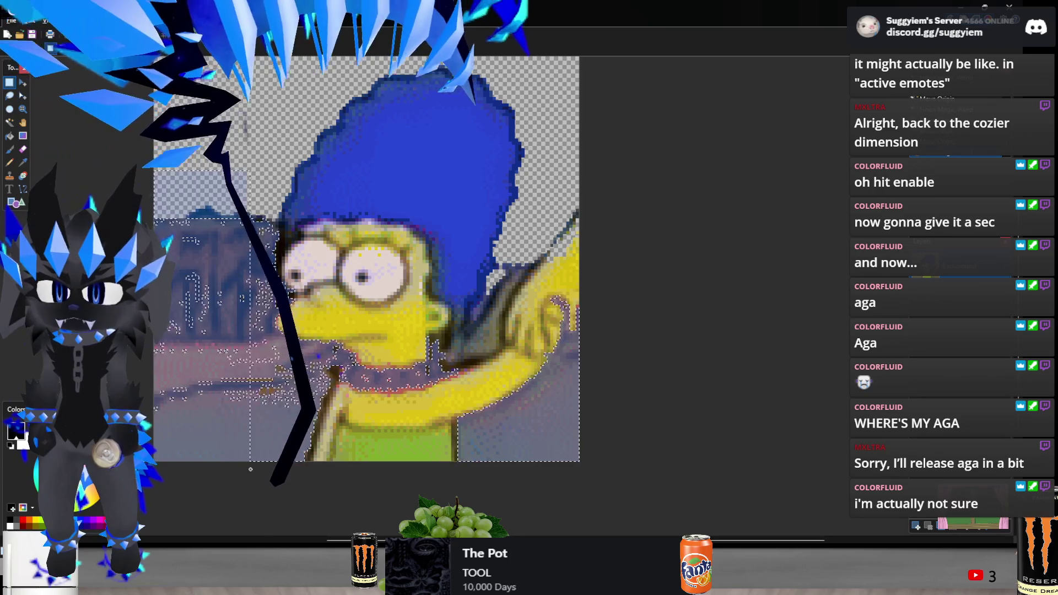
click(241, 386)
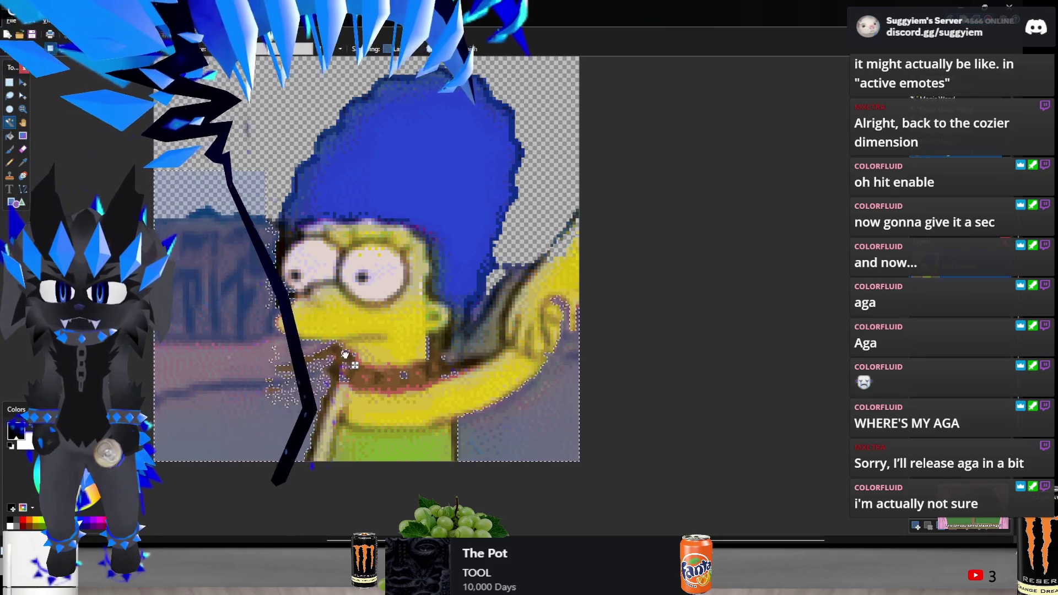
ctrl+click(300, 311)
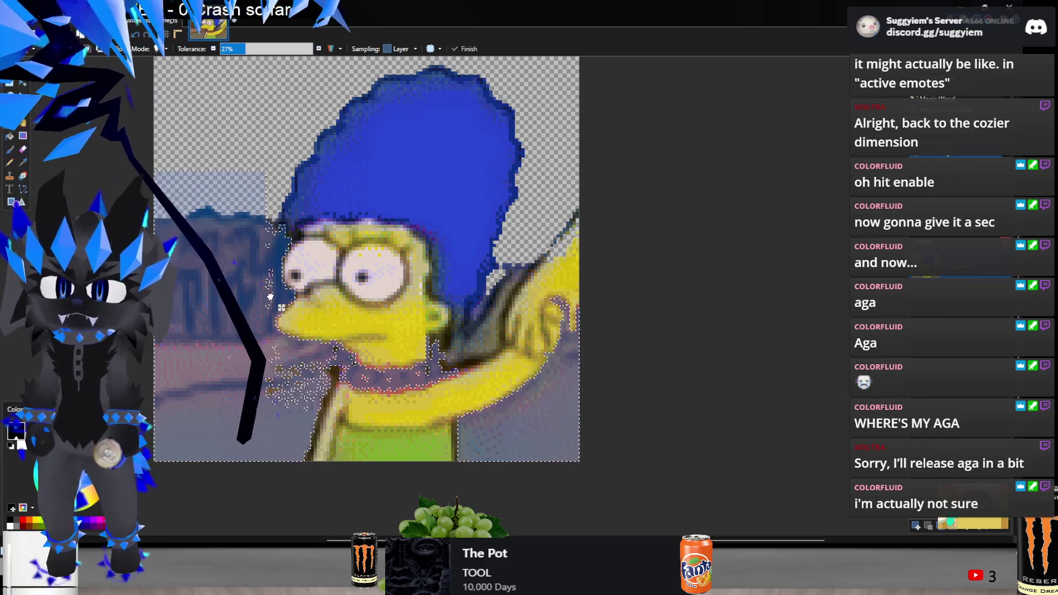
Add background patches beside the face, collar, chin and lip with rectangle selection
key(s)
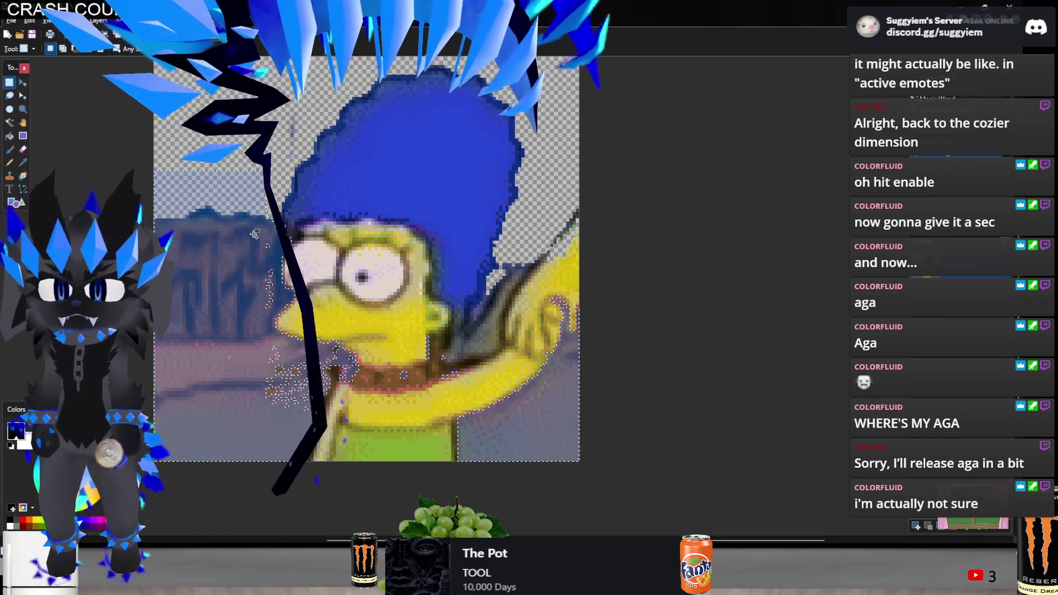
drag(254, 231, 276, 304)
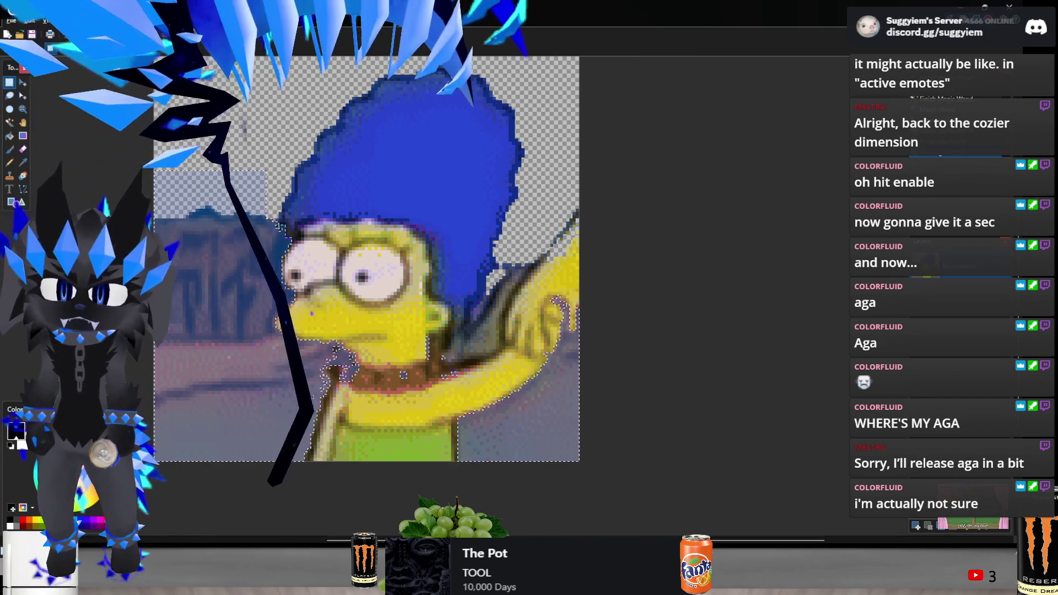
drag(310, 361, 331, 391)
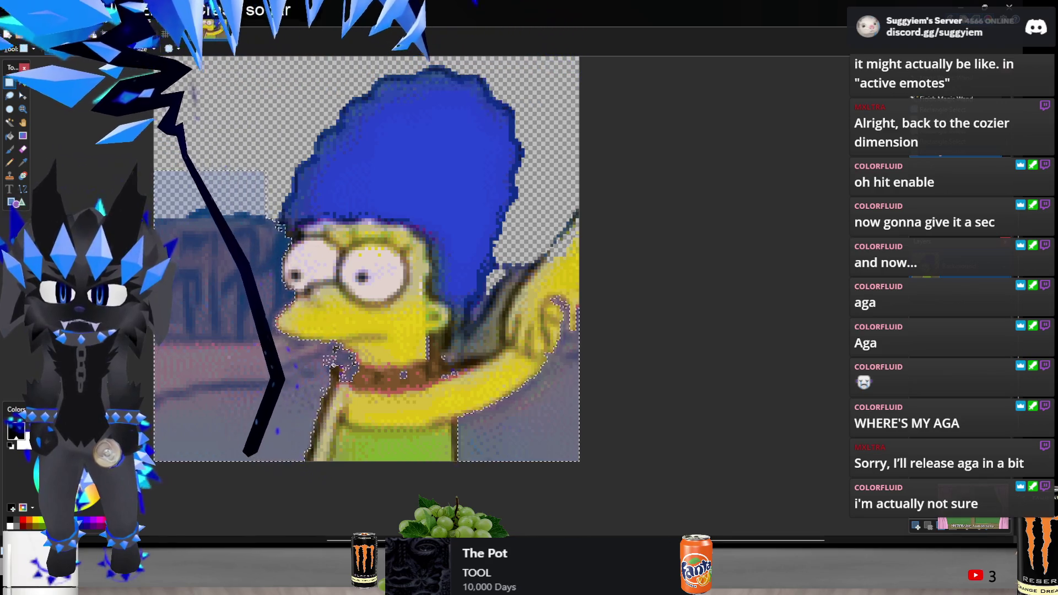
scroll(343, 376, up, 3)
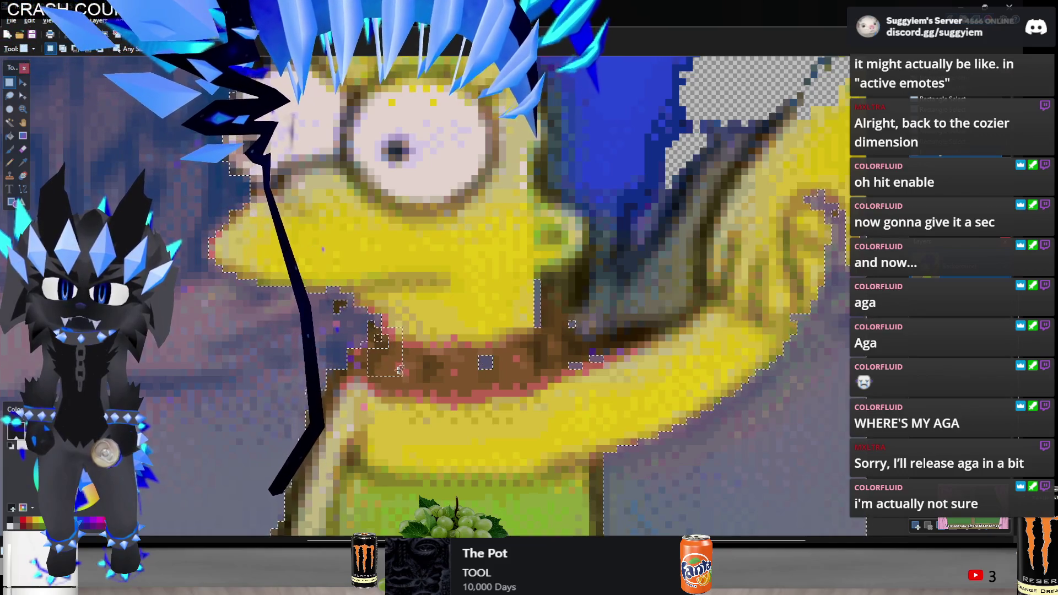
drag(354, 341, 402, 389)
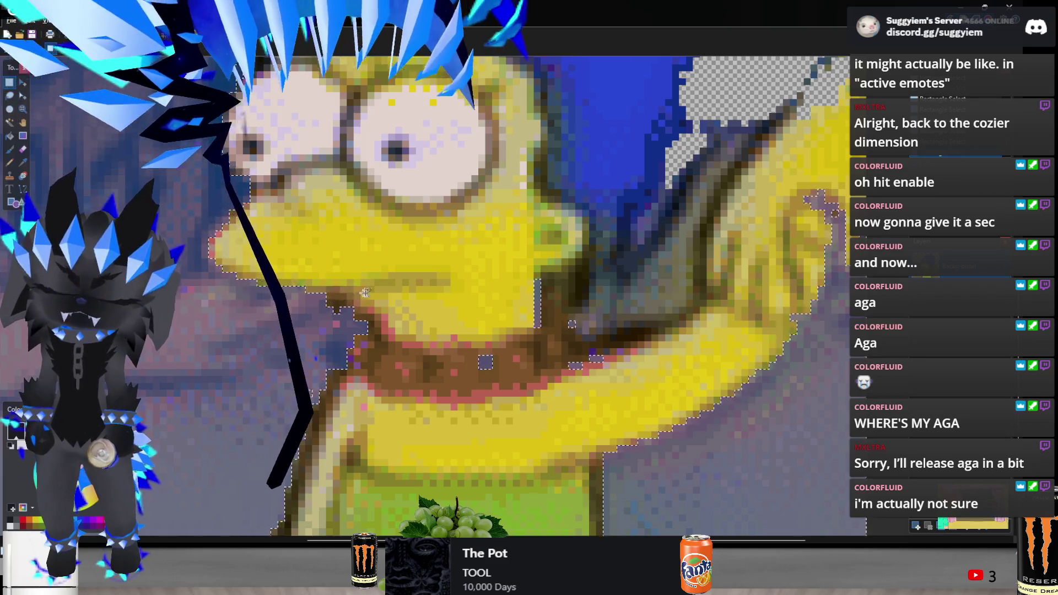
drag(340, 265, 301, 299)
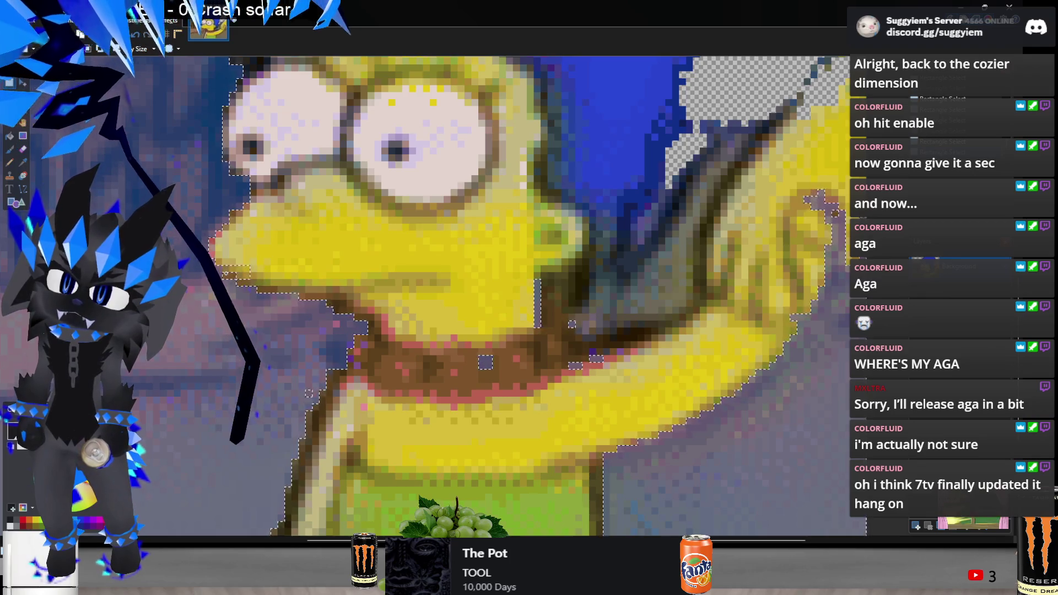
mouse_move(217, 238)
mouse_down()
mouse_move(203, 251)
mouse_move(219, 235)
mouse_up()
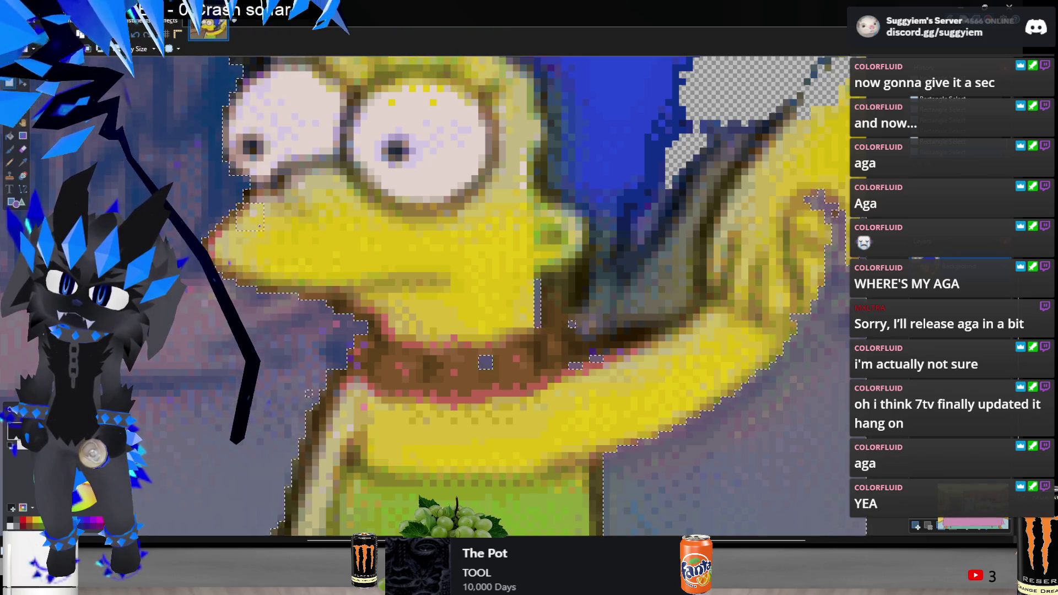
Add the background around the hand and delete the whole selection to transparency
scroll(486, 324, down, 5)
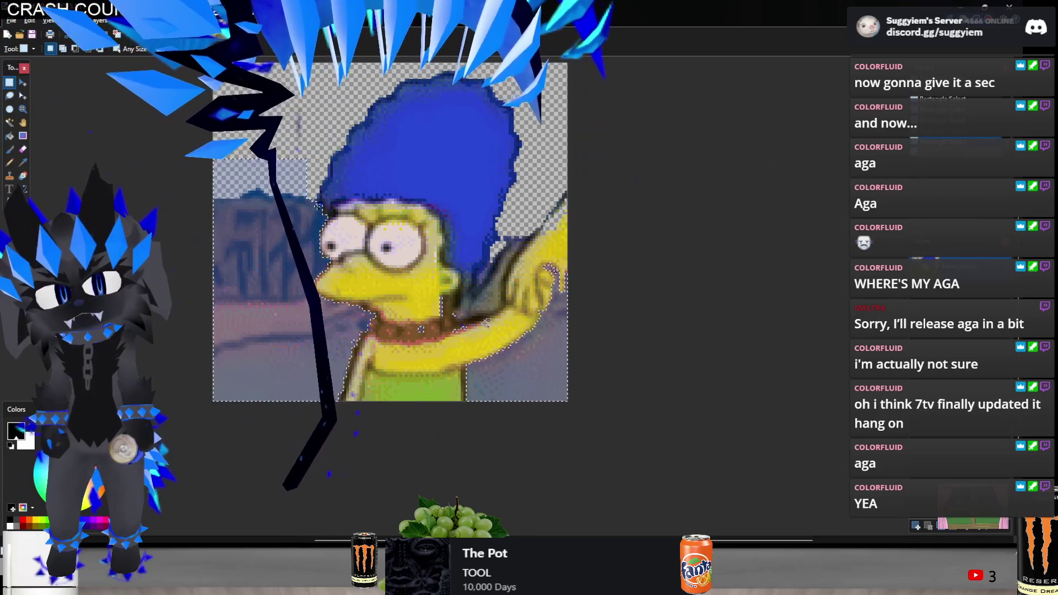
scroll(486, 324, up, 2)
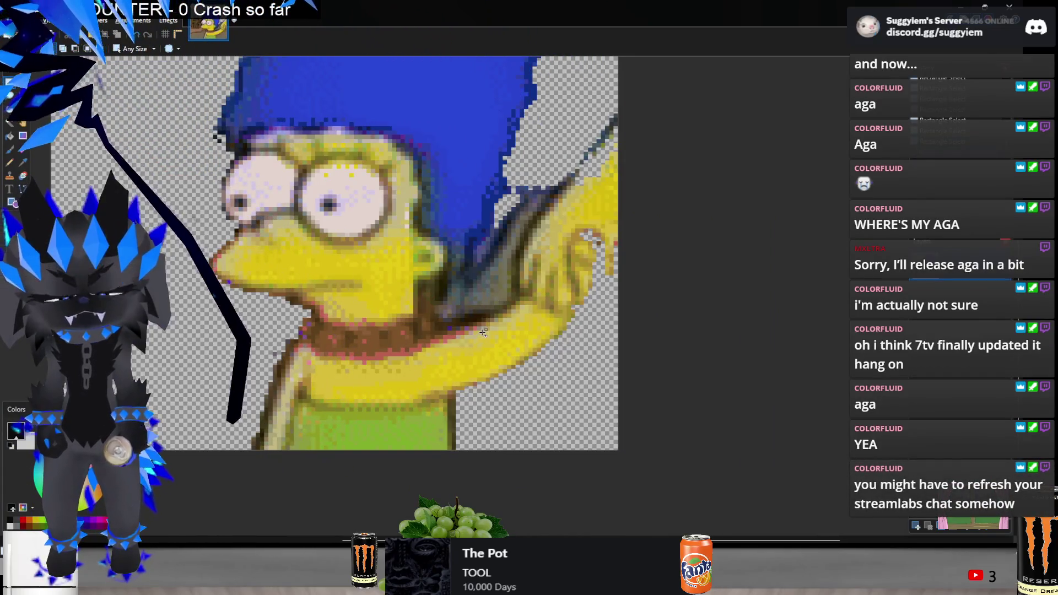
scroll(546, 282, up, 2)
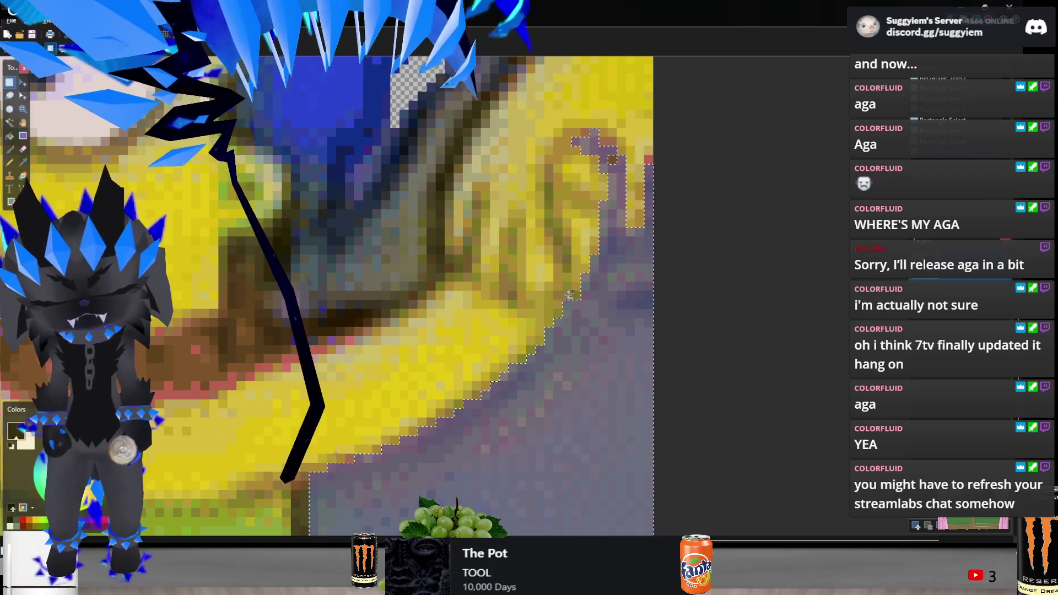
scroll(568, 298, down, 1)
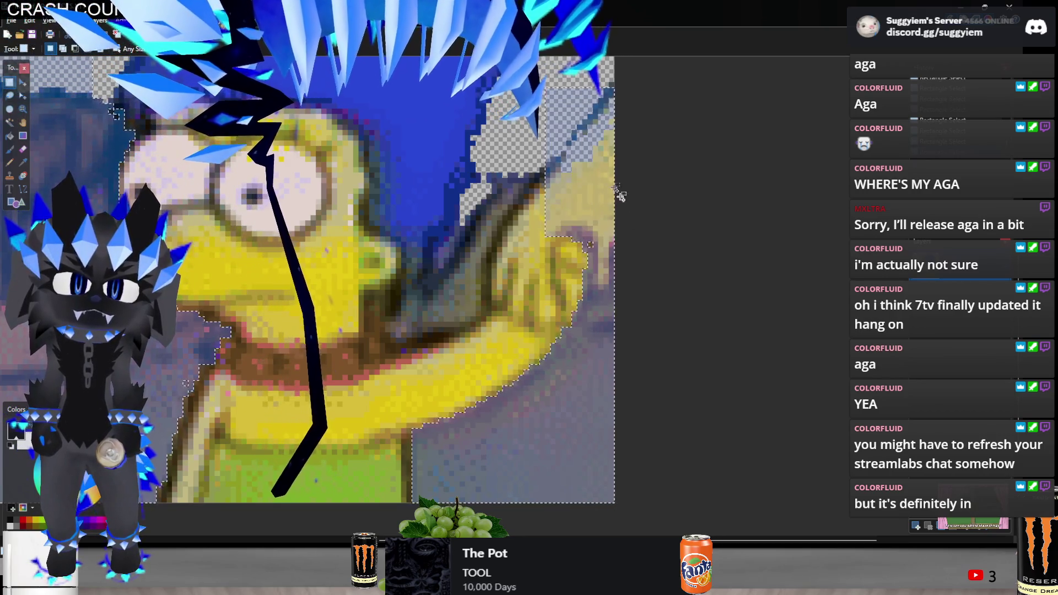
drag(573, 146, 508, 238)
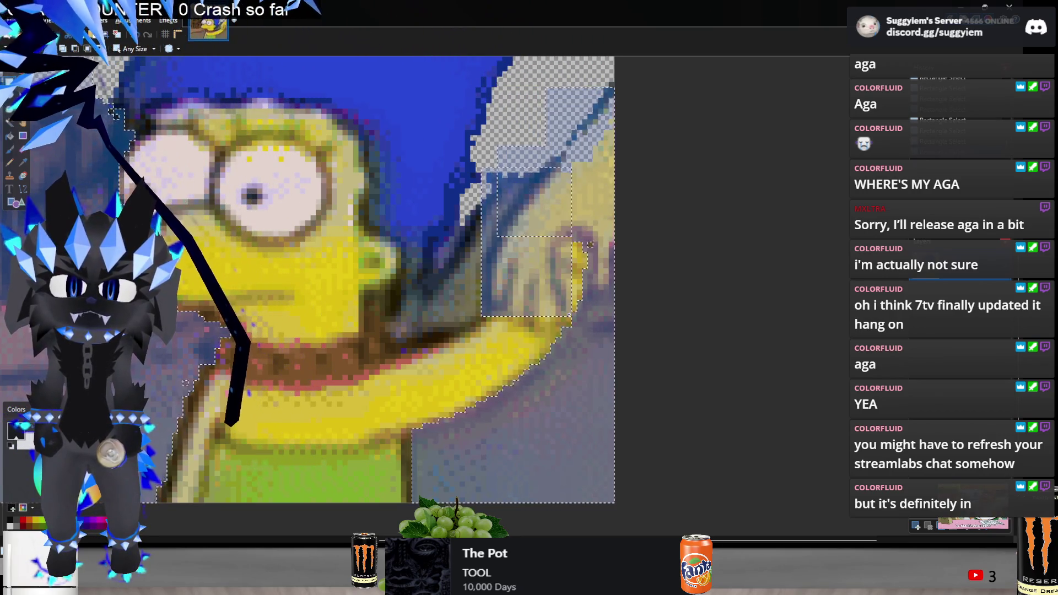
scroll(550, 274, down, 1)
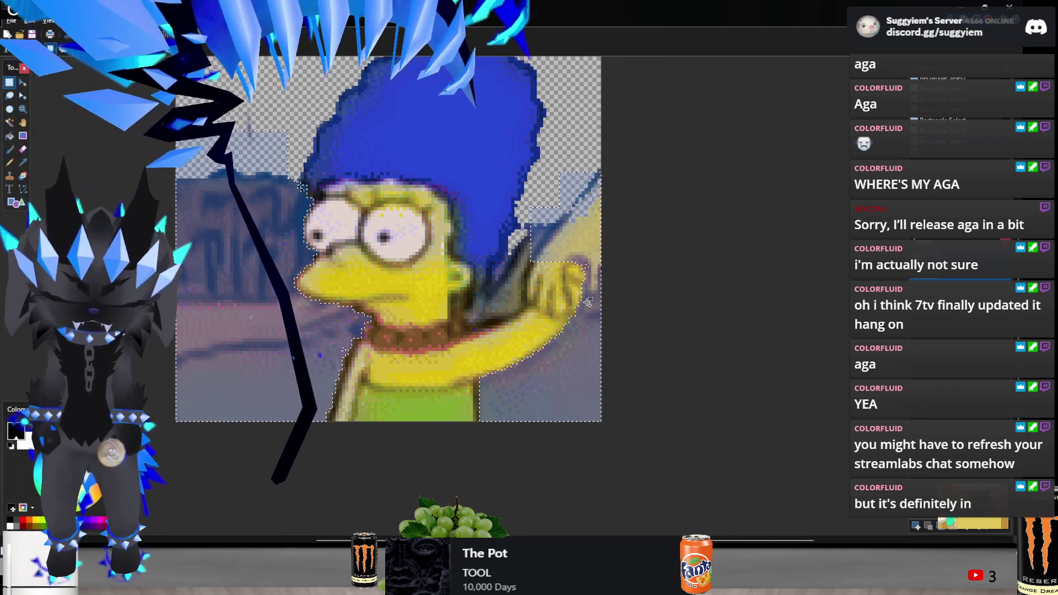
key(Delete)
scroll(524, 241, up, 1)
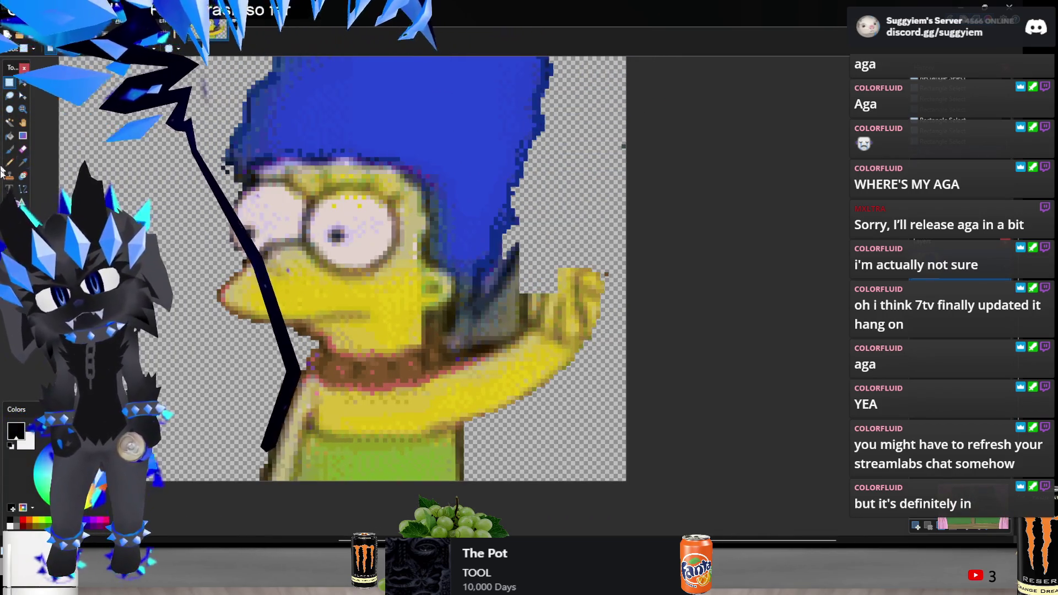
click(7, 123)
scroll(548, 329, up, 1)
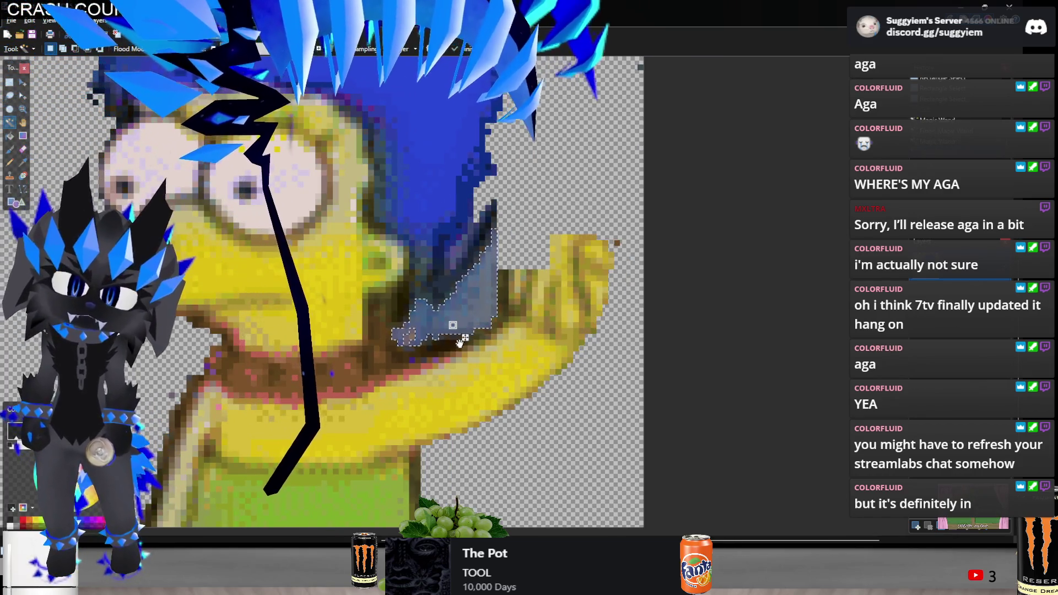
click(468, 254)
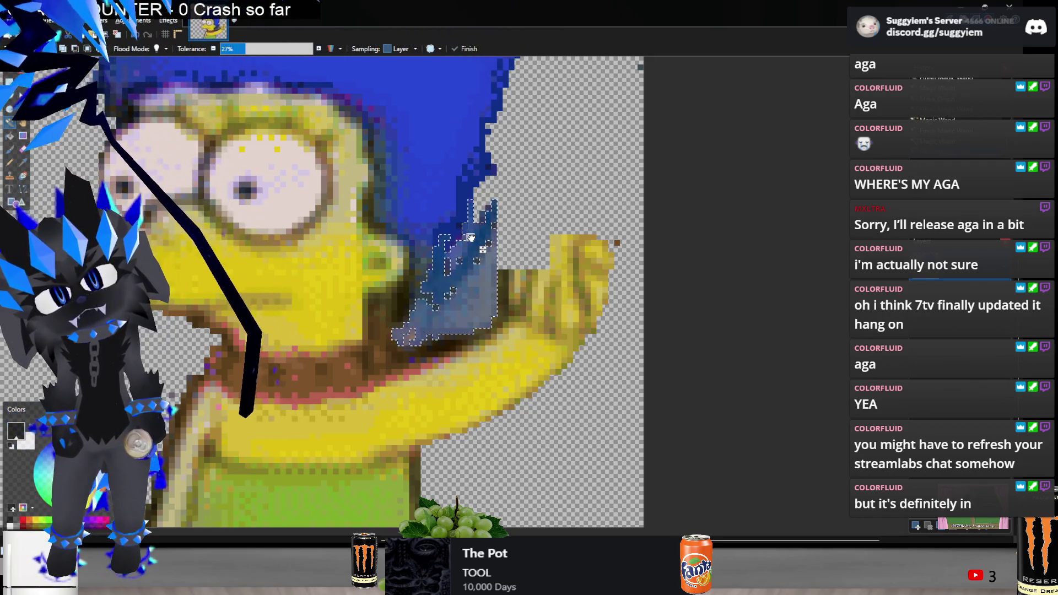
click(471, 274)
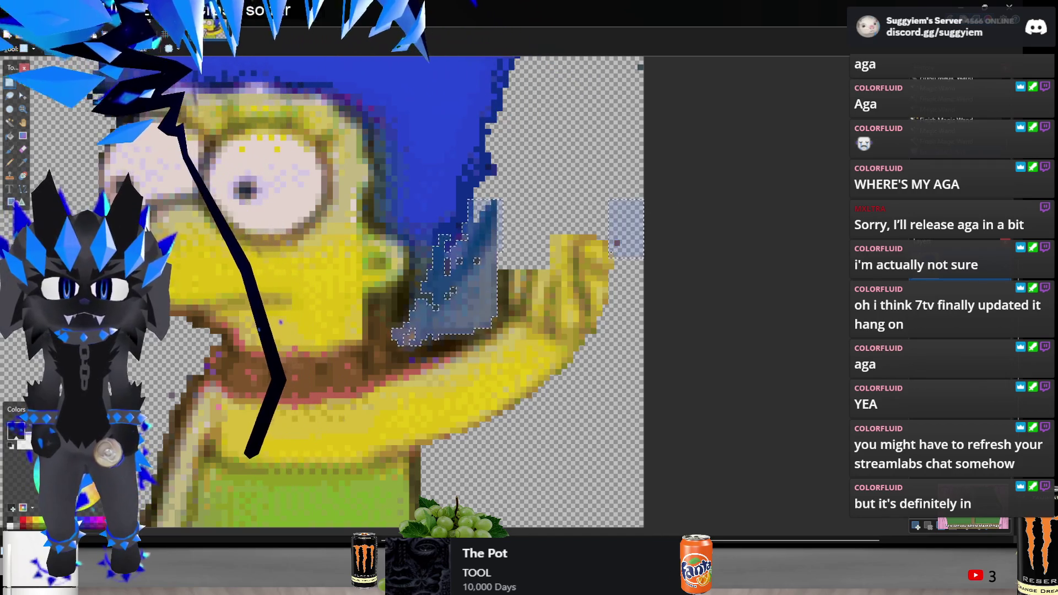
scroll(410, 335, down, 4)
scroll(410, 334, up, 5)
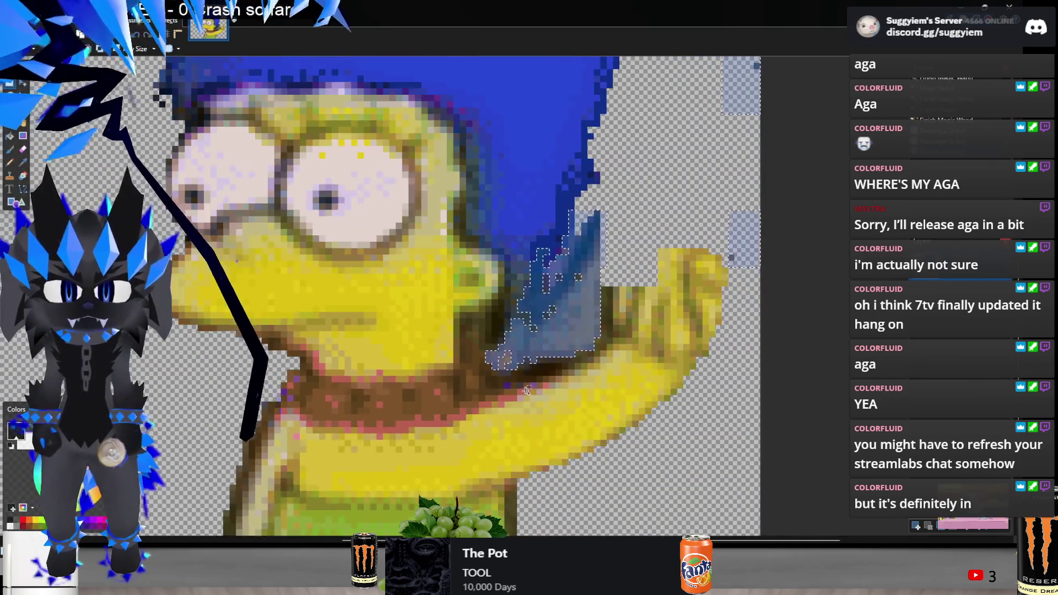
mouse_move(504, 349)
mouse_down()
mouse_move(526, 341)
mouse_move(501, 320)
mouse_move(513, 276)
mouse_up()
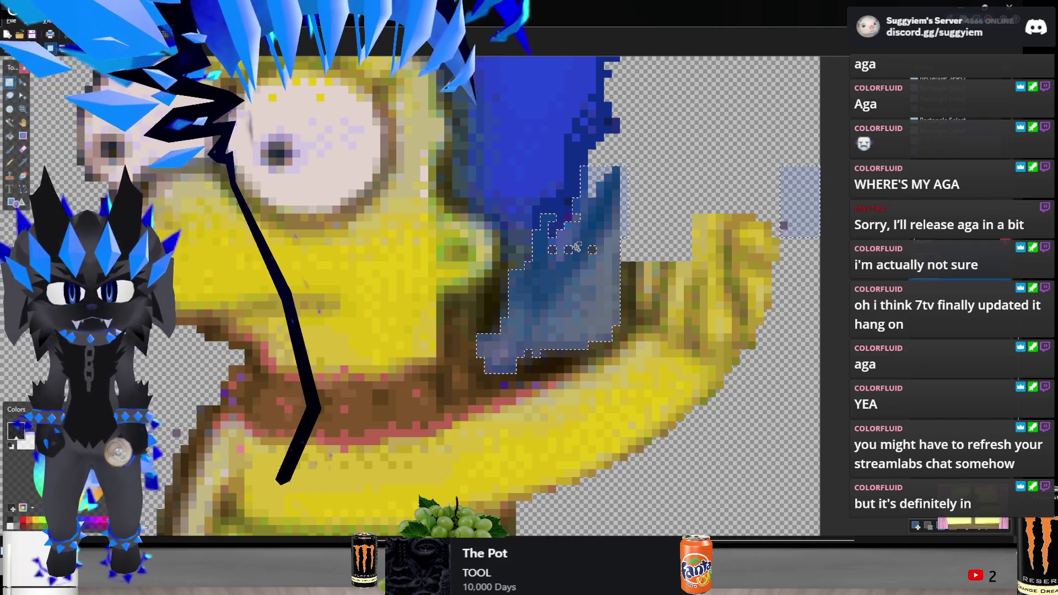
key(Delete)
scroll(557, 259, down, 3)
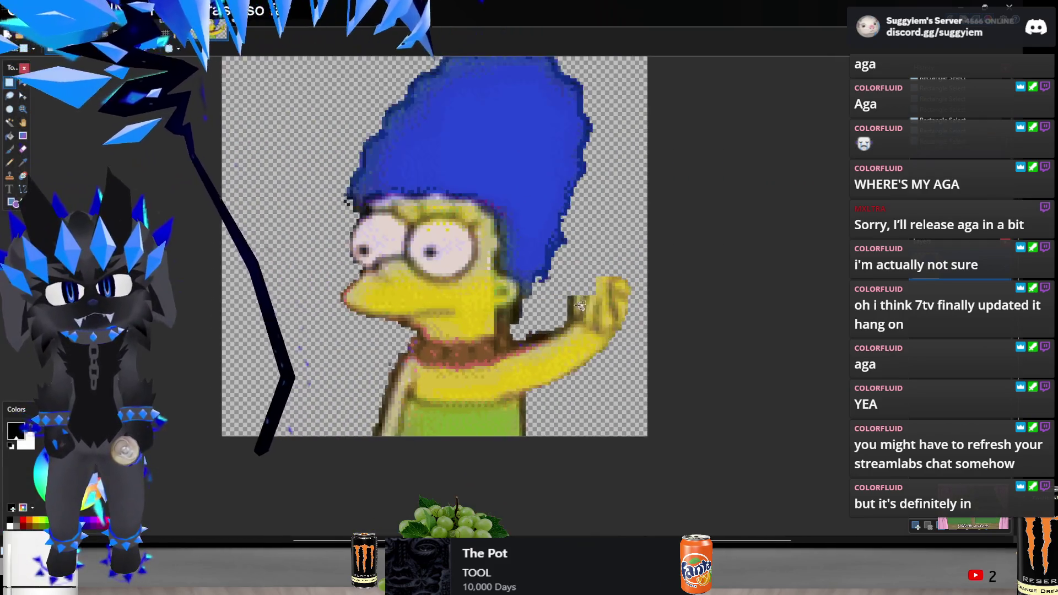
scroll(537, 271, up, 3)
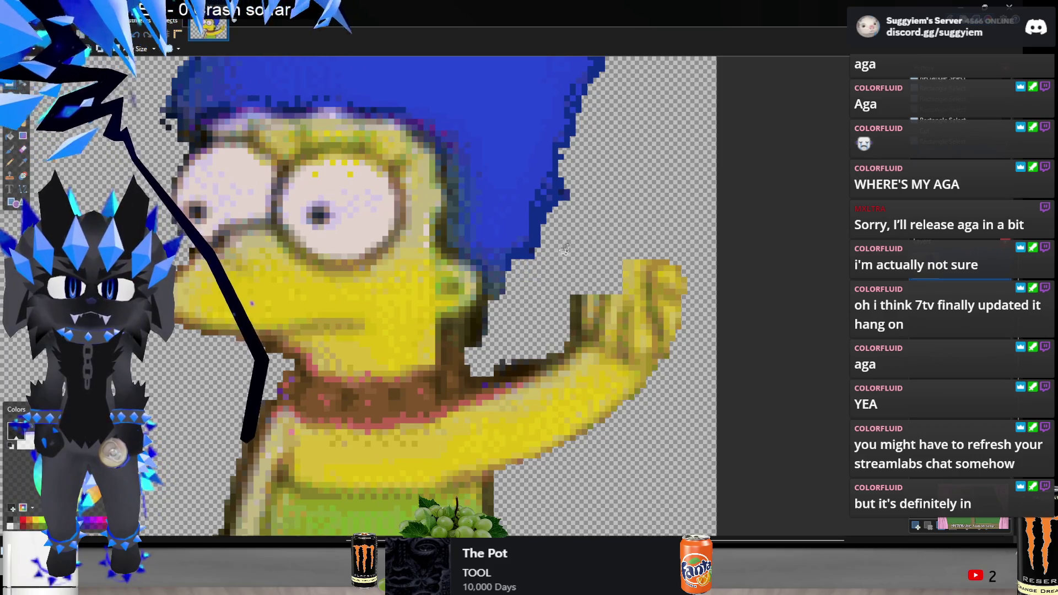
drag(561, 301, 577, 333)
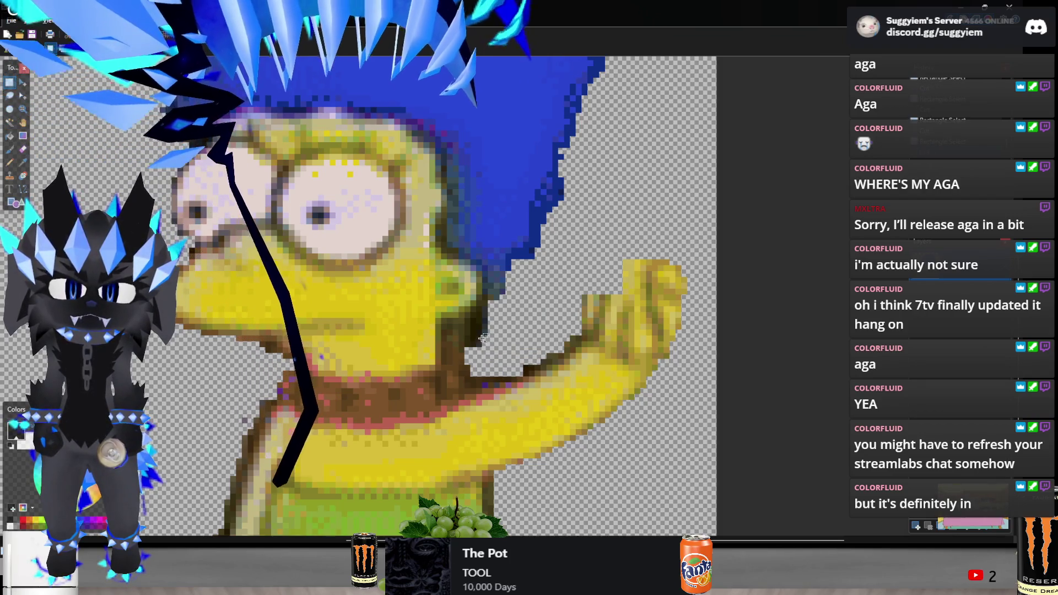
drag(477, 342, 494, 365)
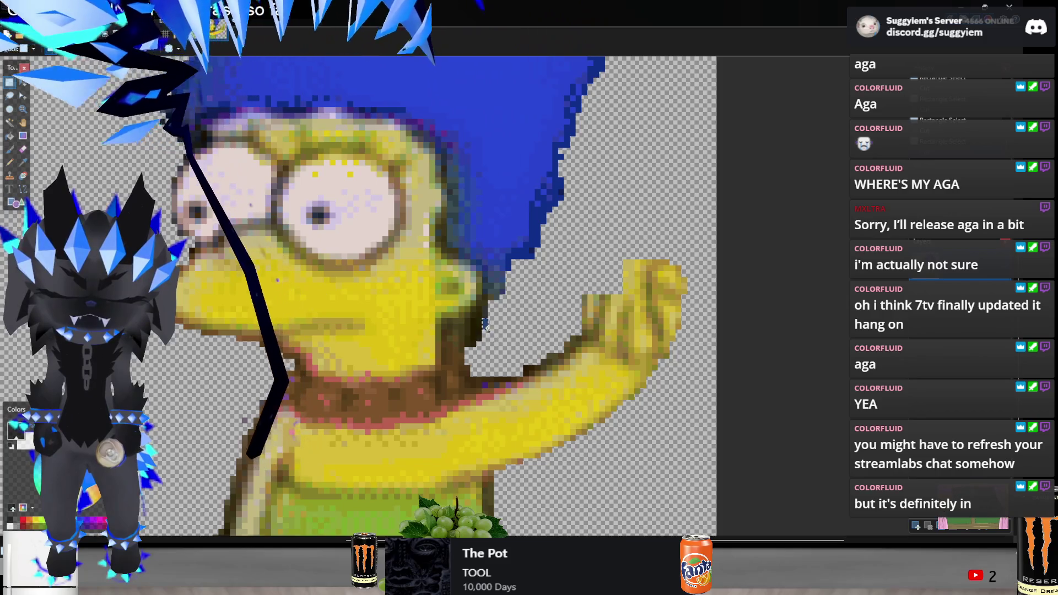
scroll(613, 343, down, 5)
scroll(607, 282, up, 5)
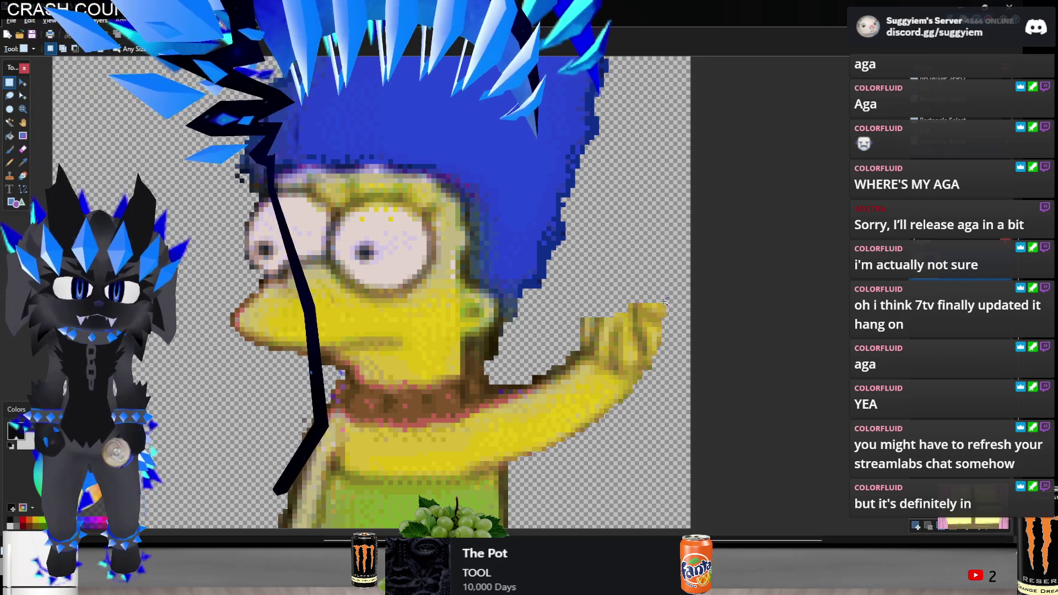
scroll(650, 273, down, 4)
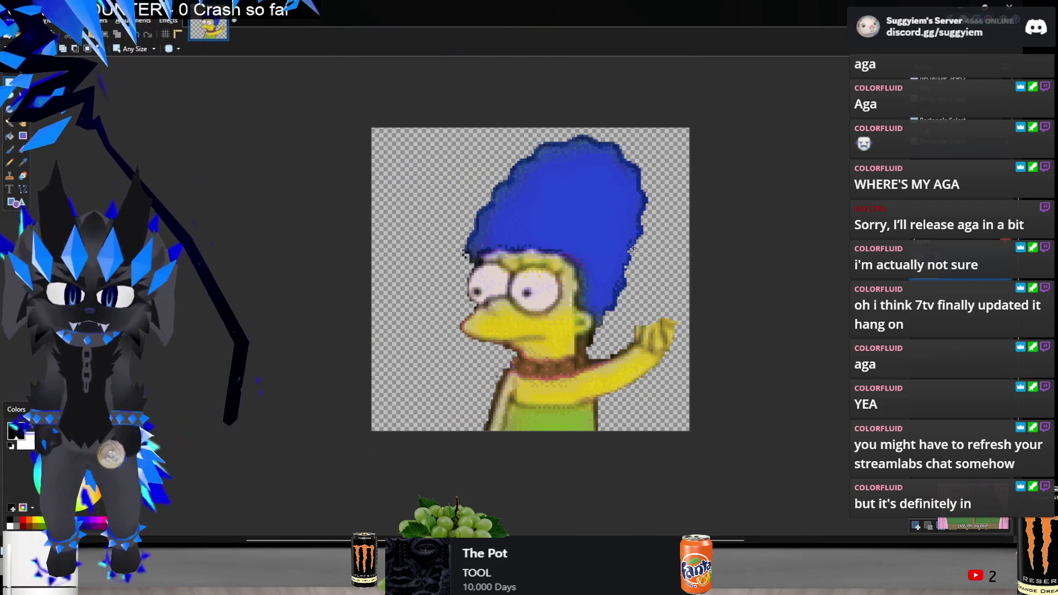
key(ctrl+a)
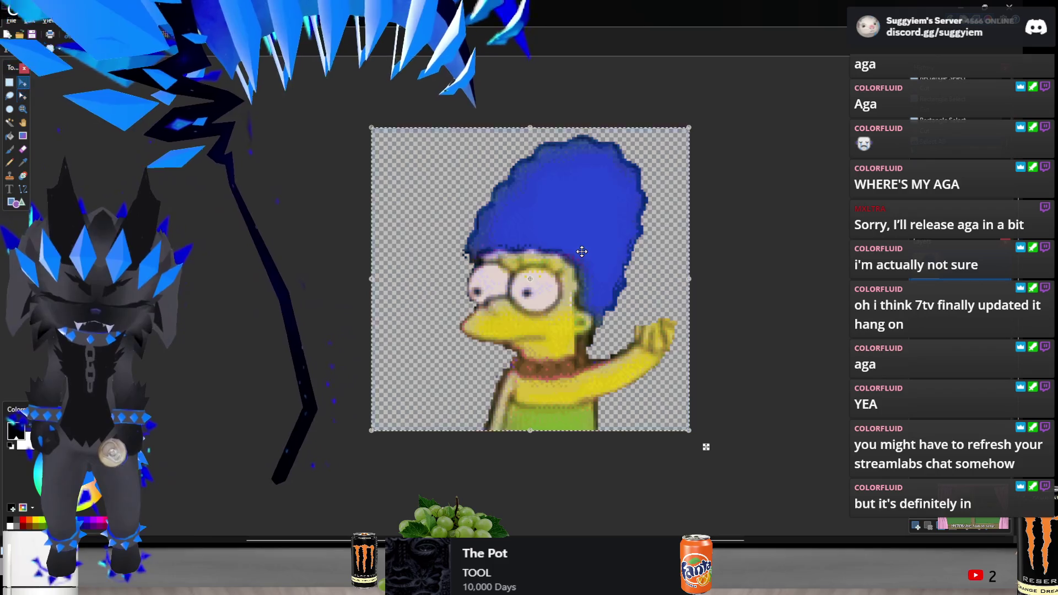
scroll(418, 282, up, 5)
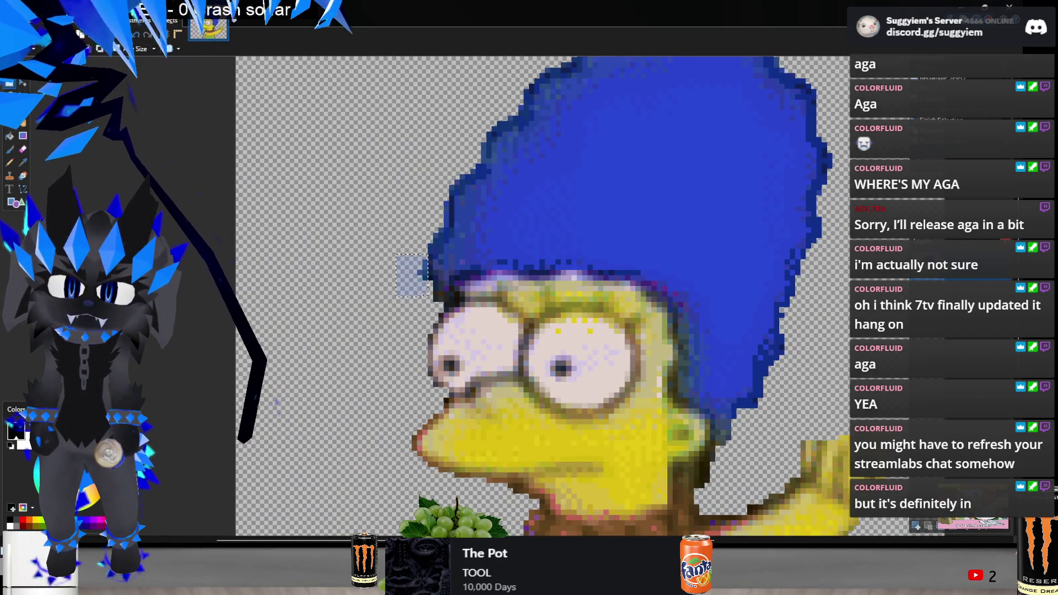
click(419, 297)
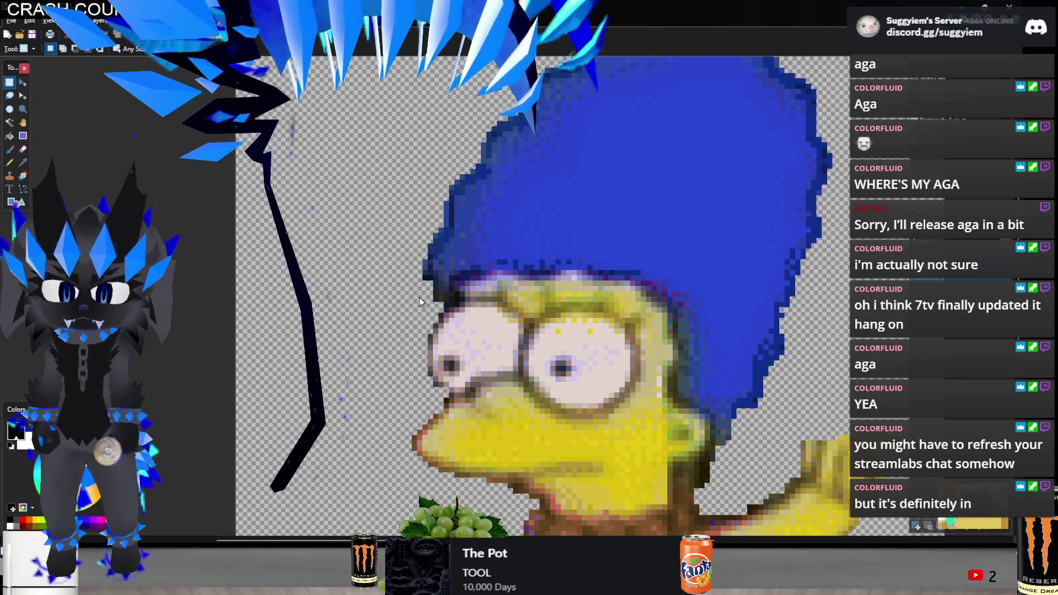
key(ctrl+o)
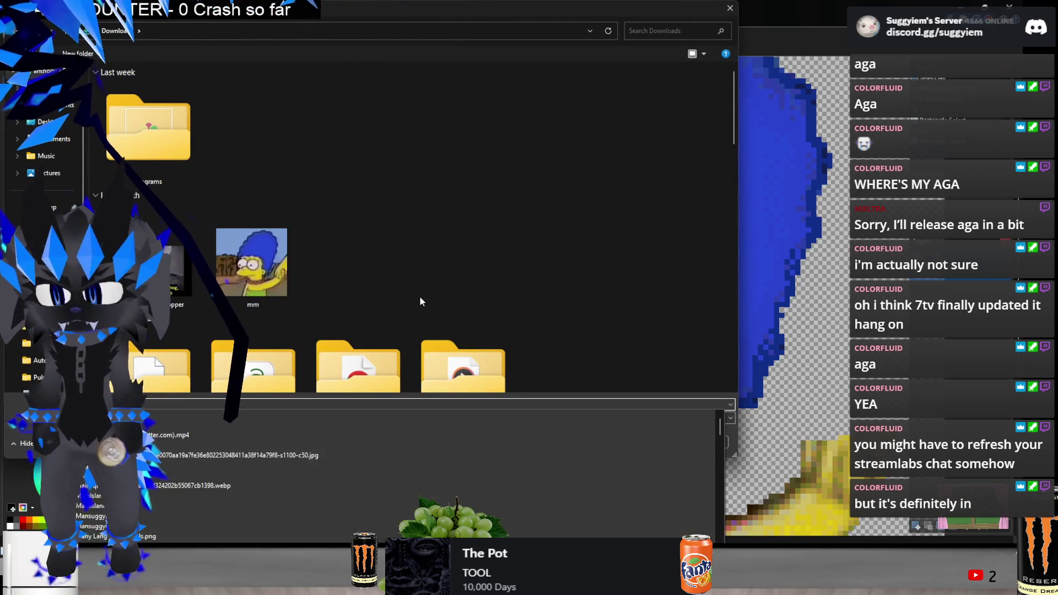
Save the Marge cutout over MMmm.gif in Downloads and close the image
key(Escape)
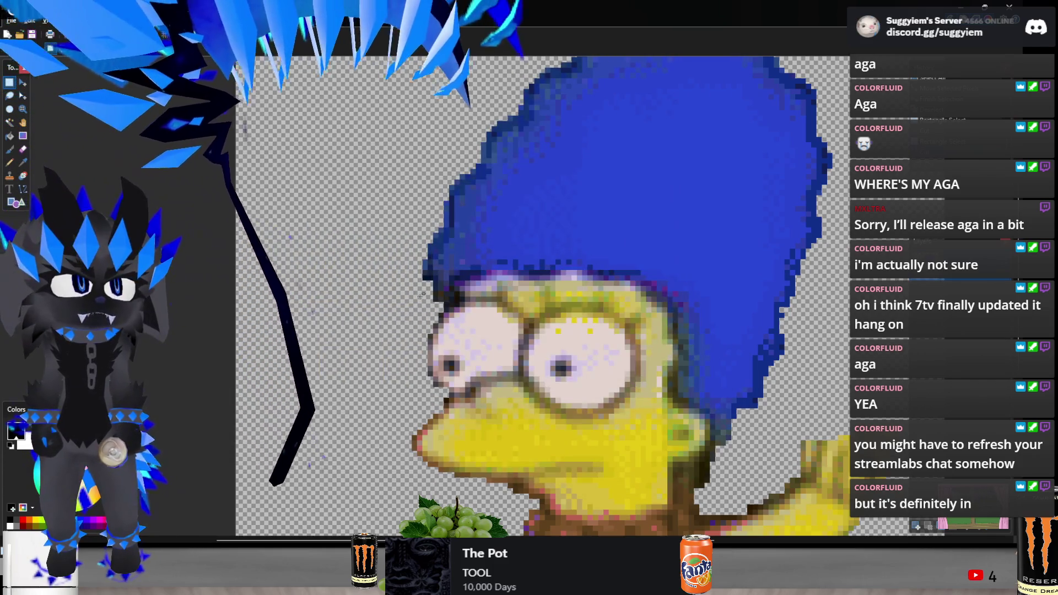
key(ctrl+o)
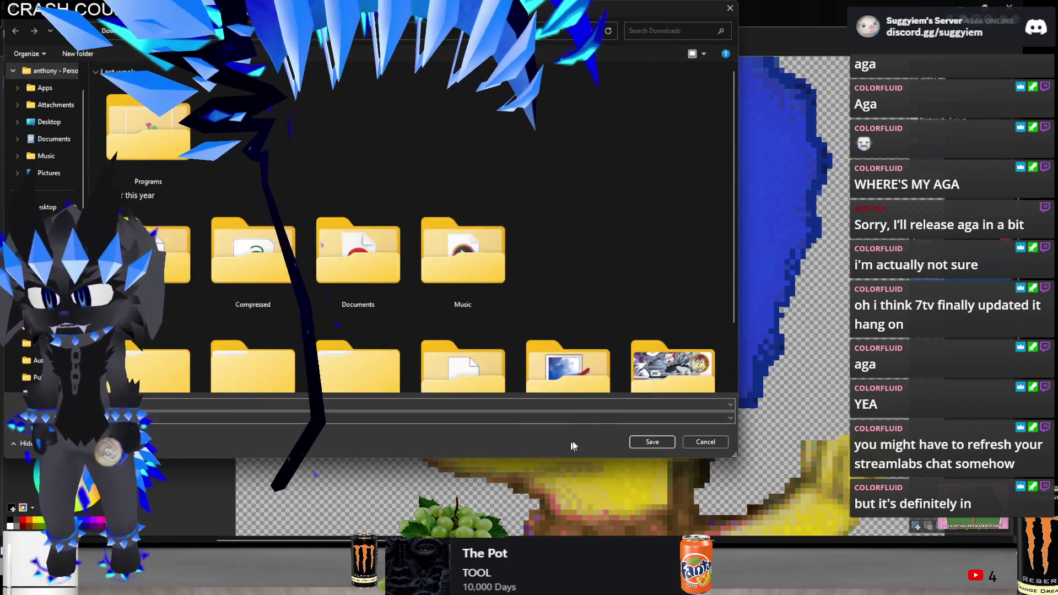
key(Return)
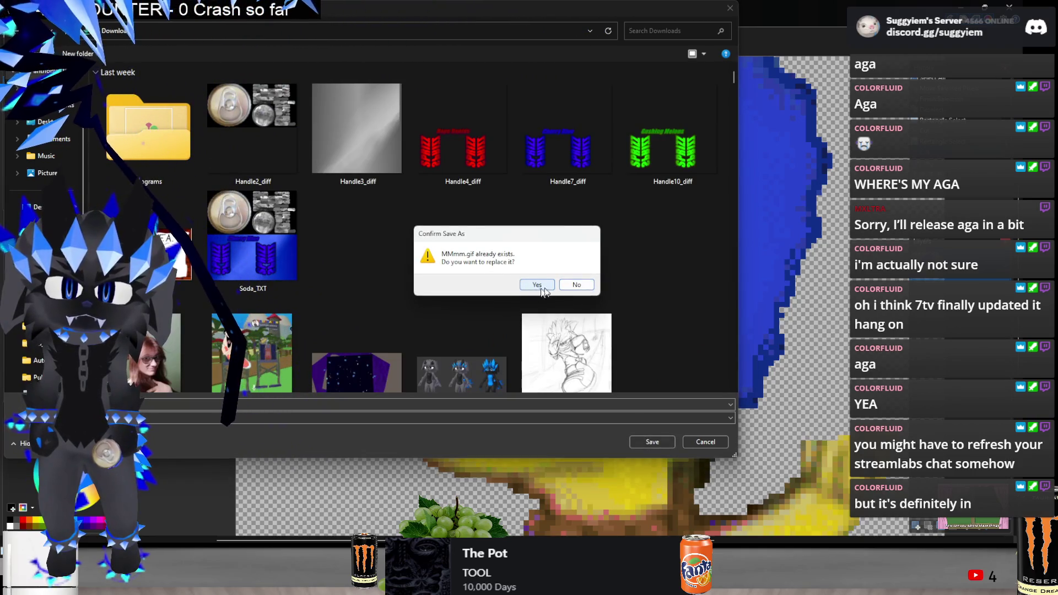
click(537, 285)
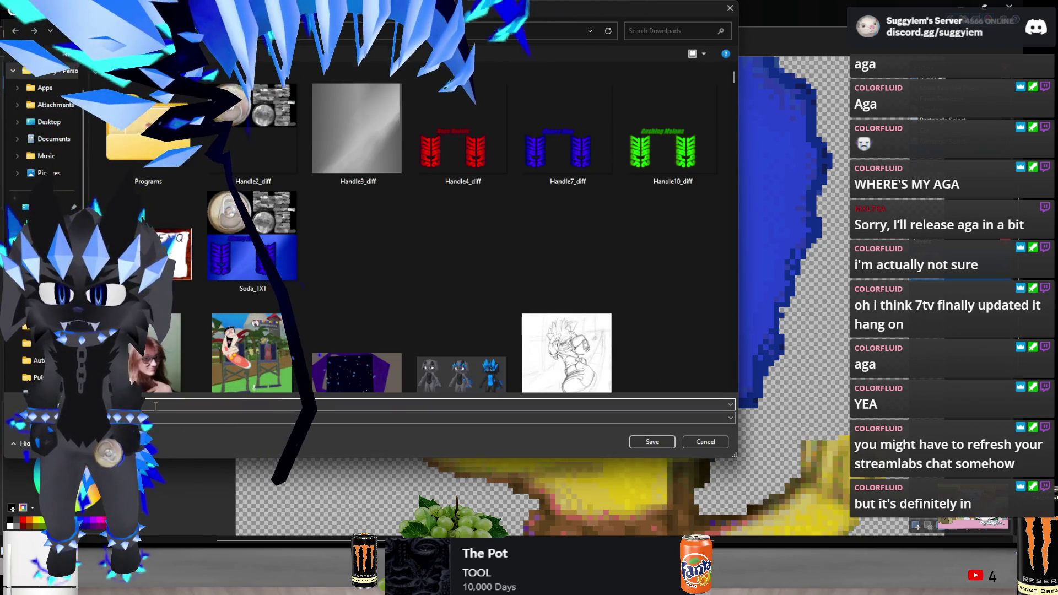
click(662, 438)
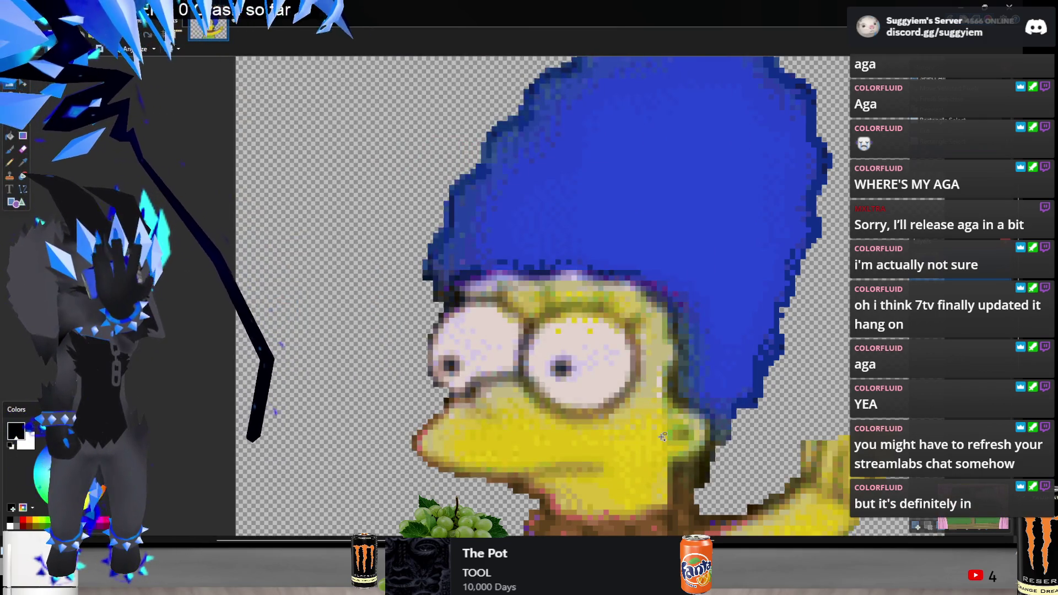
key(ctrl+w)
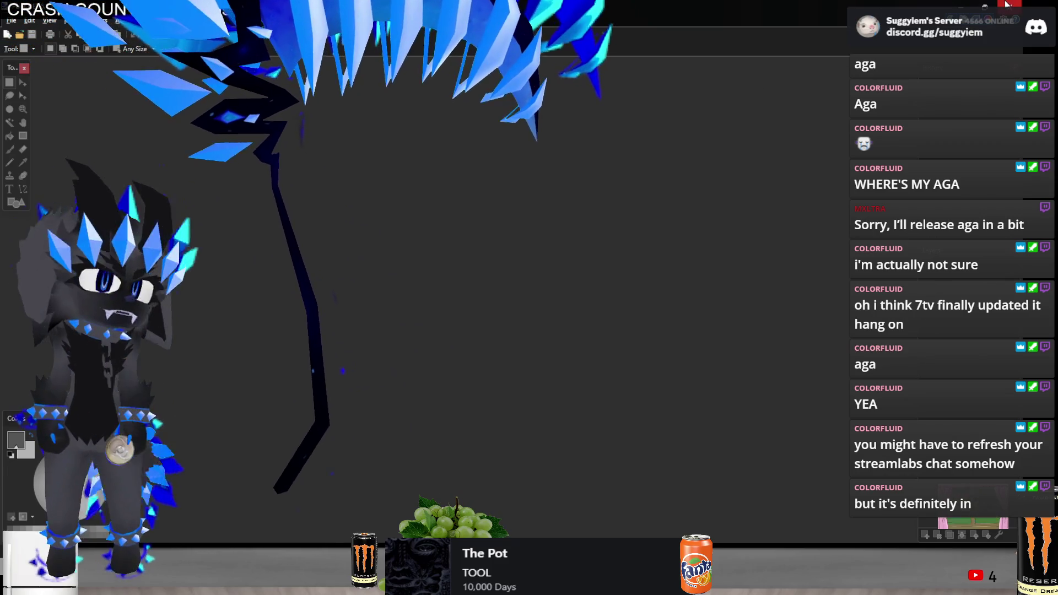
Close the 7TV upload form and turn on Always Show Messages for the Streamlabs Chatbox source
key(alt+Tab)
click(359, 182)
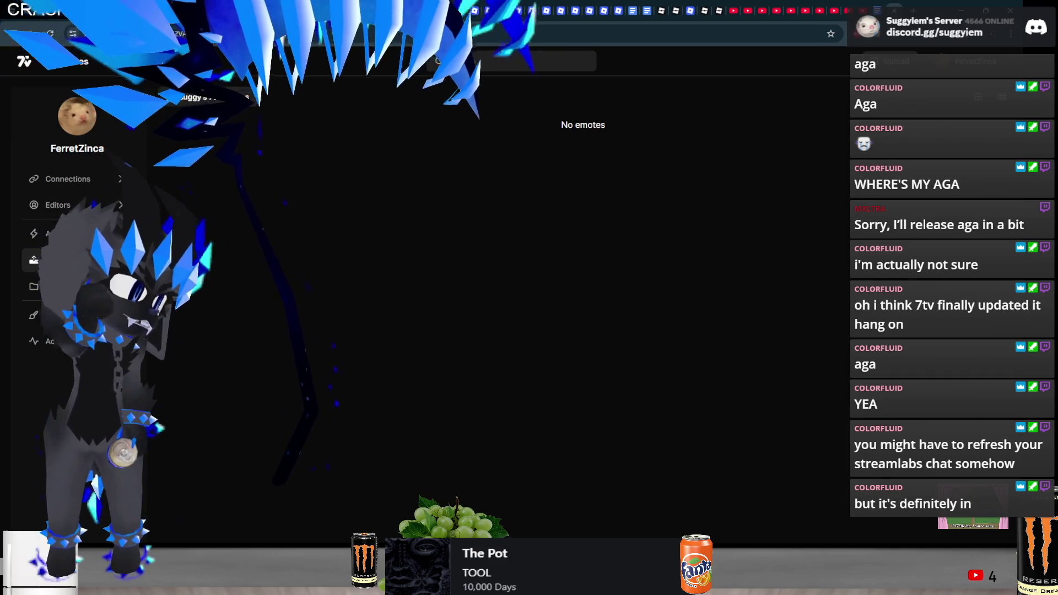
key(alt+Tab)
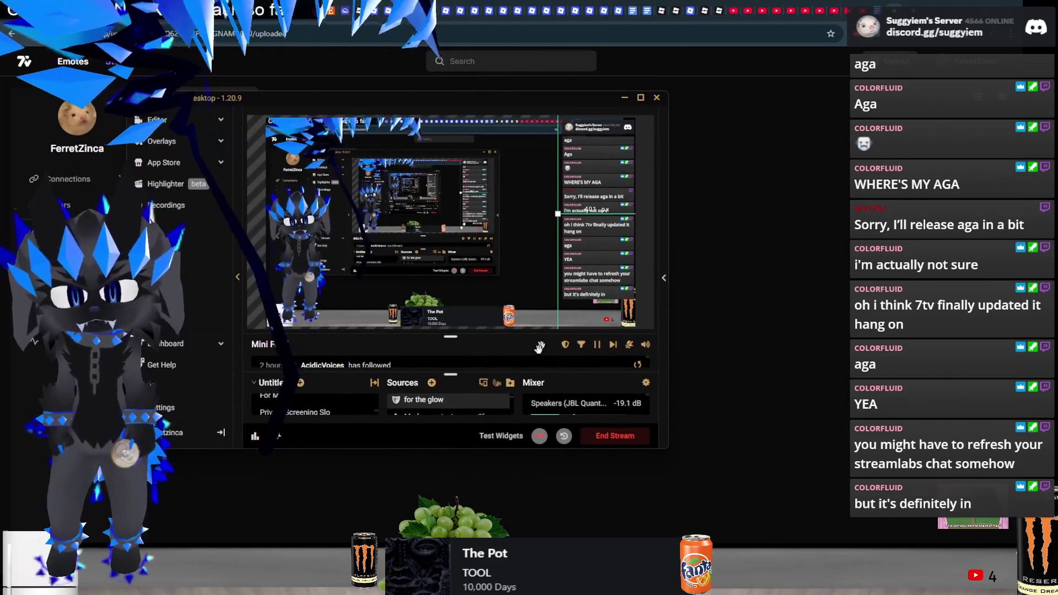
right_click(457, 407)
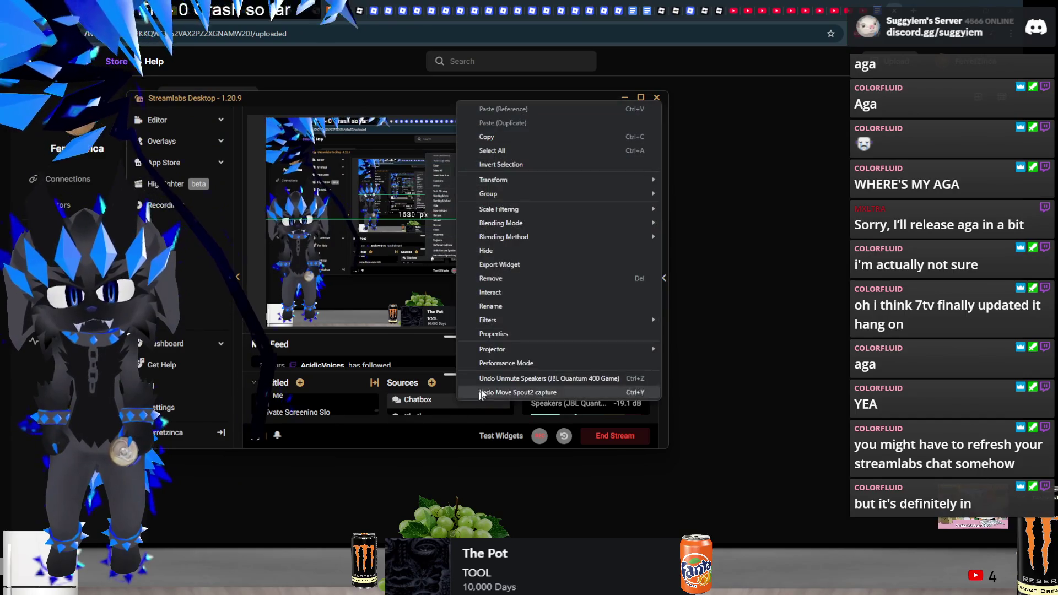
click(503, 339)
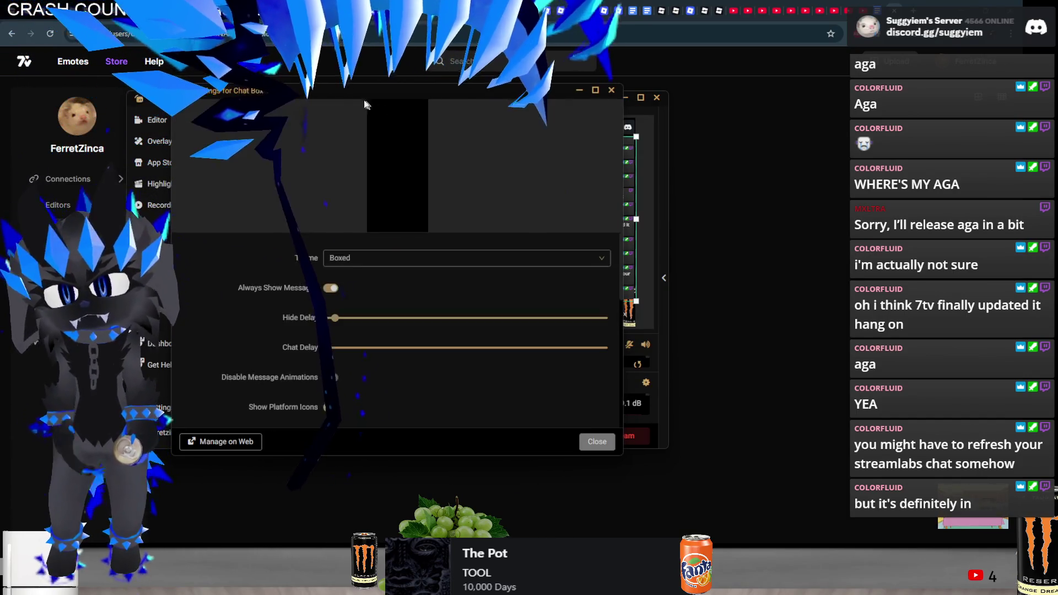
drag(368, 91, 224, 108)
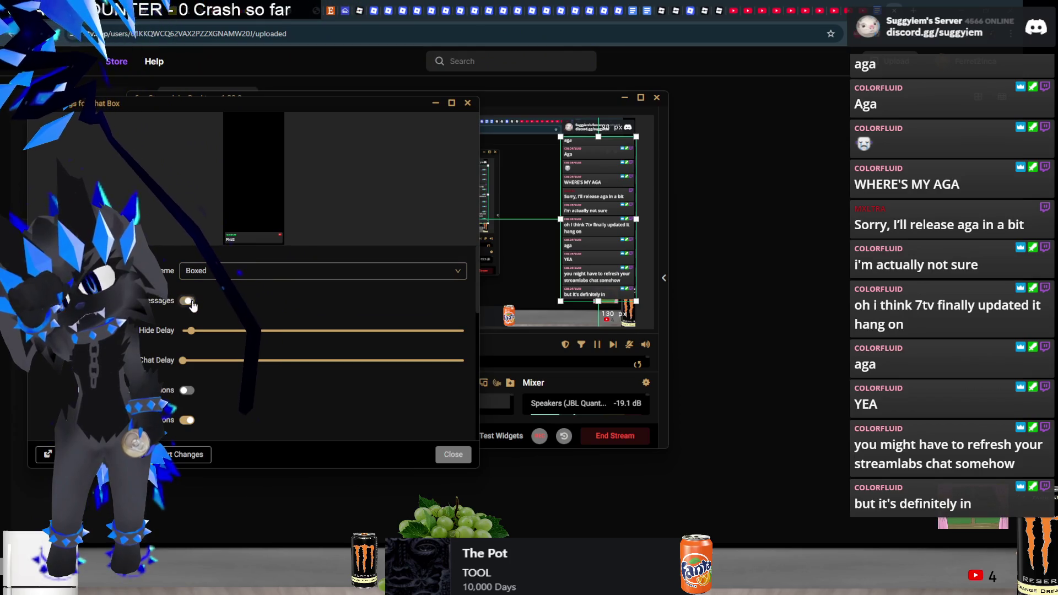
click(187, 300)
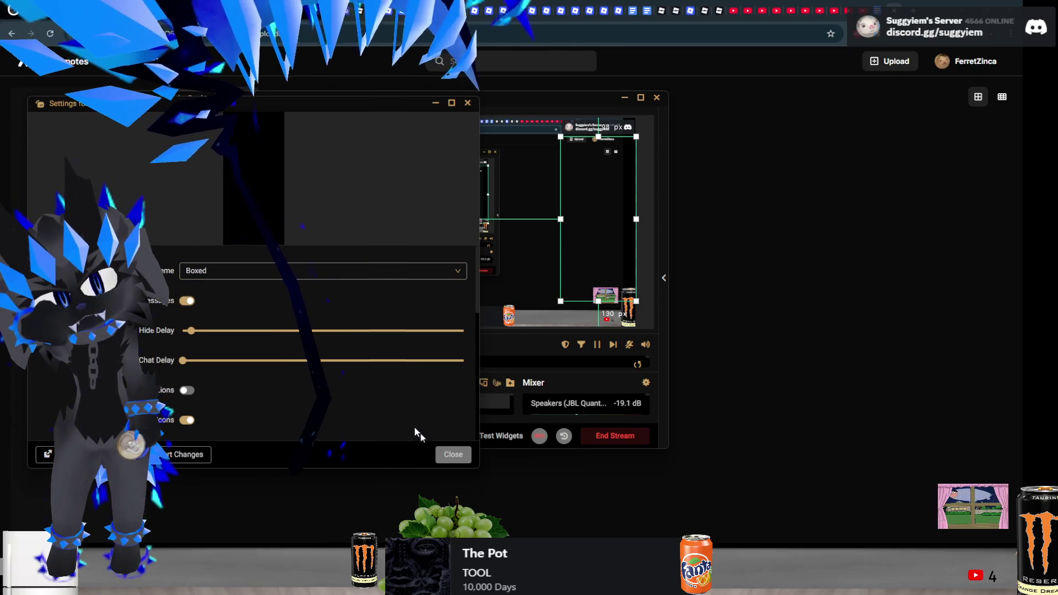
Close the Chat Box settings and reopen 7TV's Upload Emote form
click(465, 455)
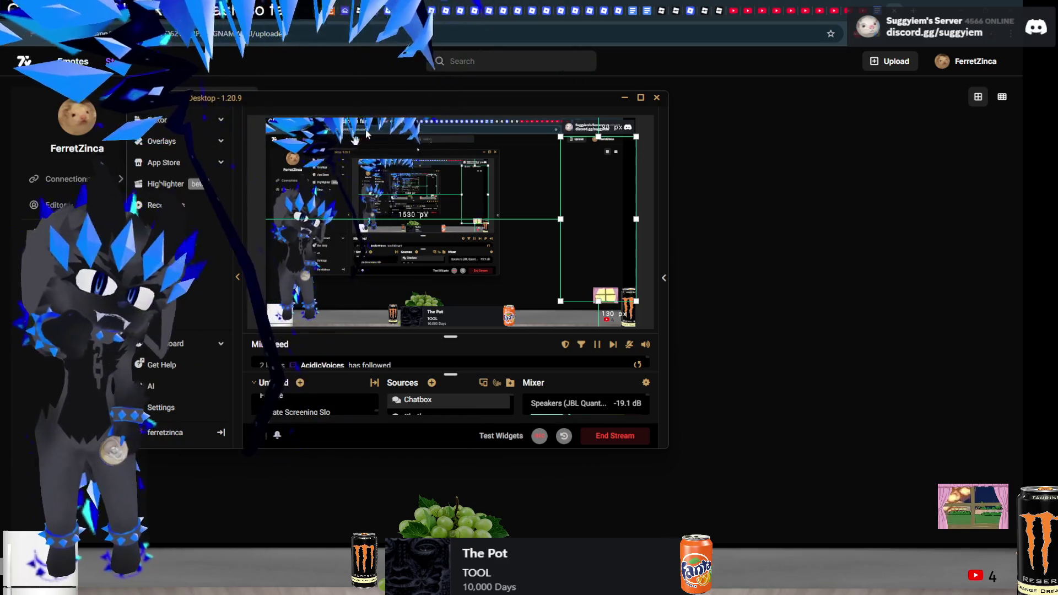
mouse_move(243, 104)
mouse_down()
mouse_move(345, 130)
mouse_move(502, 121)
mouse_up()
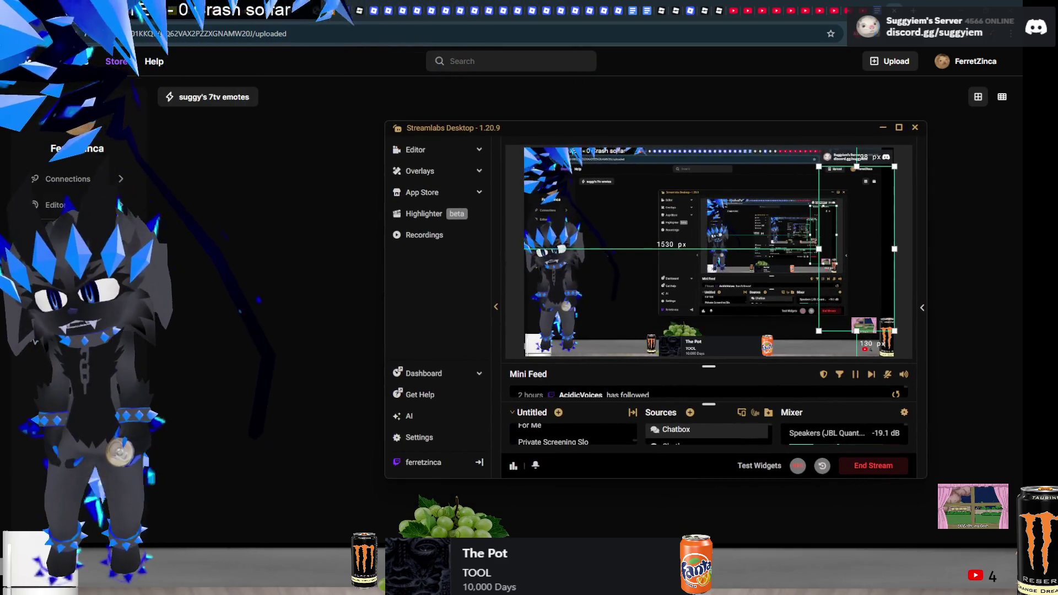
click(880, 65)
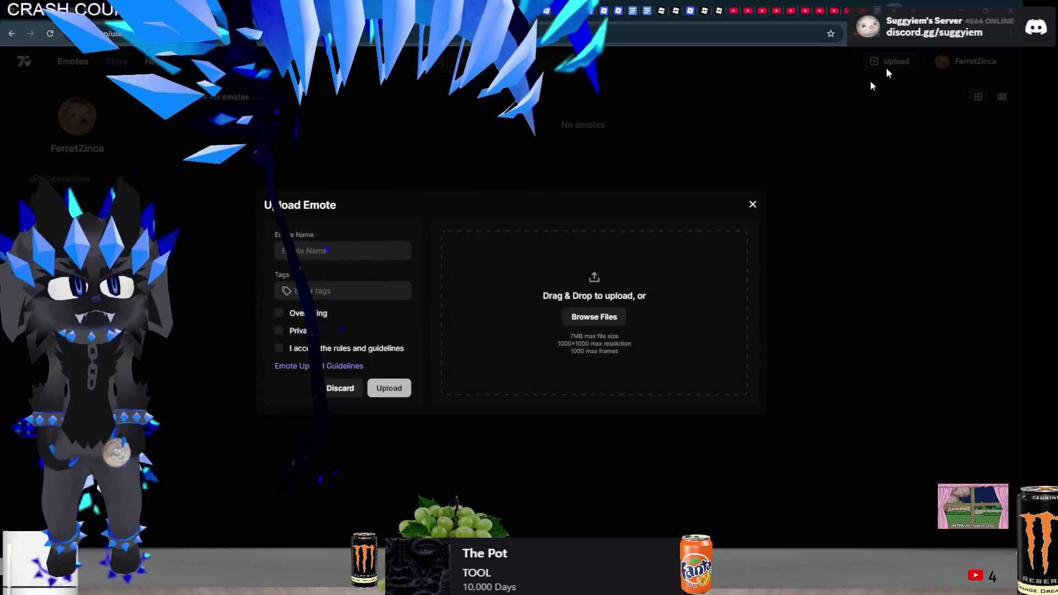
Pick the MMmmm image from Downloads, name the emote 'MmmmM', tag it simpsons, and accept the rules
click(590, 316)
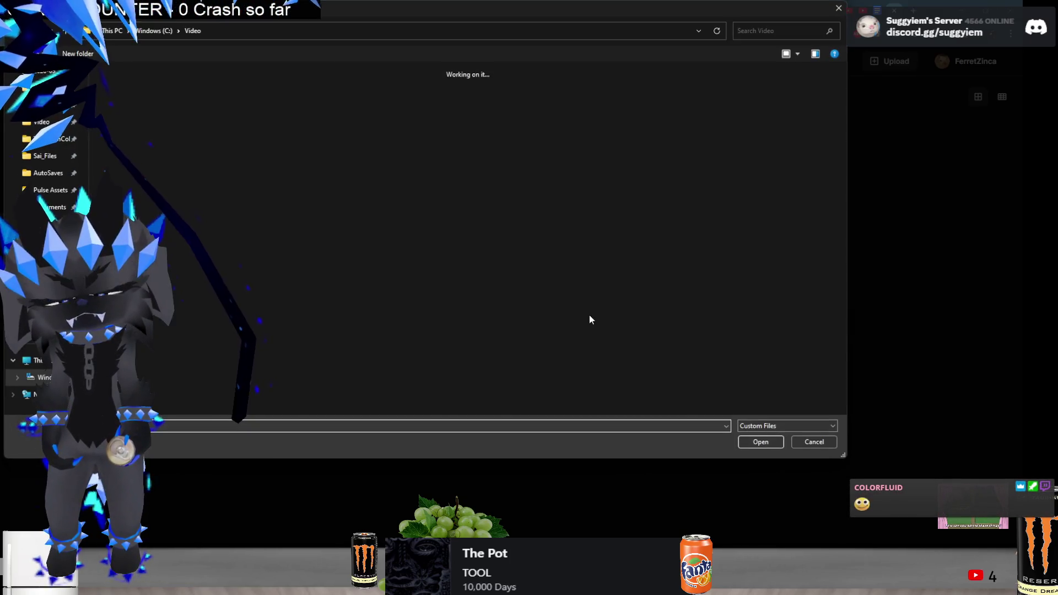
click(49, 105)
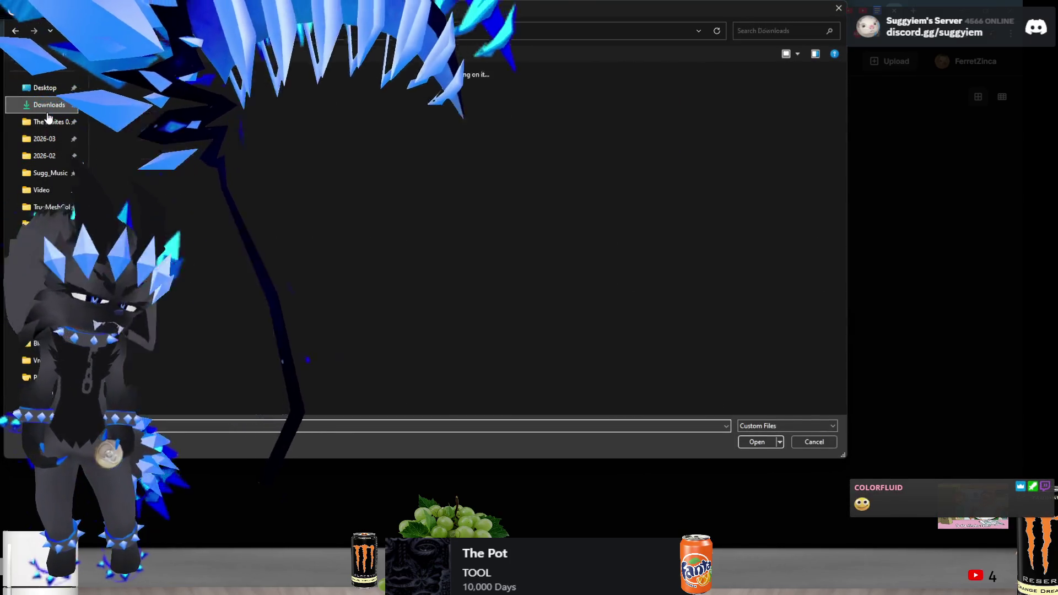
double_click(148, 135)
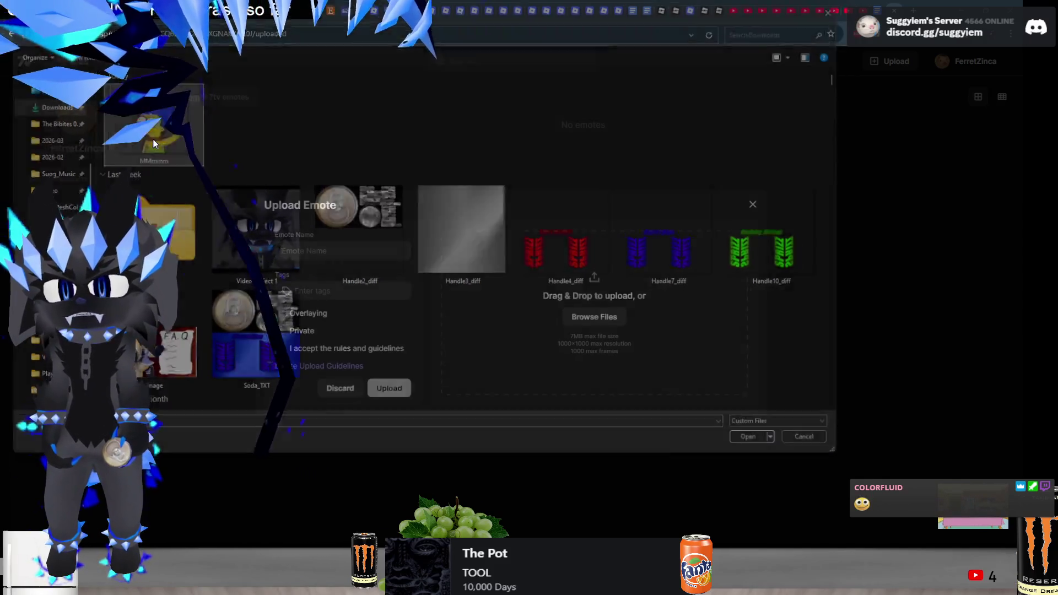
click(350, 252)
text(Mmmm)
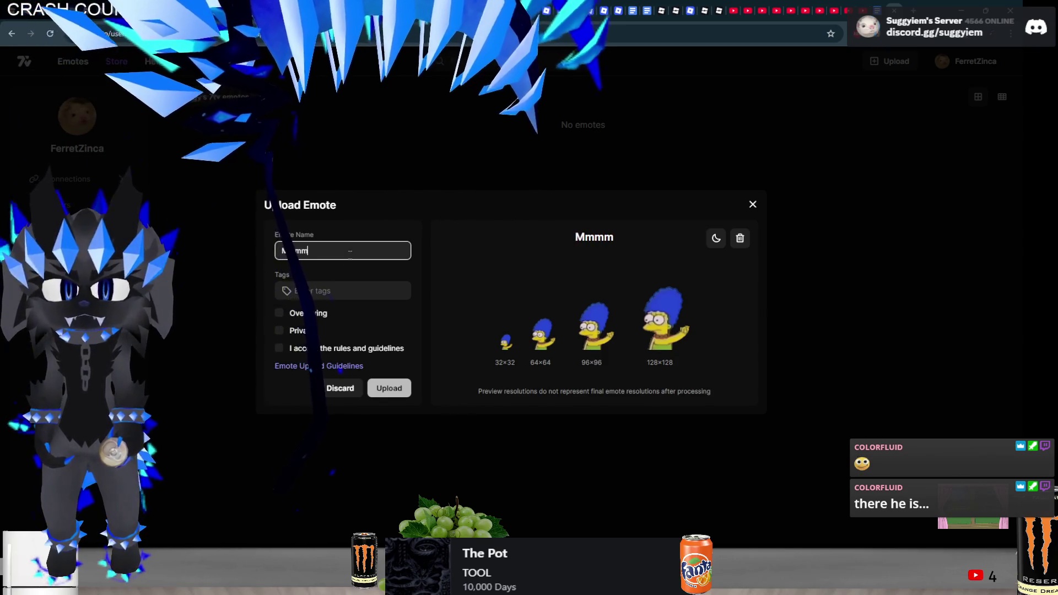
text(M)
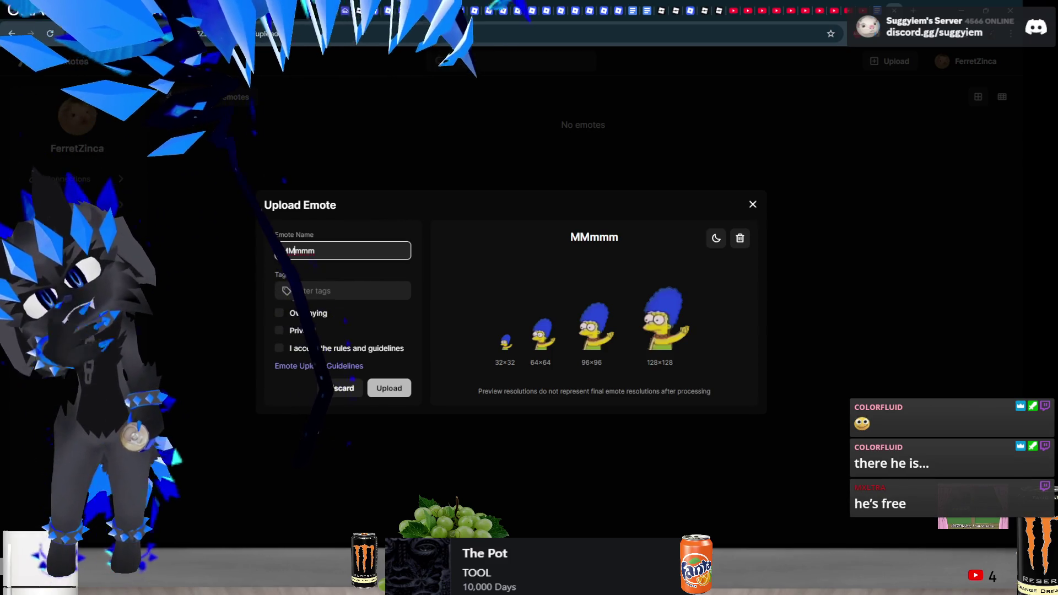
key(Tab)
text(sim)
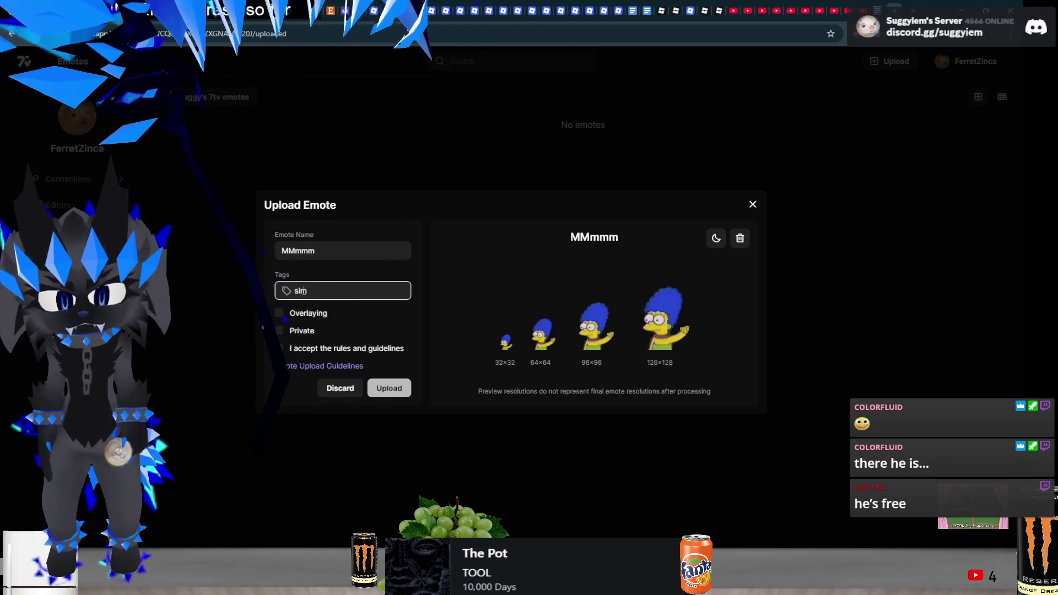
text(psons)
key(Return)
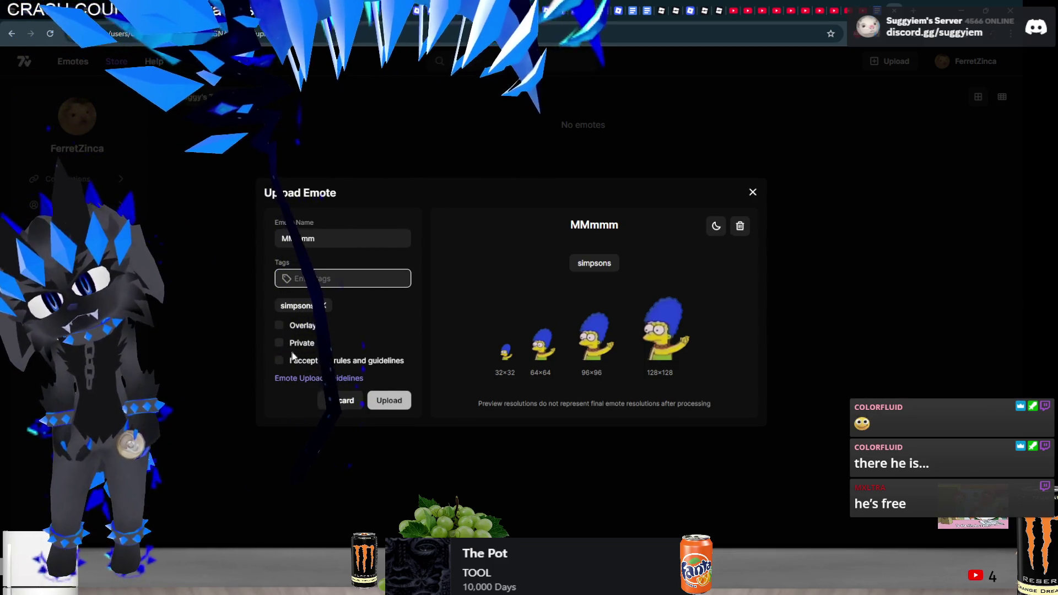
click(302, 359)
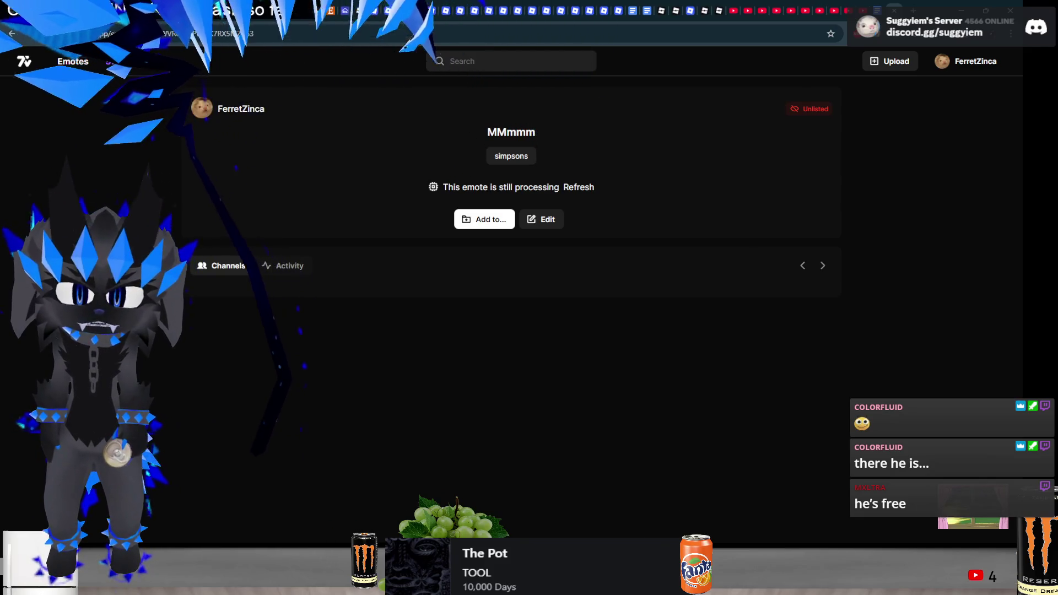
key(alt+Tab)
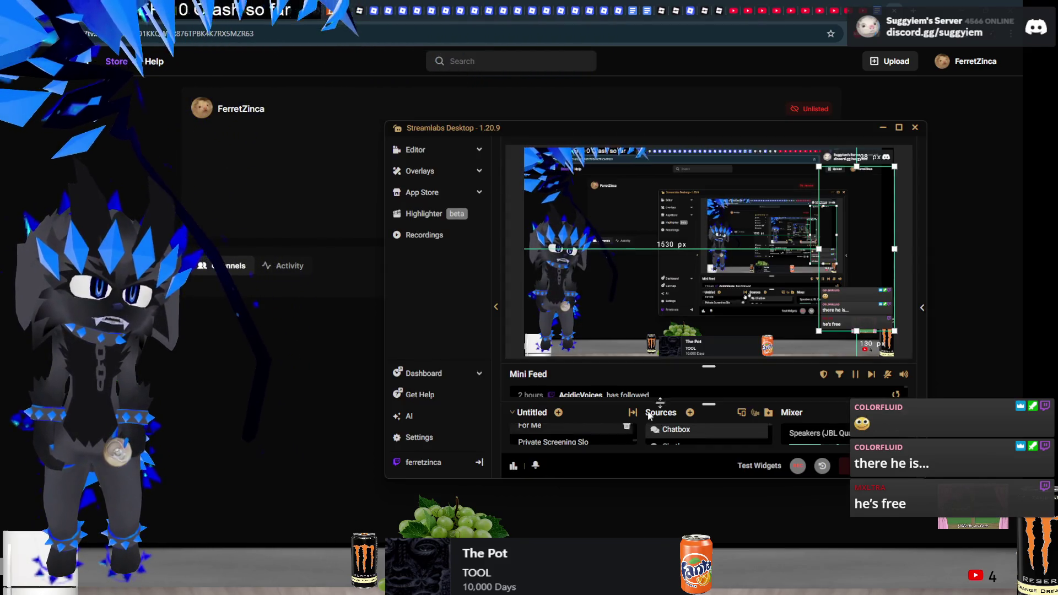
click(220, 398)
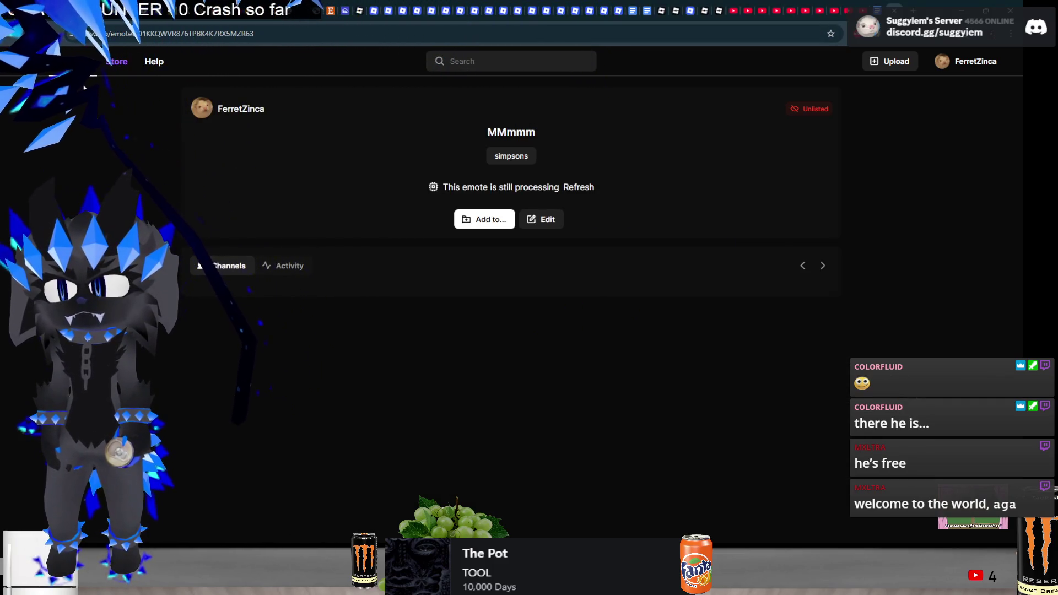
key(alt+Left)
key(alt+Tab)
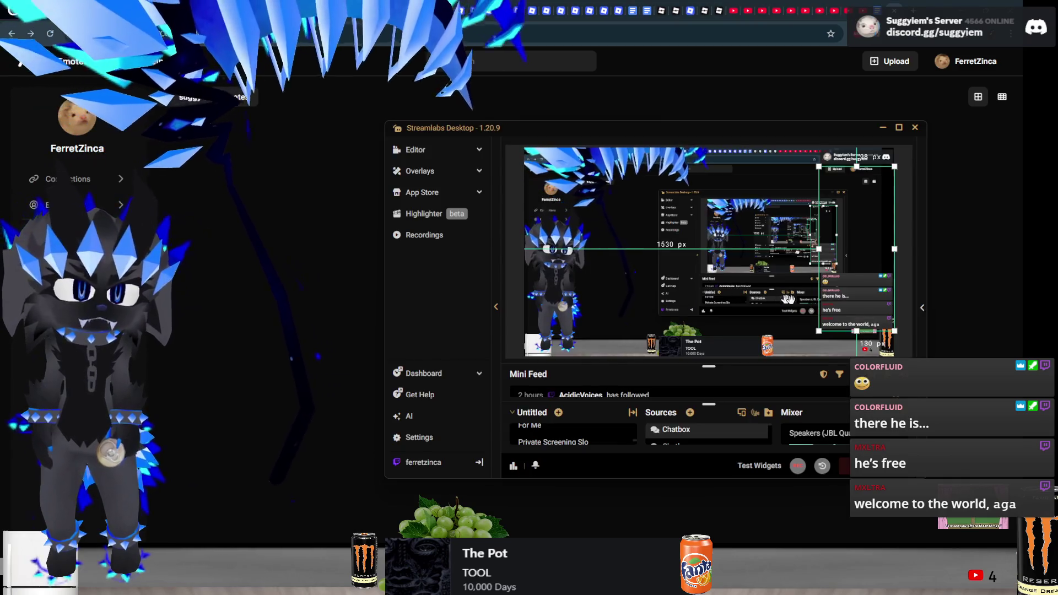
right_click(821, 297)
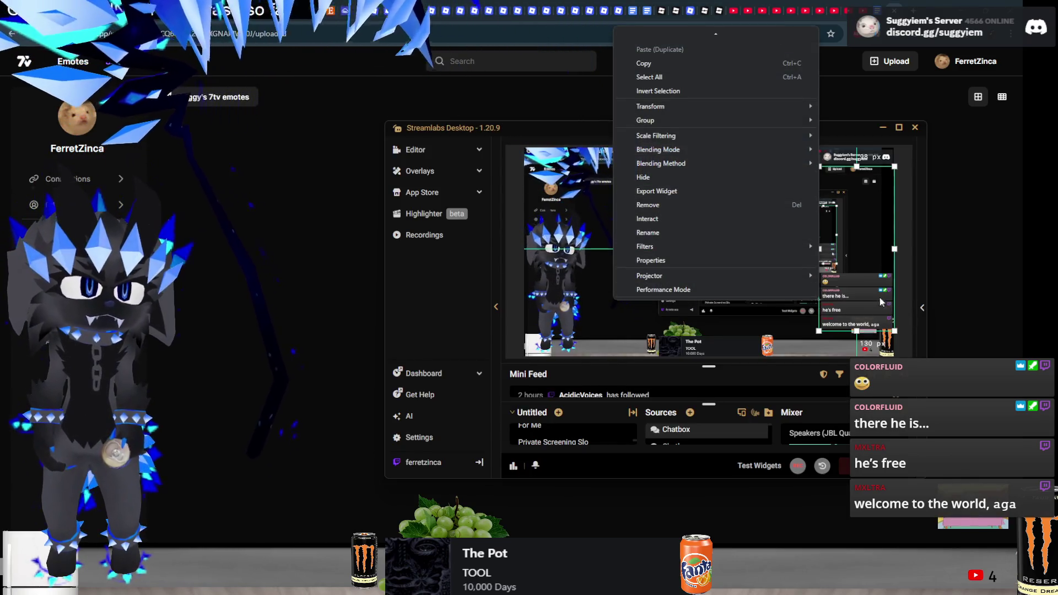
right_click(684, 431)
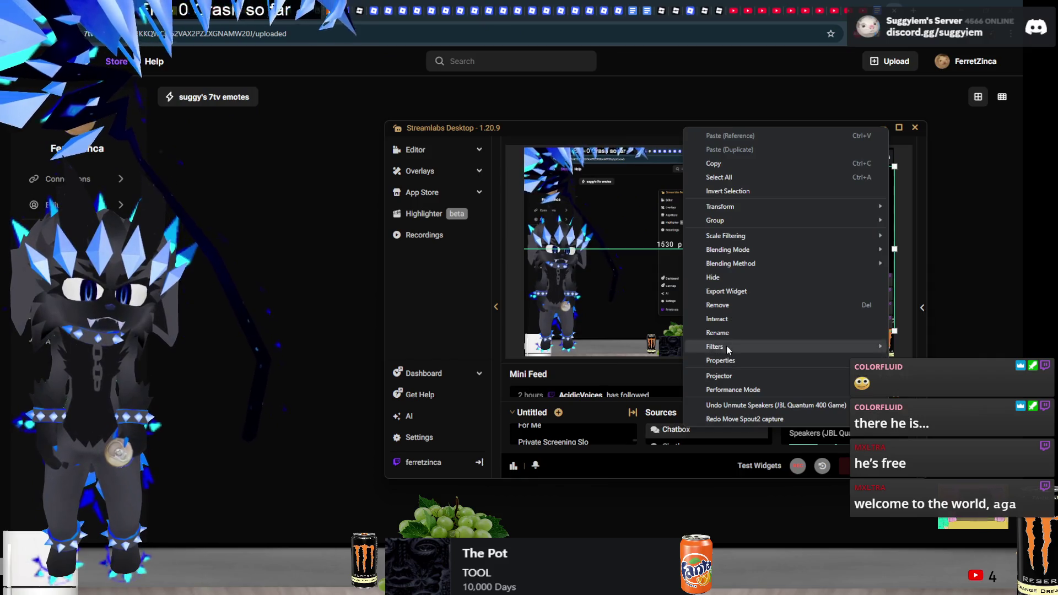
click(733, 365)
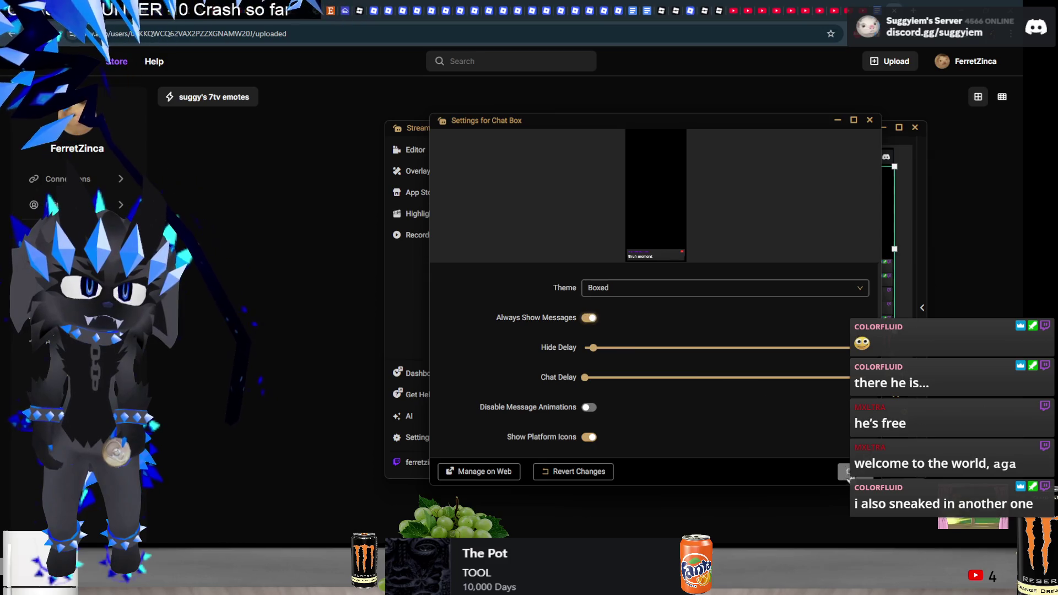
click(847, 473)
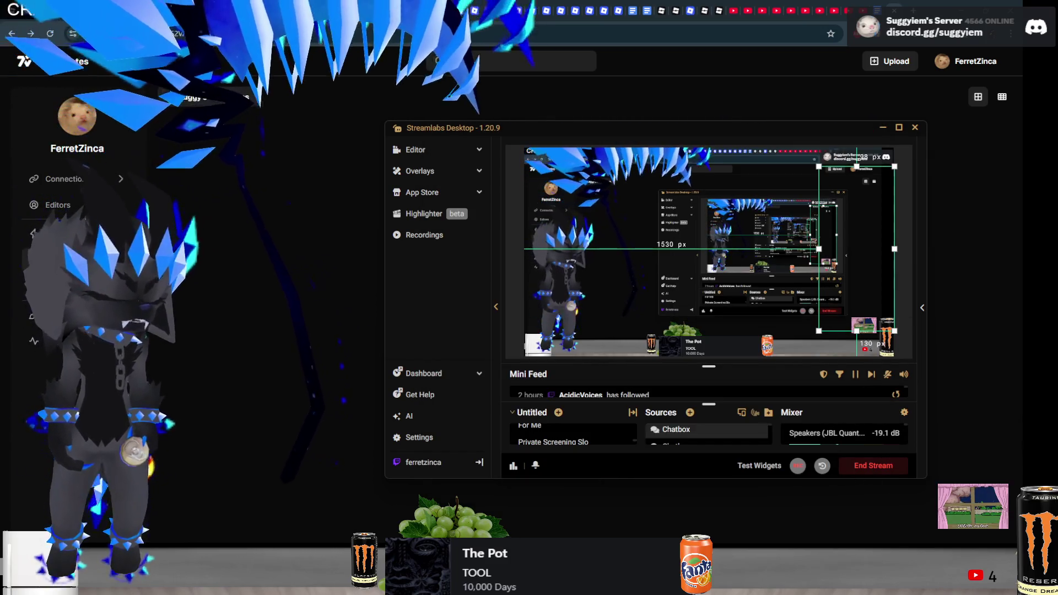
key(alt+Tab)
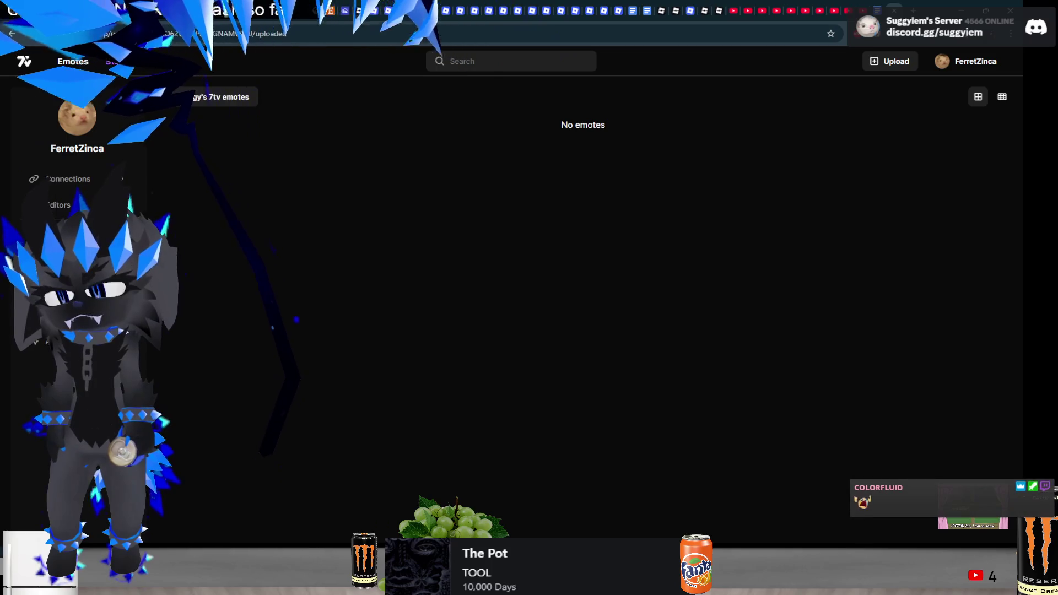
Add the MMmmm emote to the suggy's 7tv emotes set
mouse_move(207, 97)
click(240, 137)
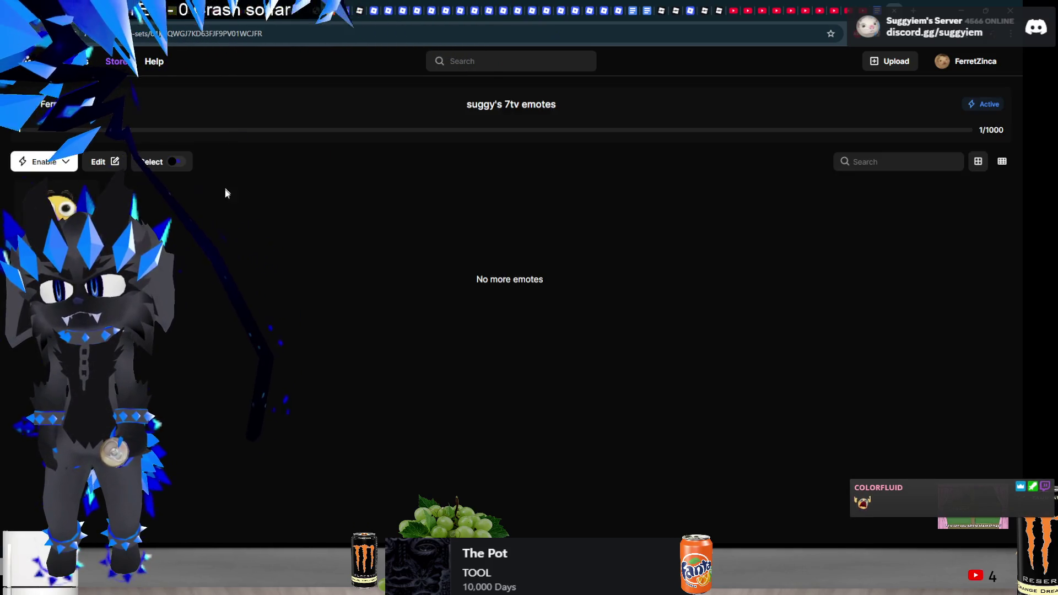
click(50, 35)
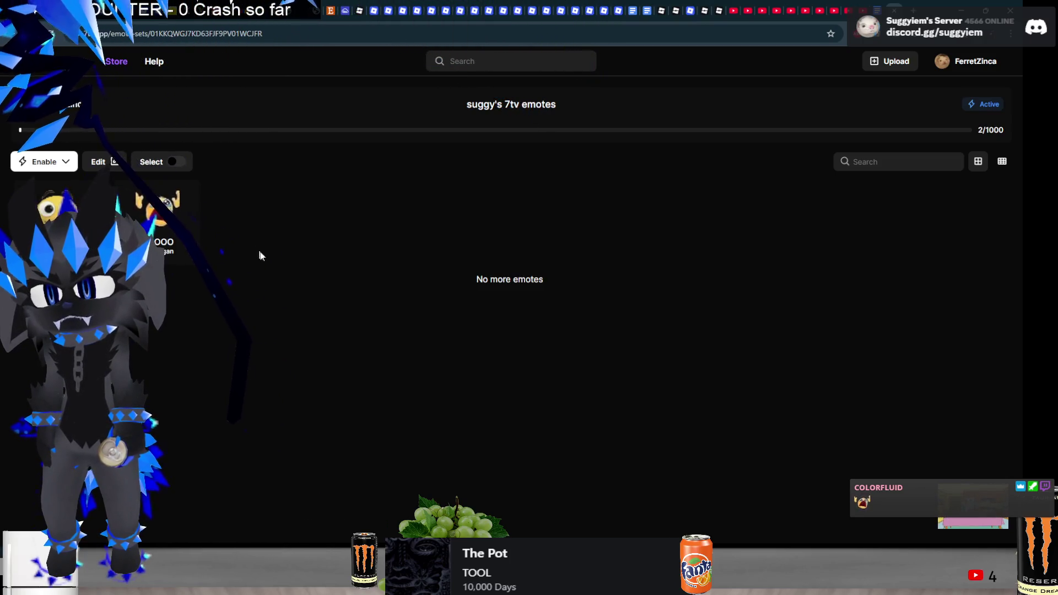
key(alt+Left)
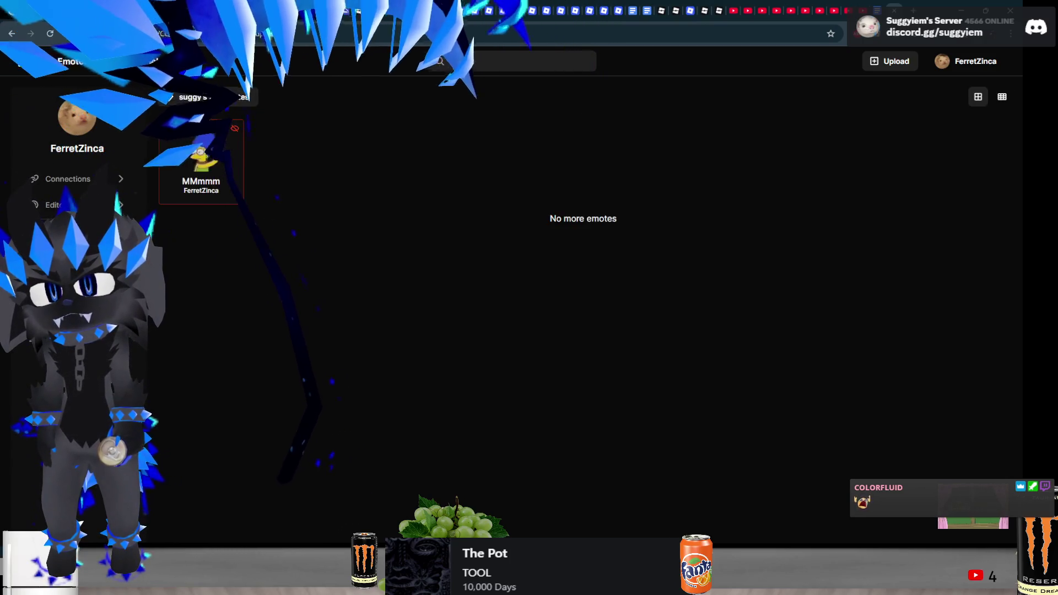
click(214, 159)
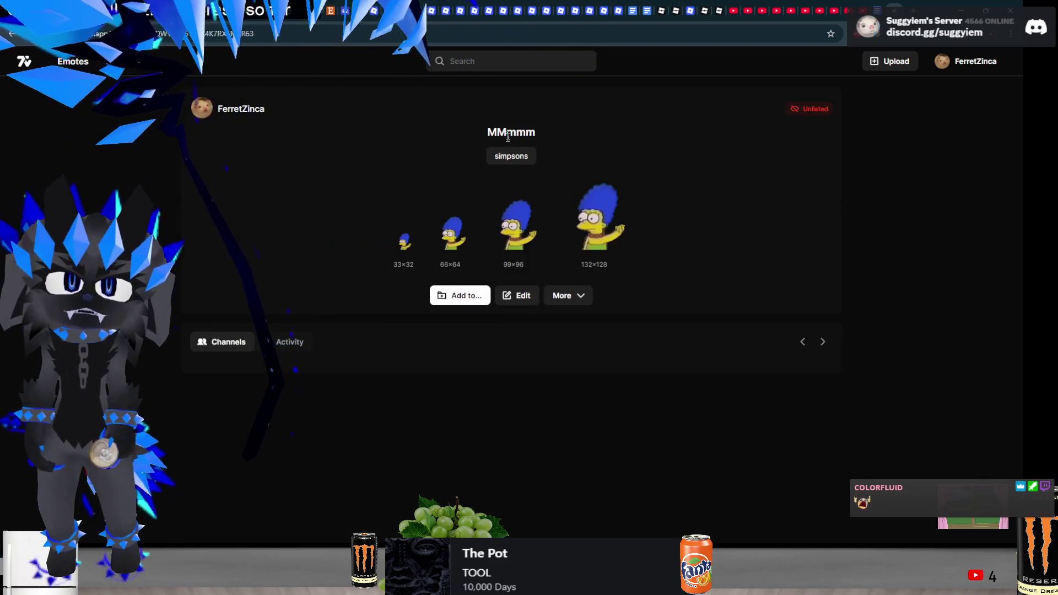
click(474, 294)
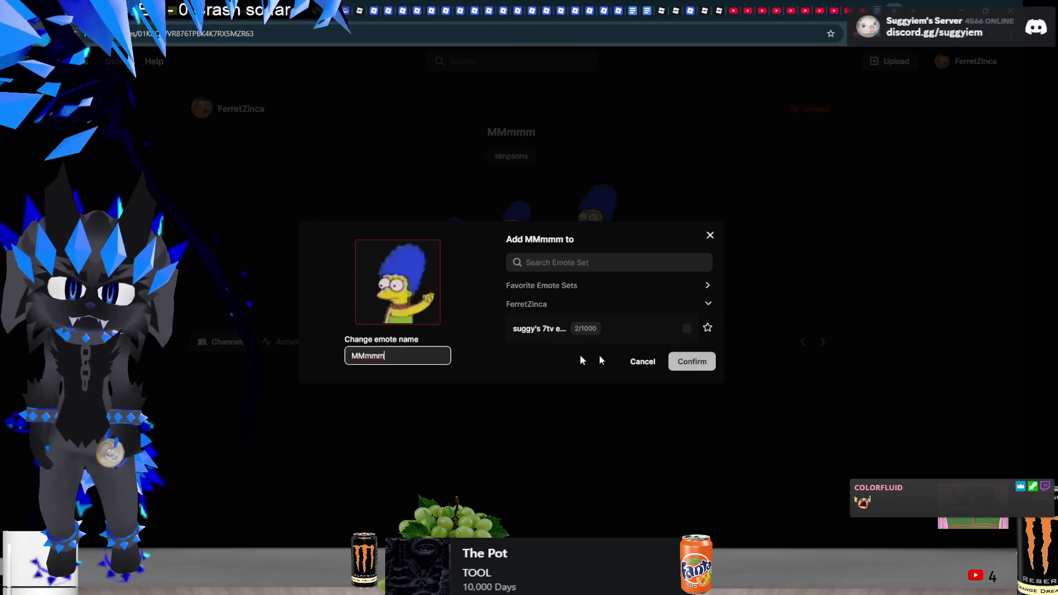
click(686, 334)
click(692, 363)
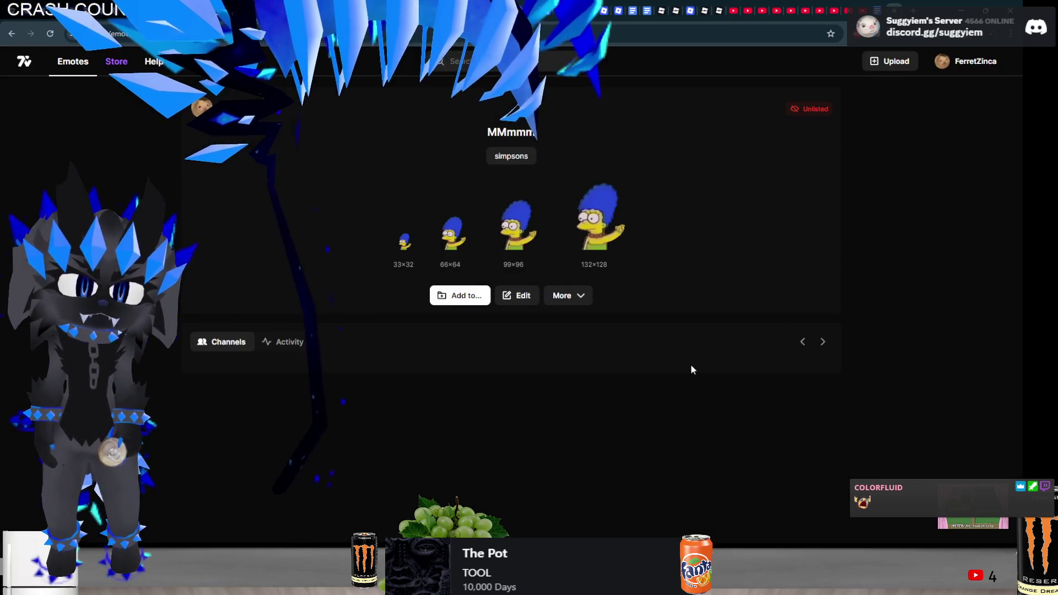
Open the suggy's 7tv emotes set page, now showing 3/1000 emotes
key(alt+Left)
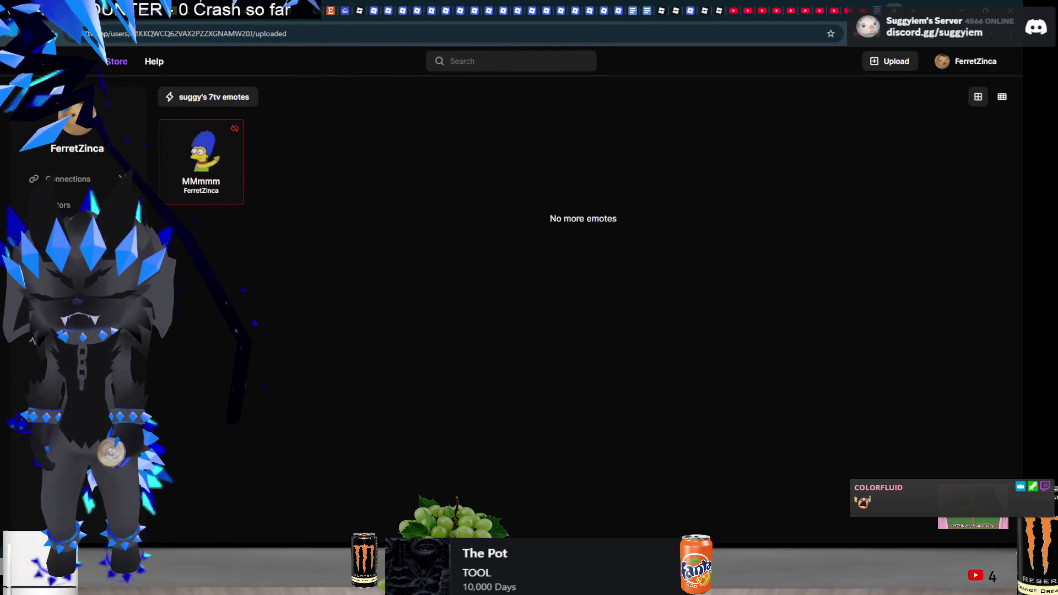
click(207, 97)
click(205, 175)
key(alt+Tab)
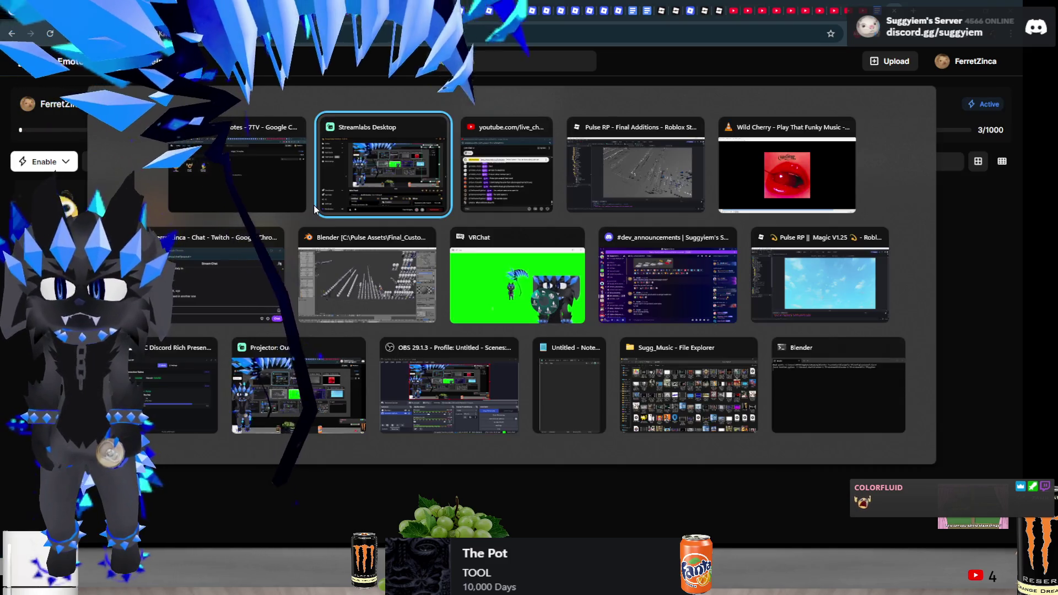
Flip the Chatbox source's Always Show Messages toggle, close its settings, and minimize Streamlabs
right_click(876, 410)
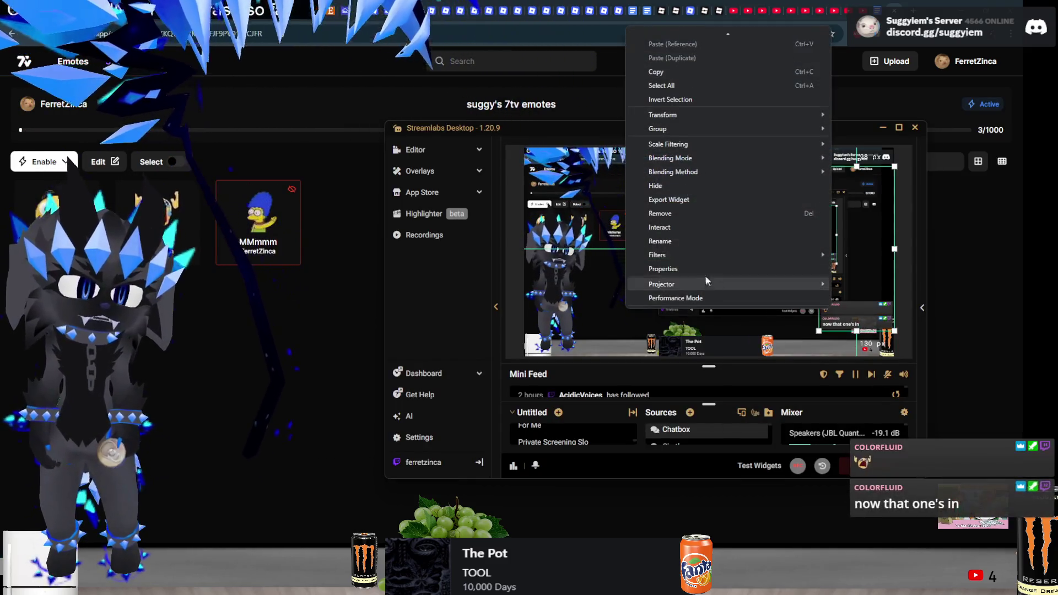
click(694, 263)
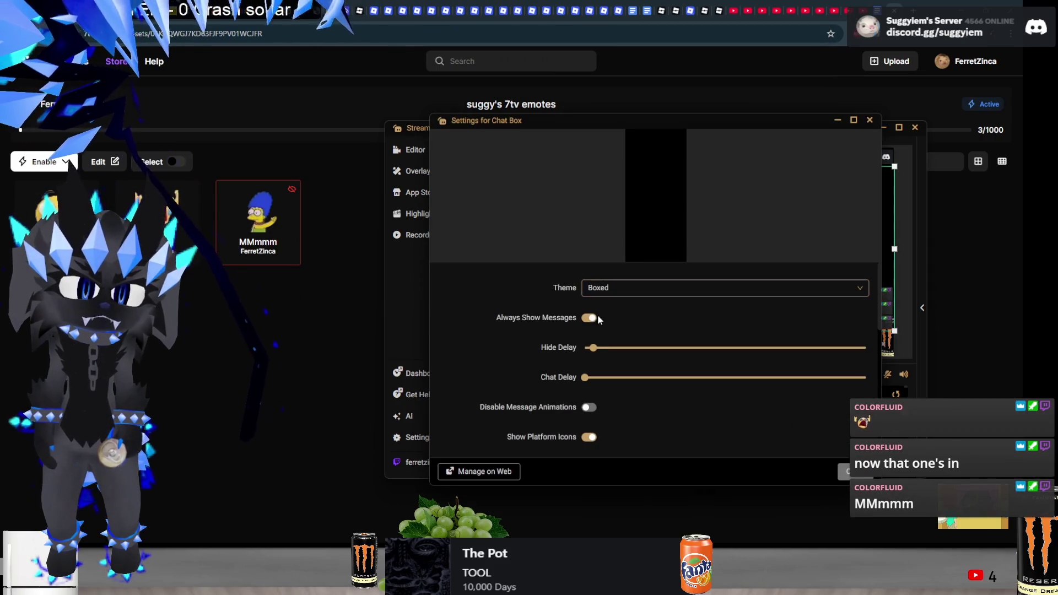
click(589, 318)
click(848, 472)
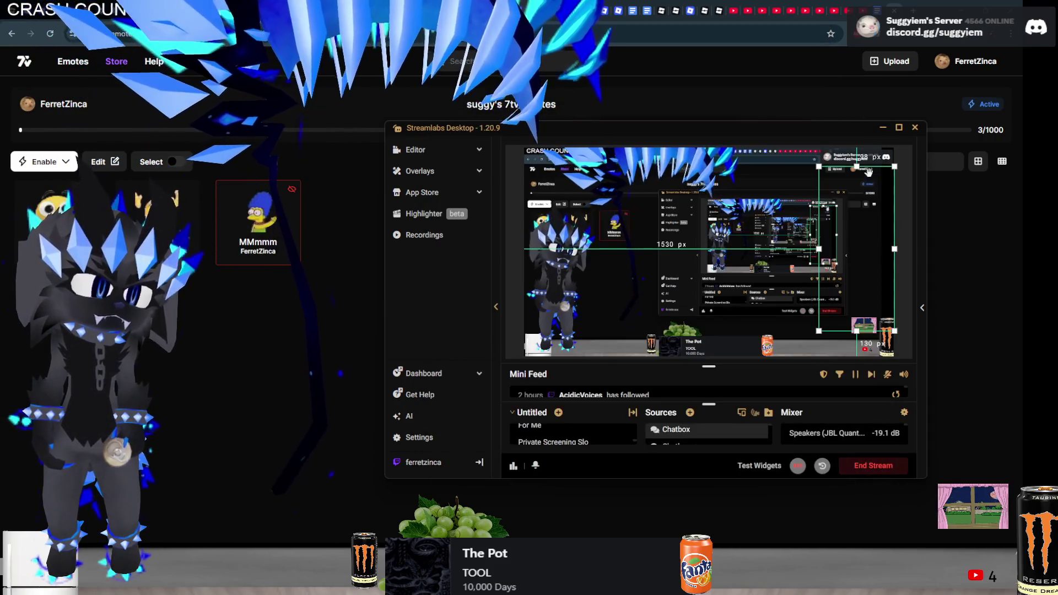
click(882, 127)
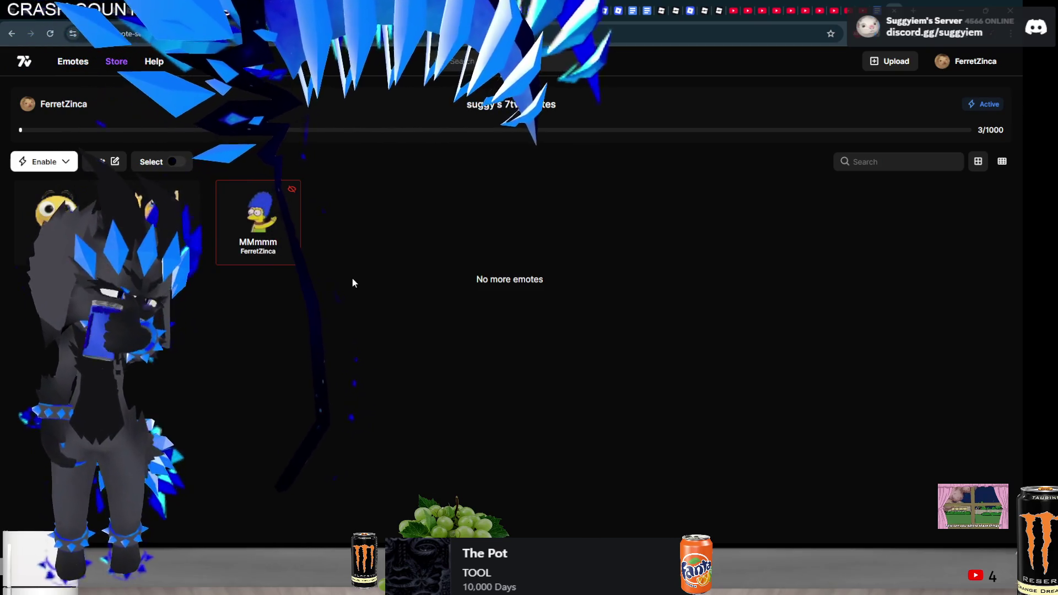
key(alt+Tab)
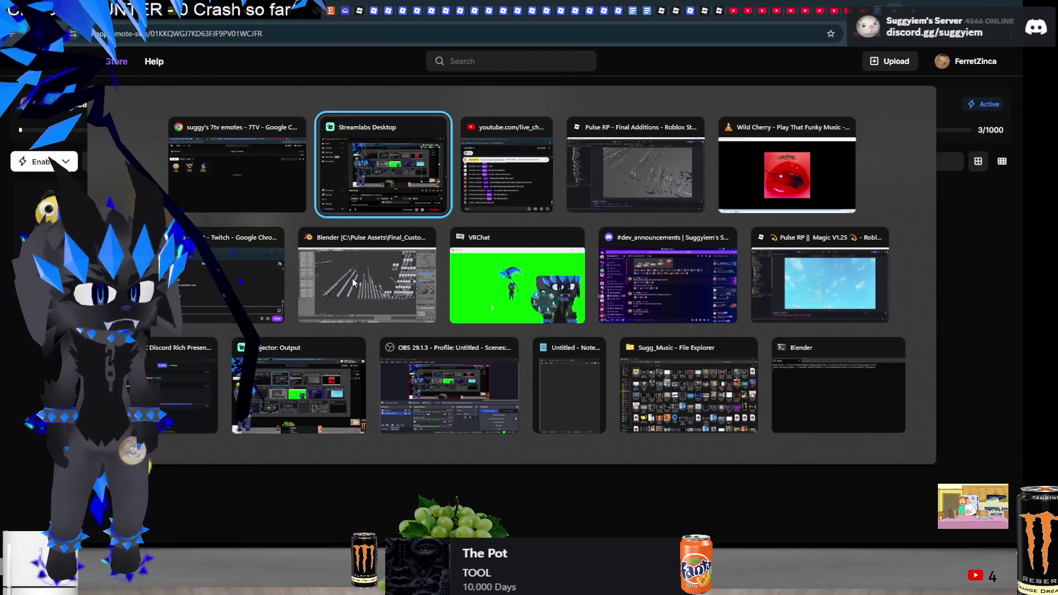
Switch windows to view the Pulse RP accessory rows, then move to the 7TV emote set
click(352, 279)
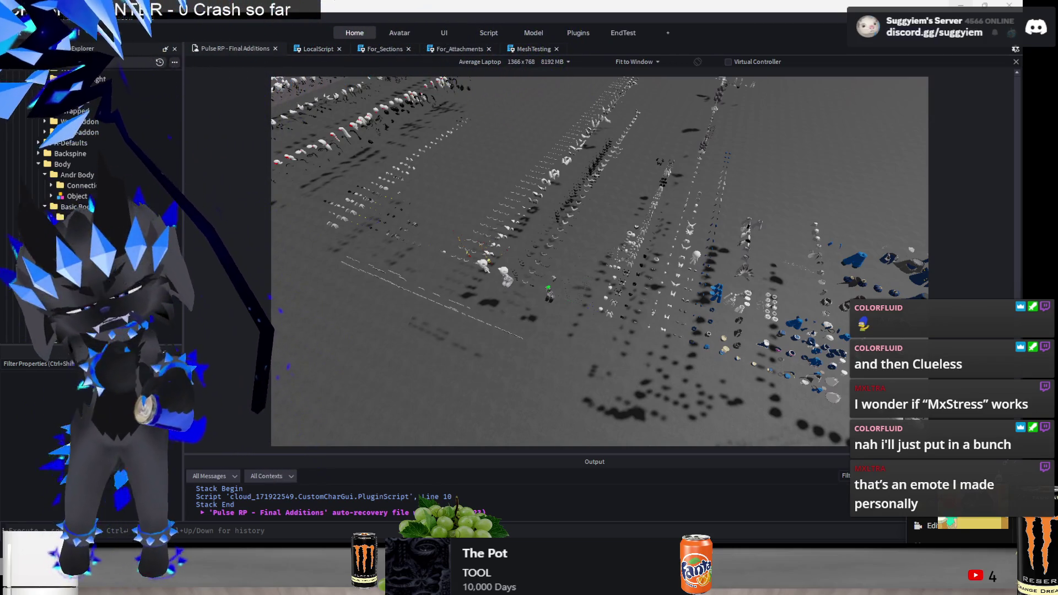
key(alt+Tab)
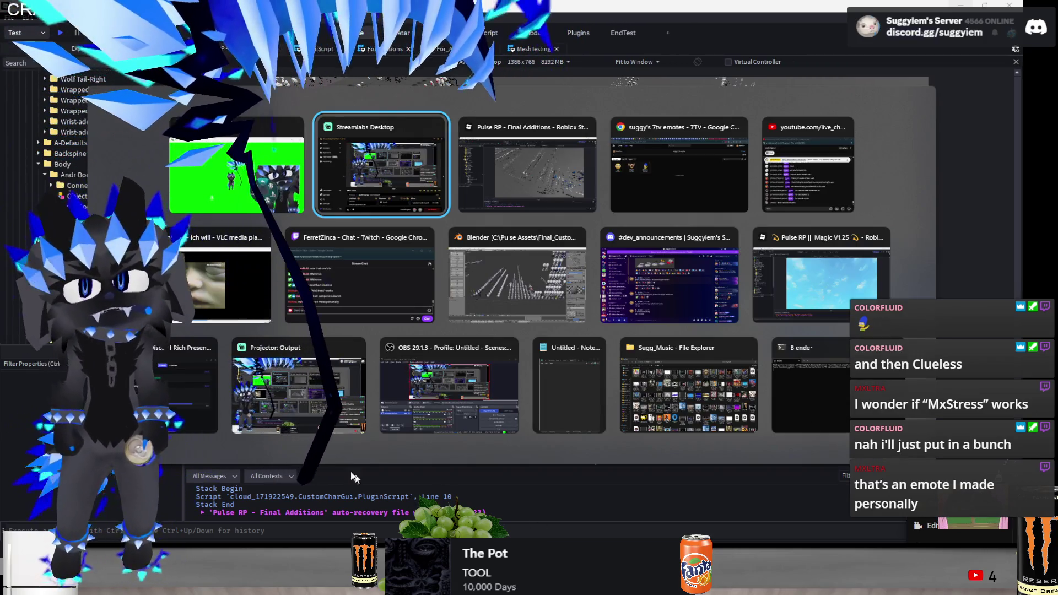
key(Tab)
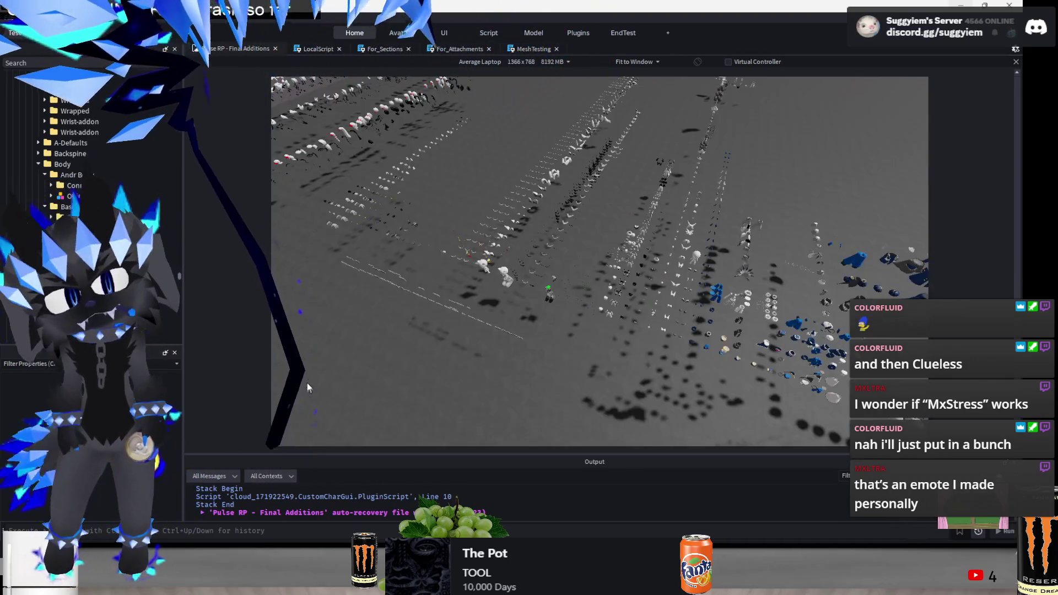
key(alt+Tab)
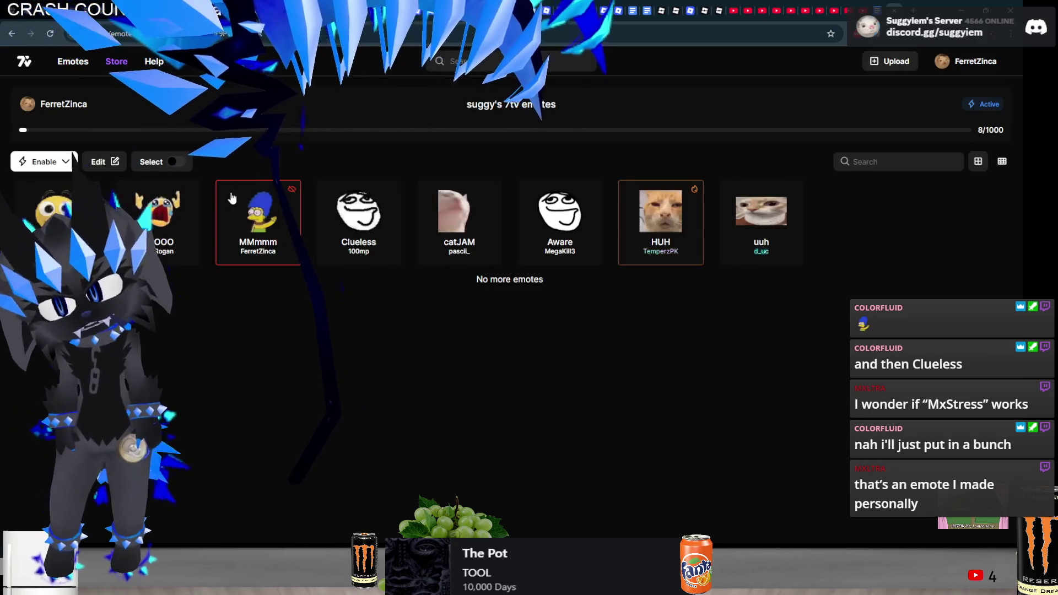
Search the 7TV directory for 'glorp' and add glorp to the suggy's 7tv emotes set
click(119, 61)
click(452, 61)
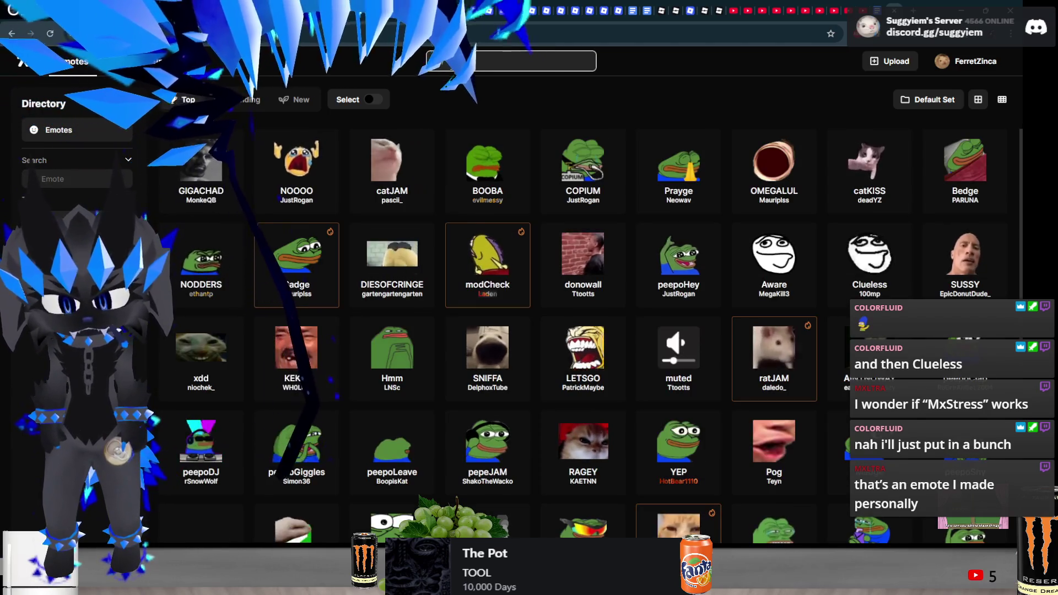
text(glorp)
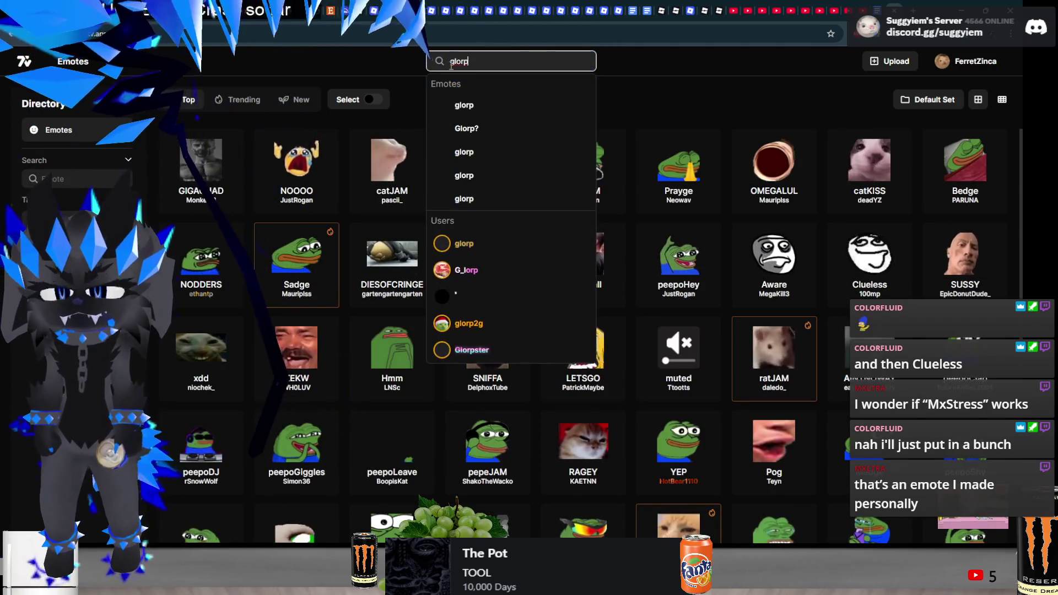
key(Return)
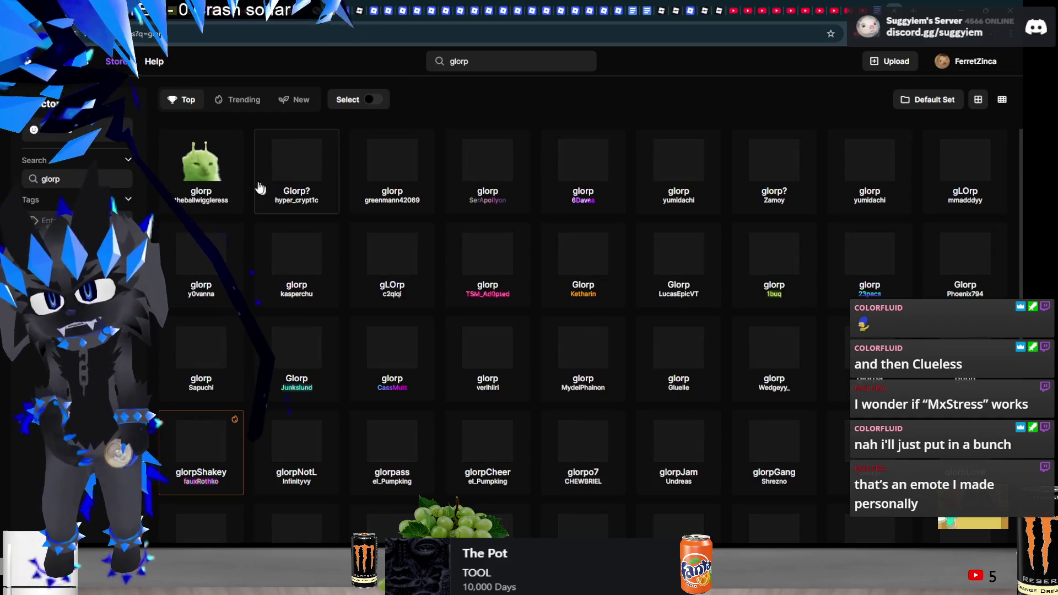
click(197, 164)
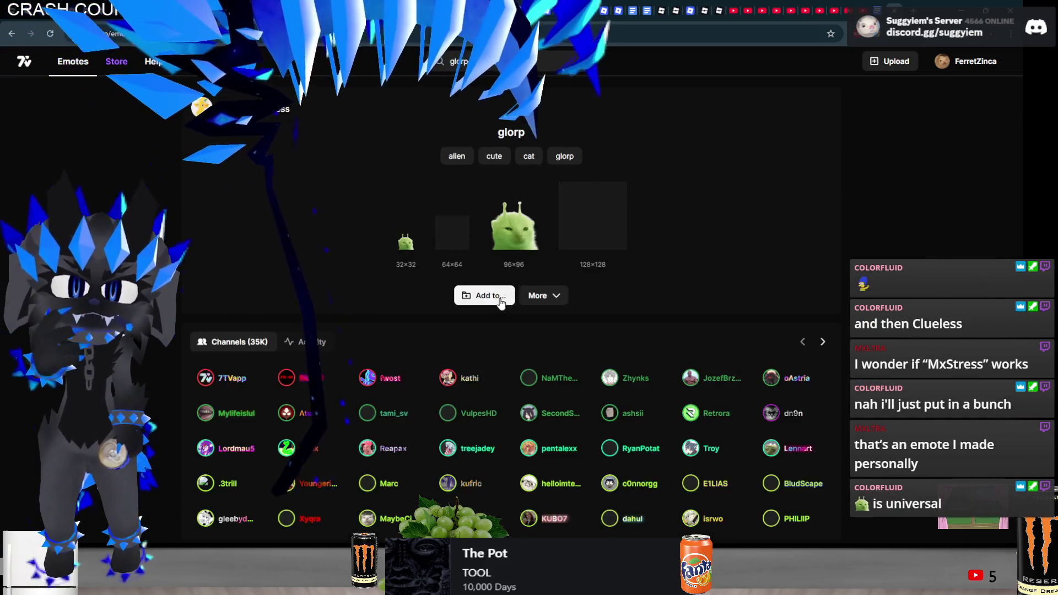
click(480, 295)
click(630, 341)
click(675, 362)
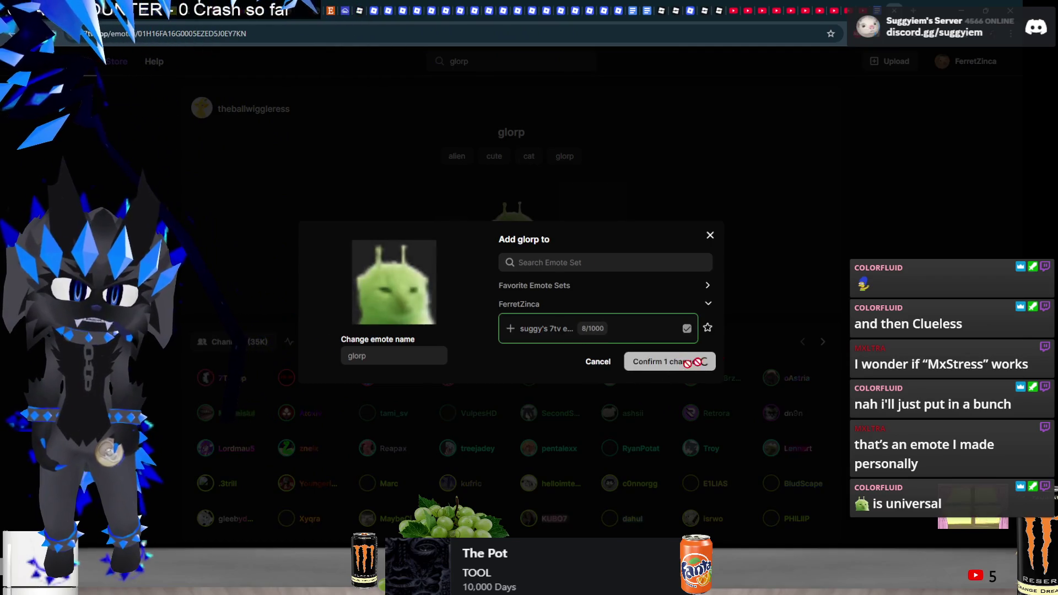
key(alt+Left)
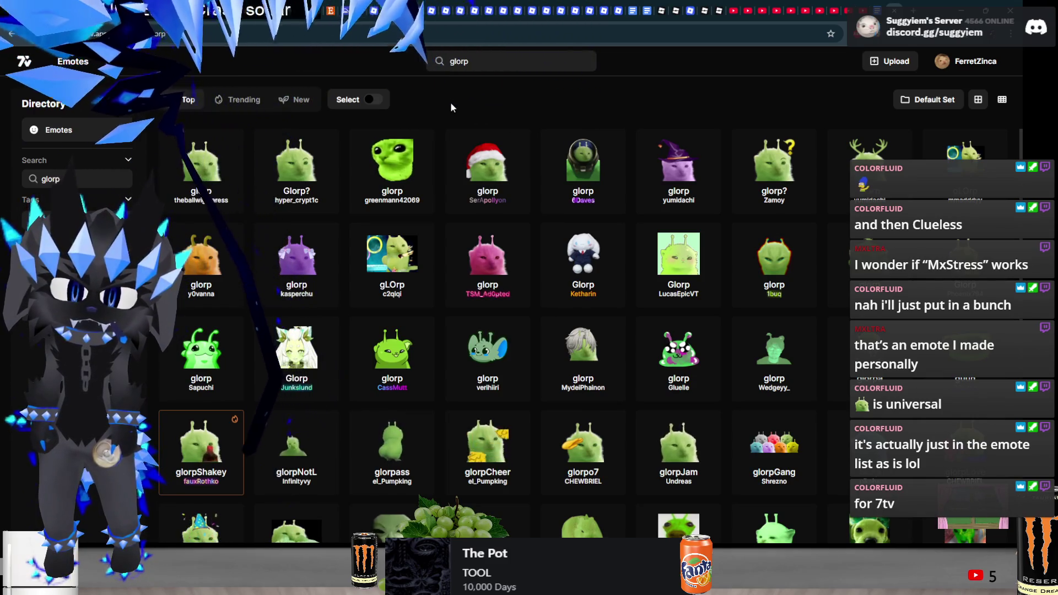
Add glorpCheer to suggy's 7tv emotes, then view glorpJam and return to the results
click(492, 436)
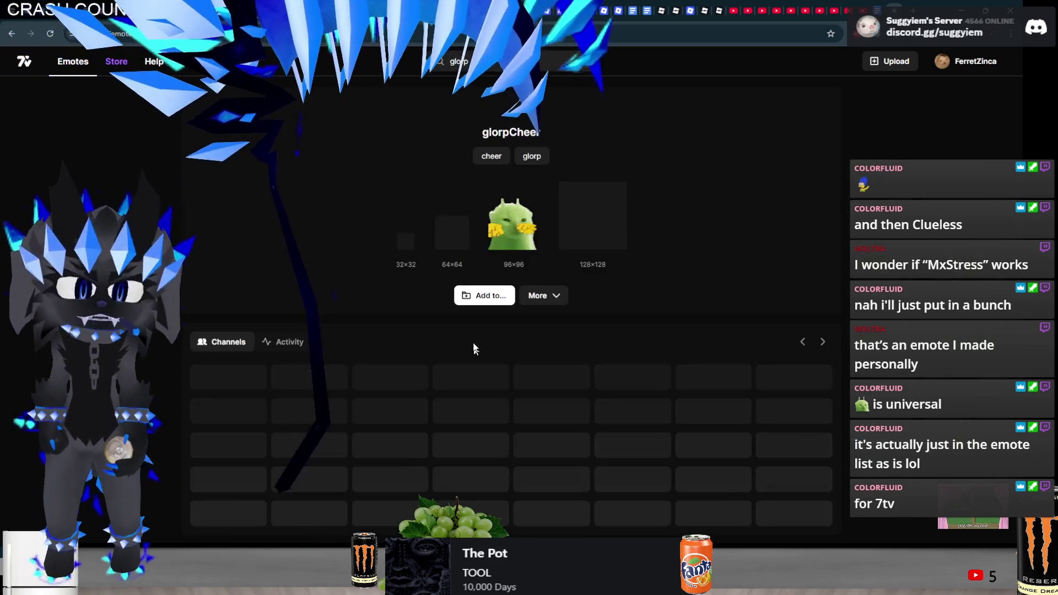
click(512, 292)
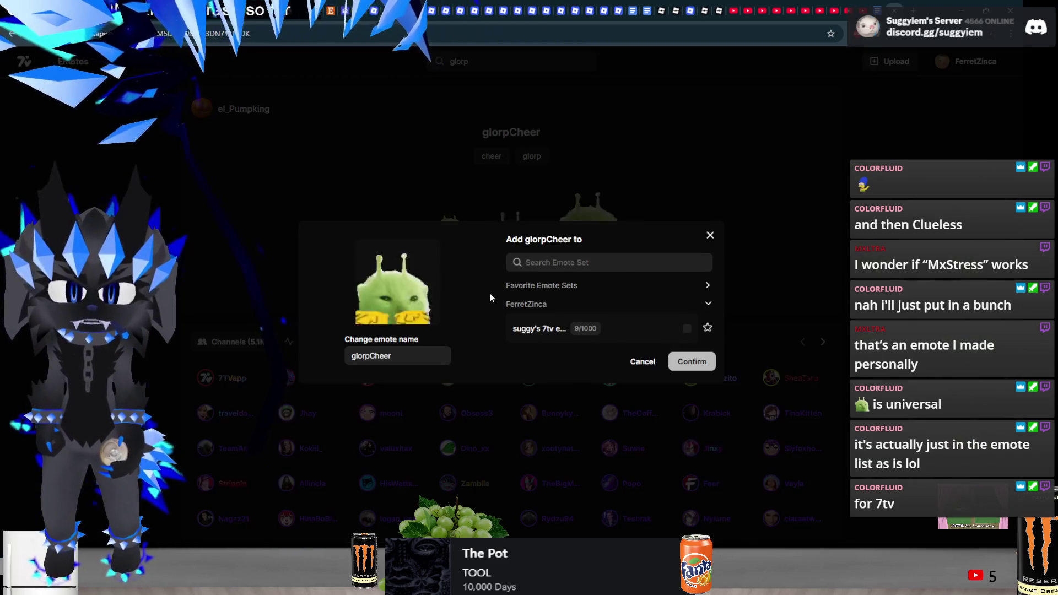
click(609, 334)
click(683, 364)
key(alt+Left)
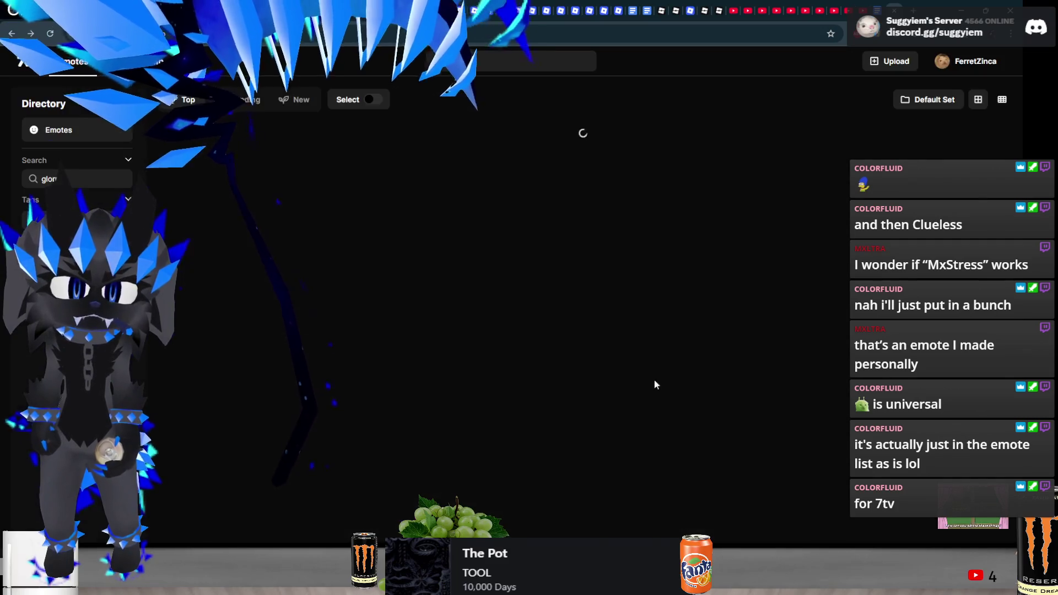
click(693, 451)
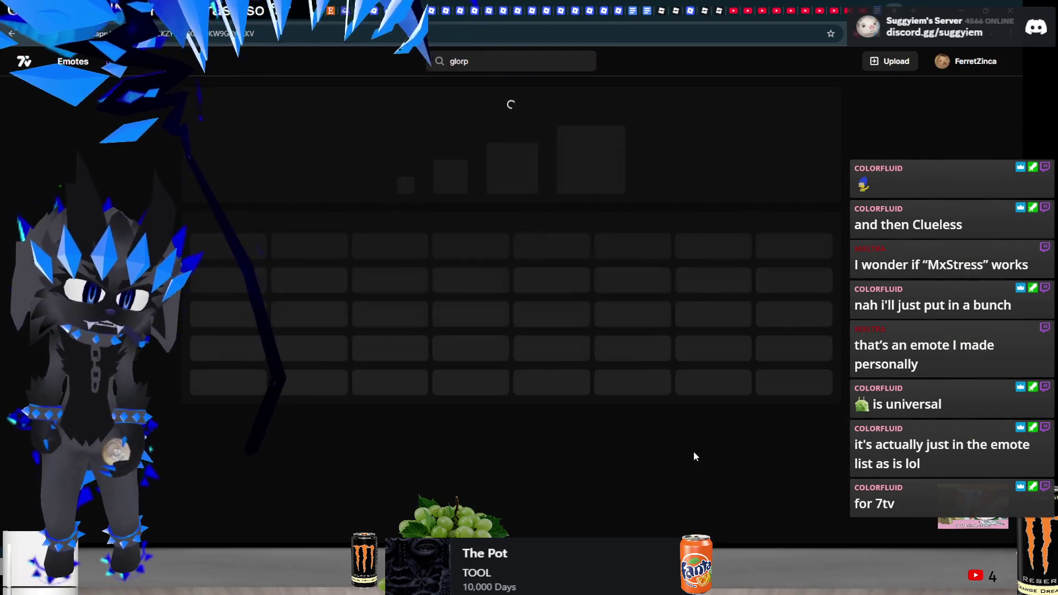
key(alt+Left)
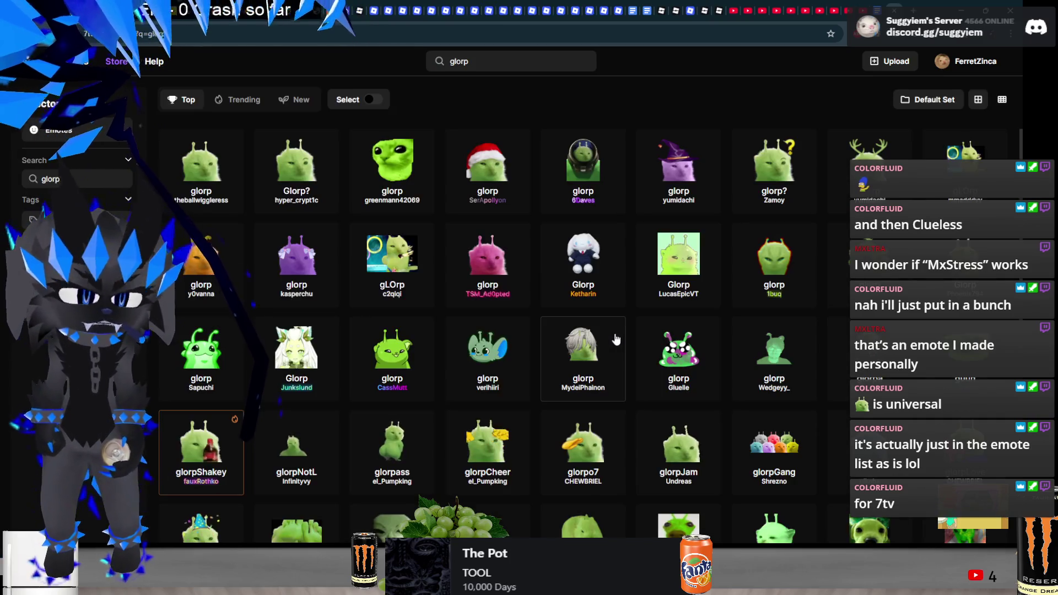
scroll(607, 362, down, 4)
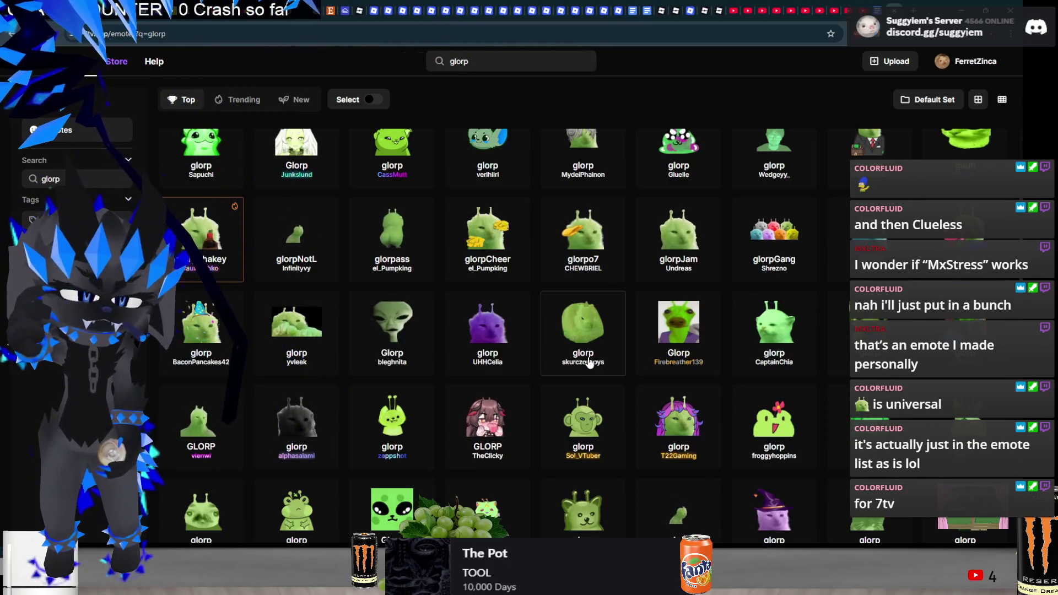
scroll(578, 366, down, 2)
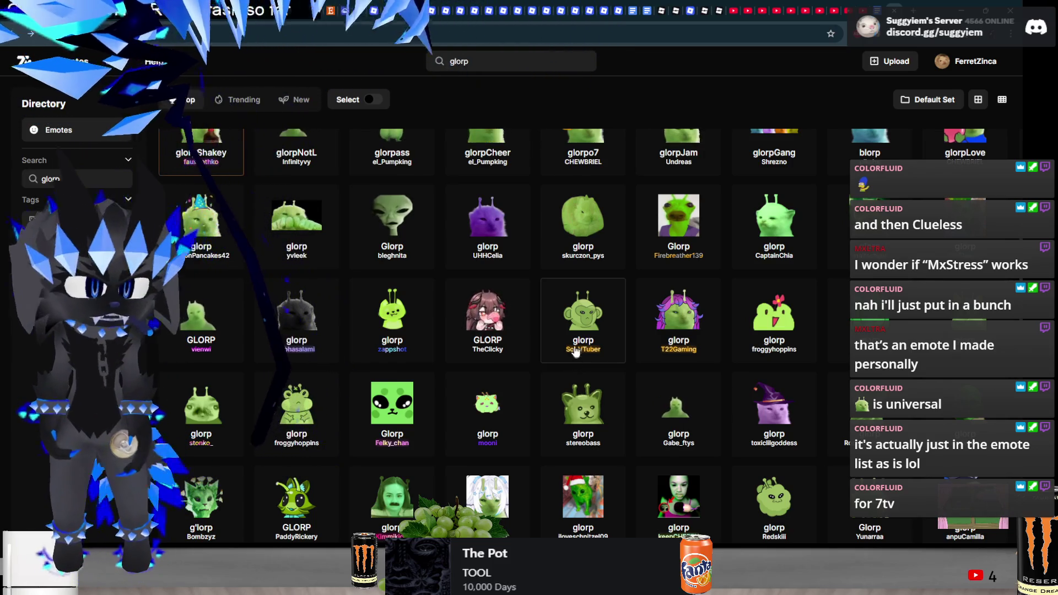
scroll(539, 299, down, 3)
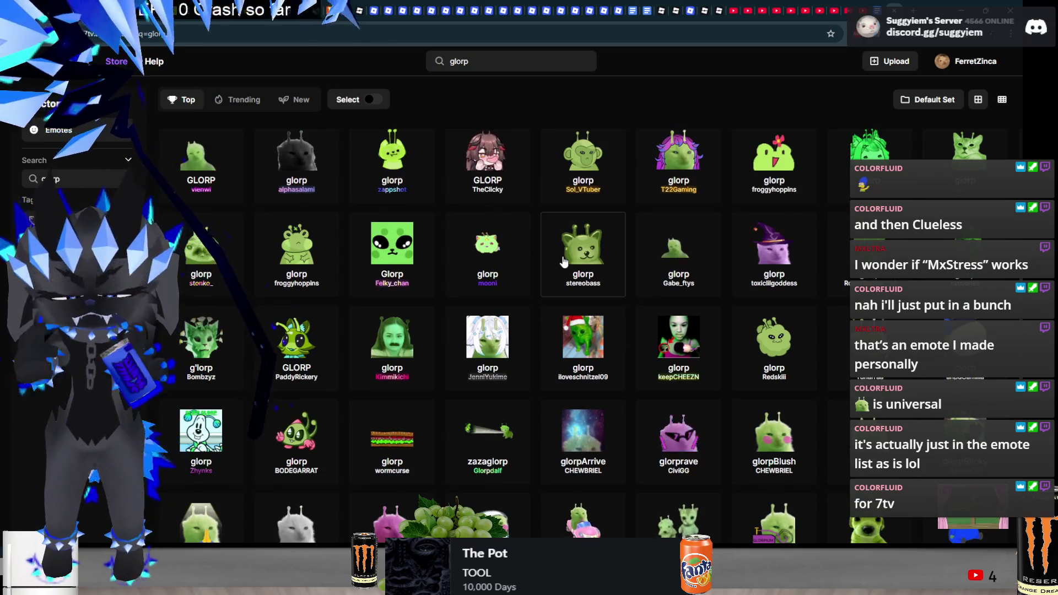
scroll(571, 265, down, 4)
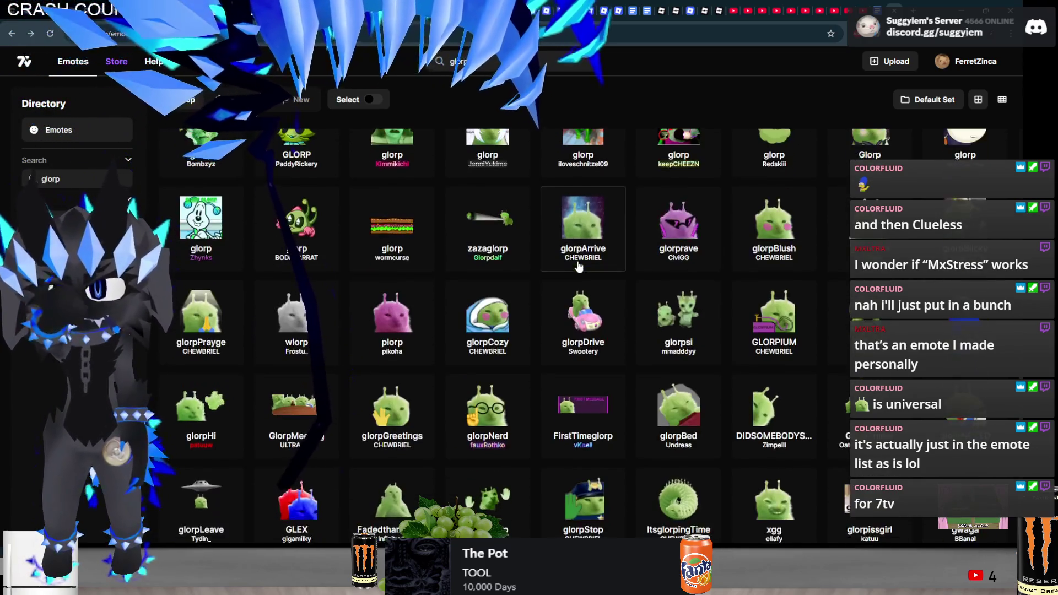
scroll(579, 267, down, 1)
scroll(579, 277, up, 1)
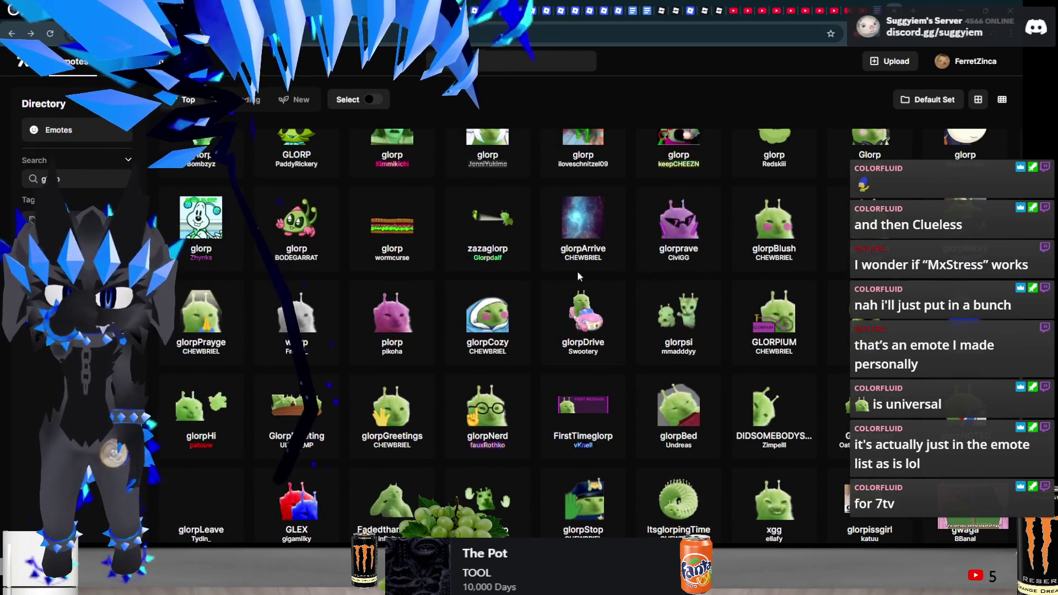
scroll(577, 276, down, 3)
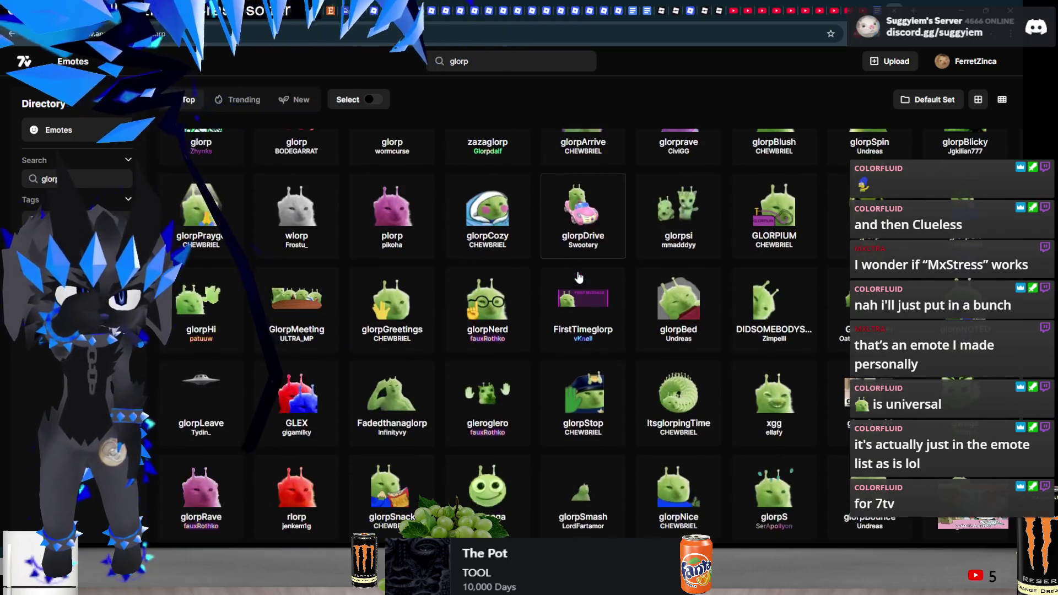
scroll(582, 281, down, 4)
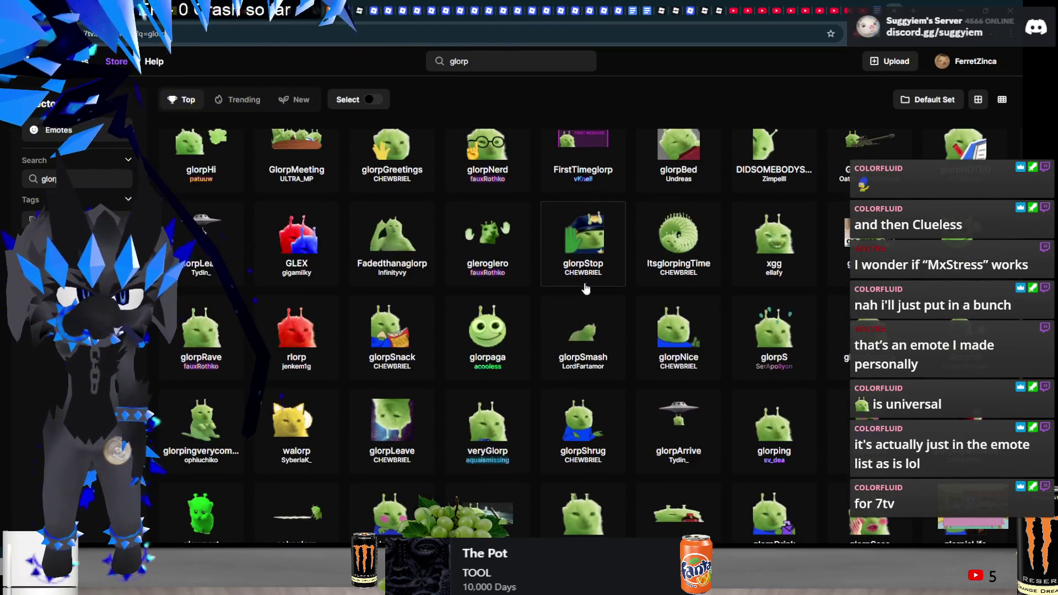
scroll(586, 288, down, 1)
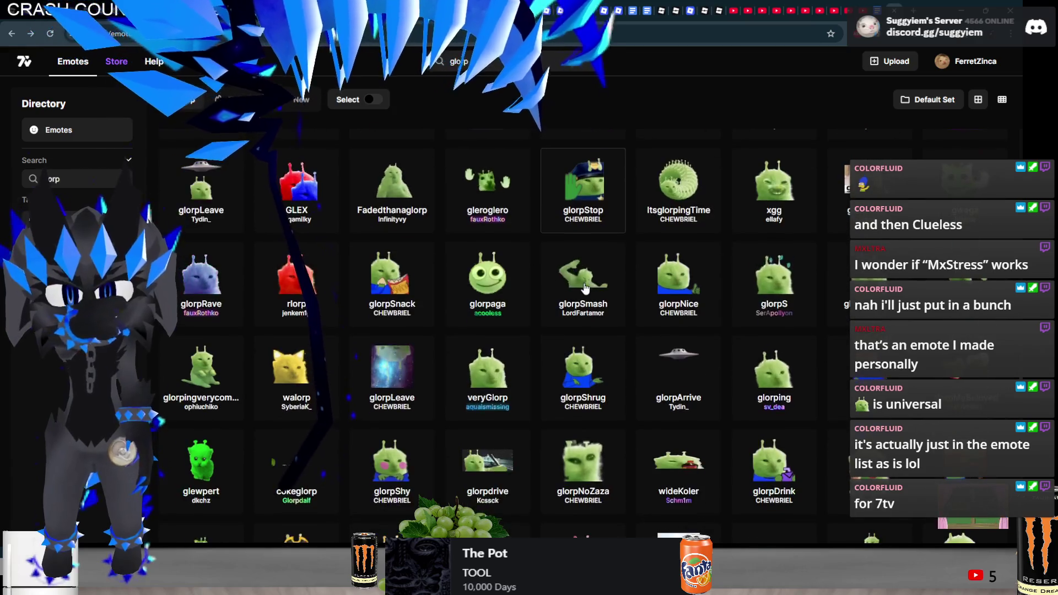
scroll(586, 288, down, 2)
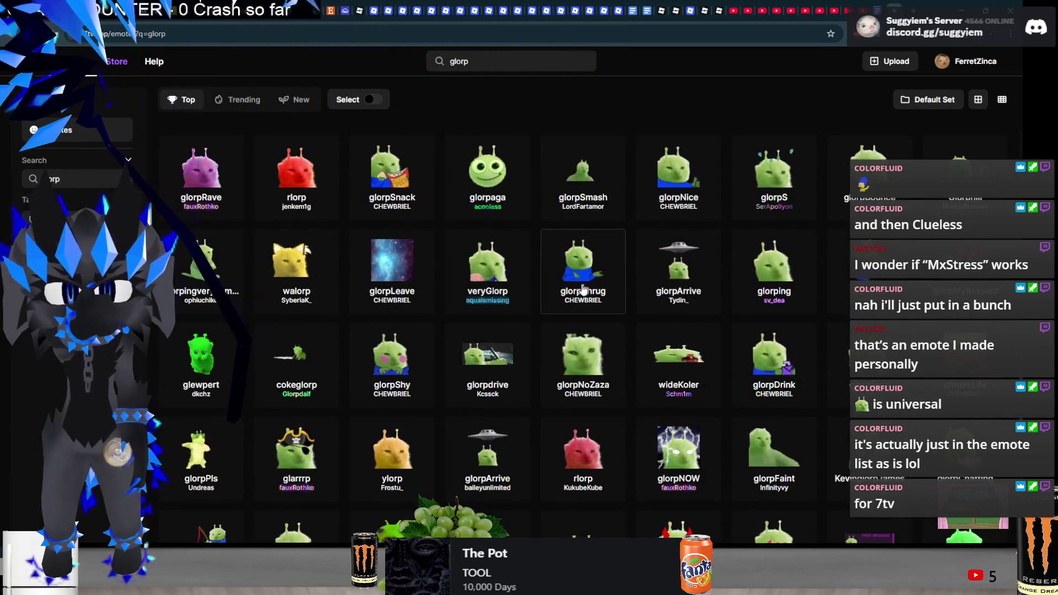
Add veryGlorp to suggy's 7tv emotes, check the set on the profile, and minimize the browser
click(501, 263)
click(540, 296)
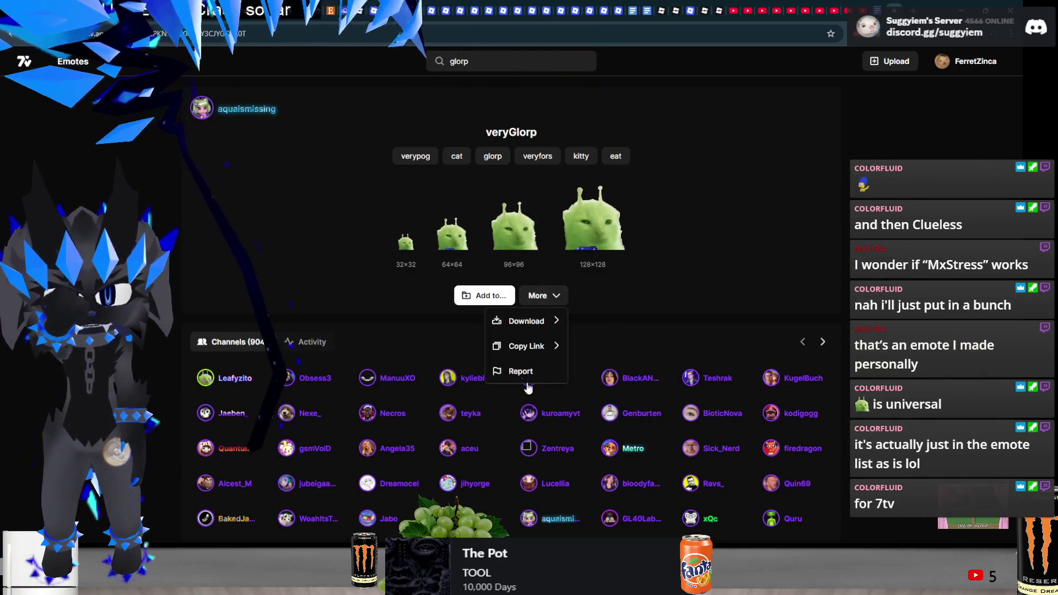
click(487, 296)
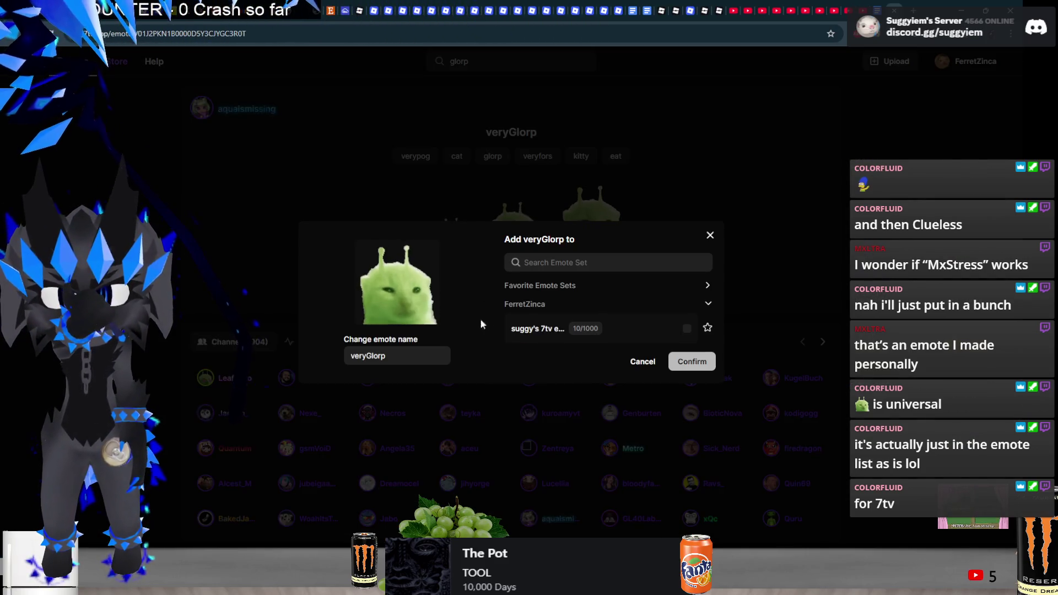
click(550, 327)
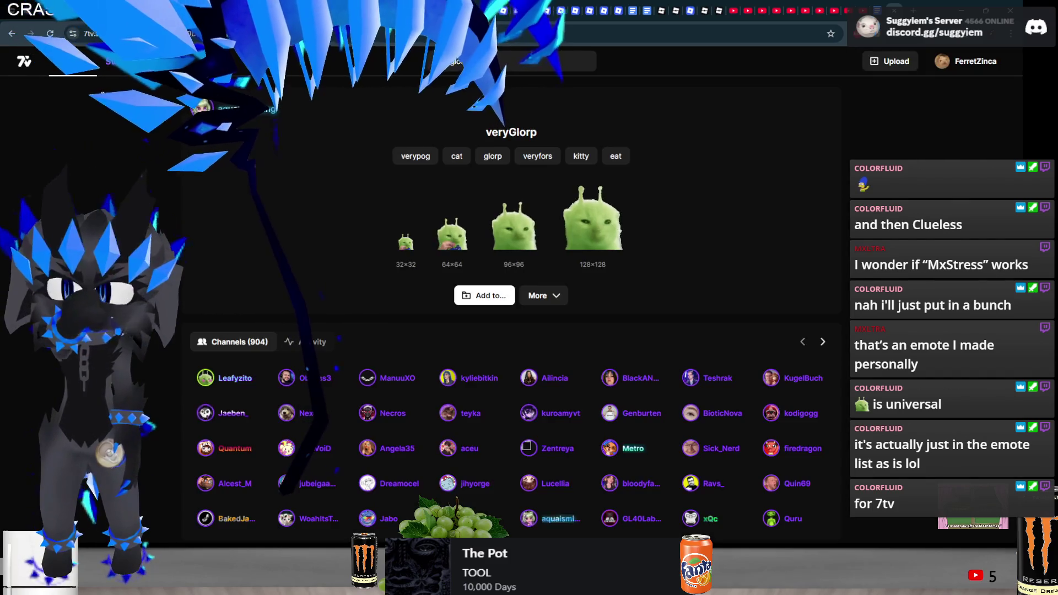
click(24, 61)
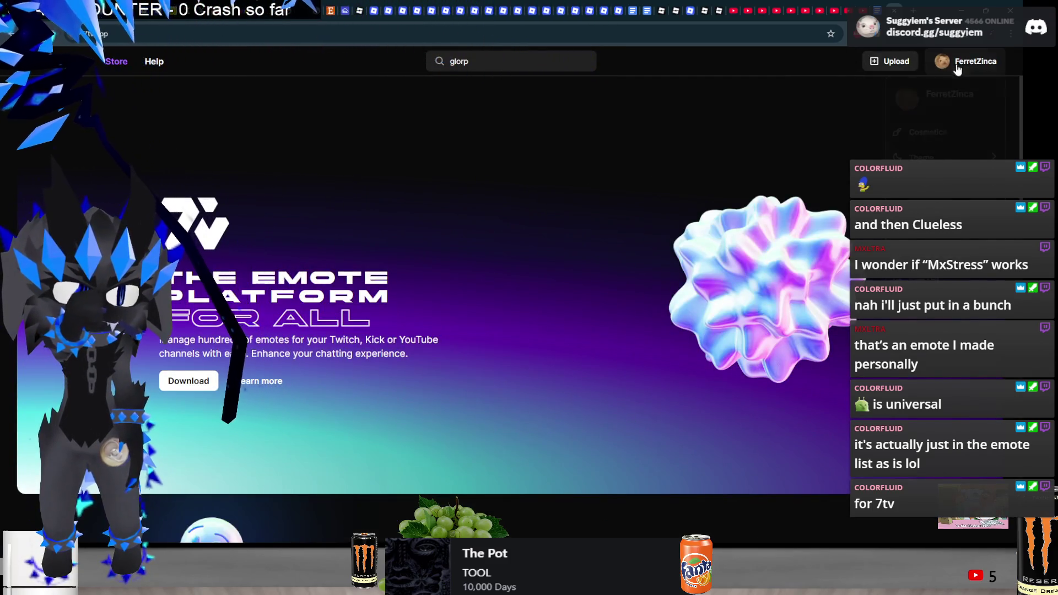
click(948, 97)
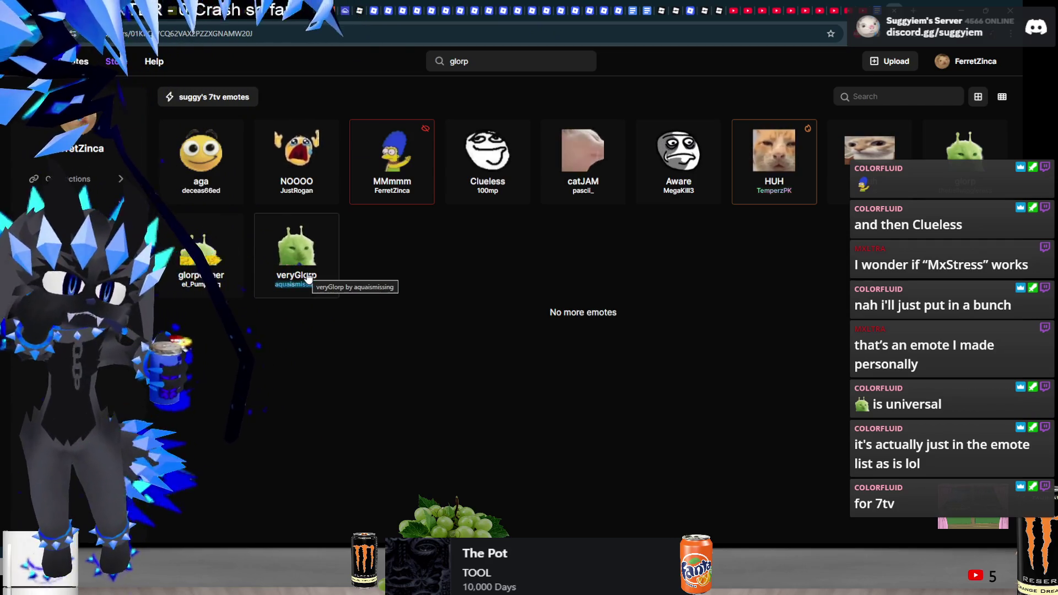
click(960, 8)
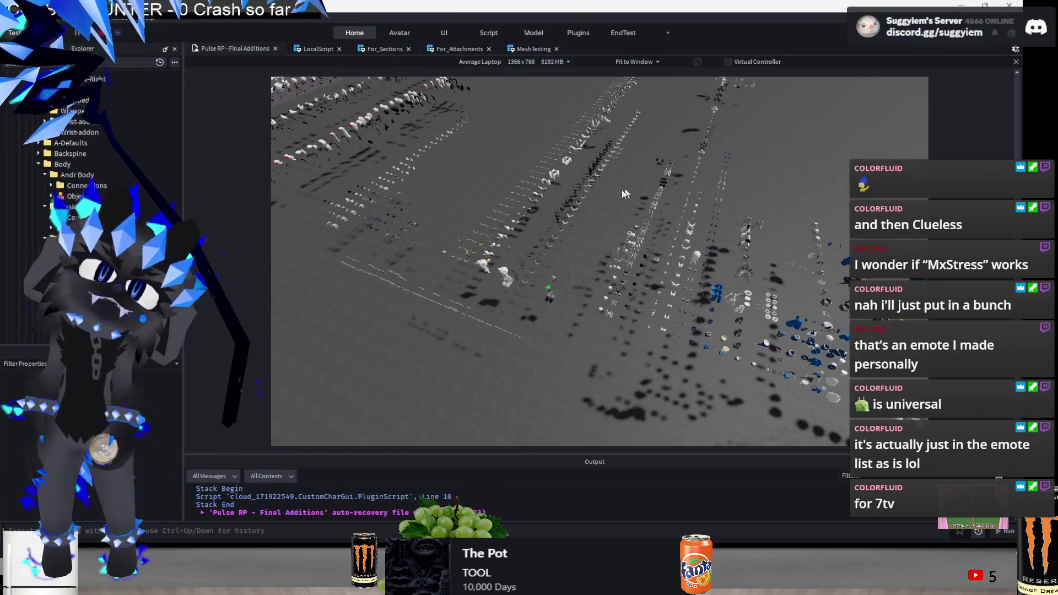
Select the Body model in Explorer and switch to the LocalScript editor
click(62, 164)
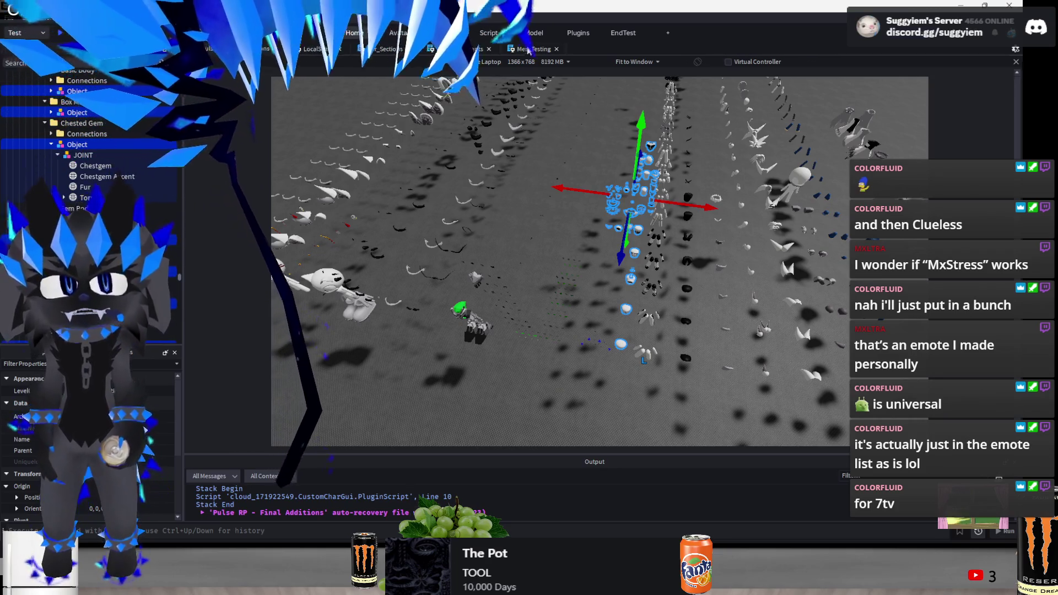
click(311, 51)
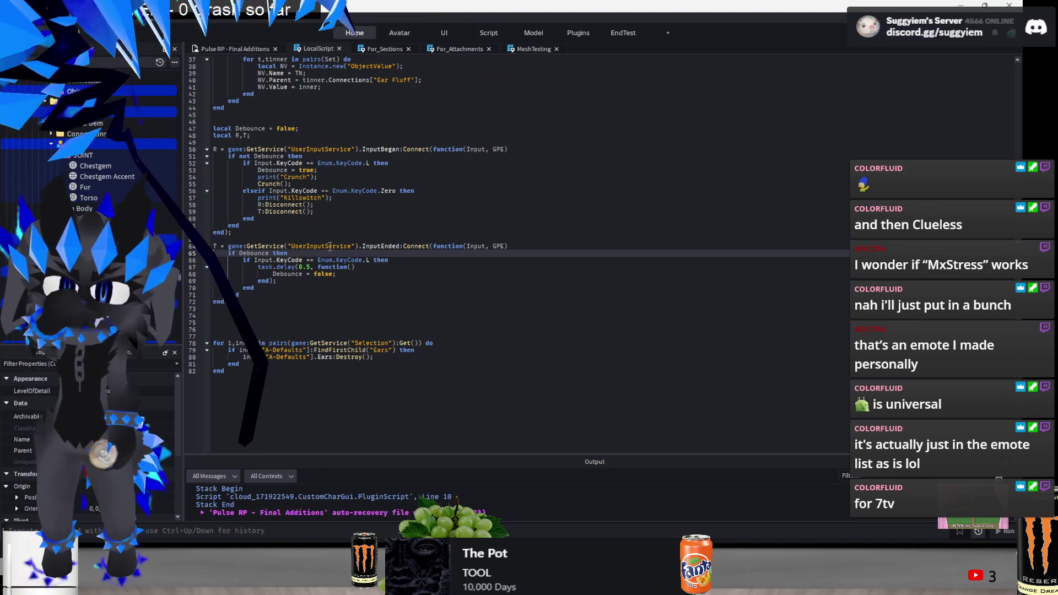
Review the Crunch selection code and place the caret at the end of line 6
scroll(523, 300, up, 4)
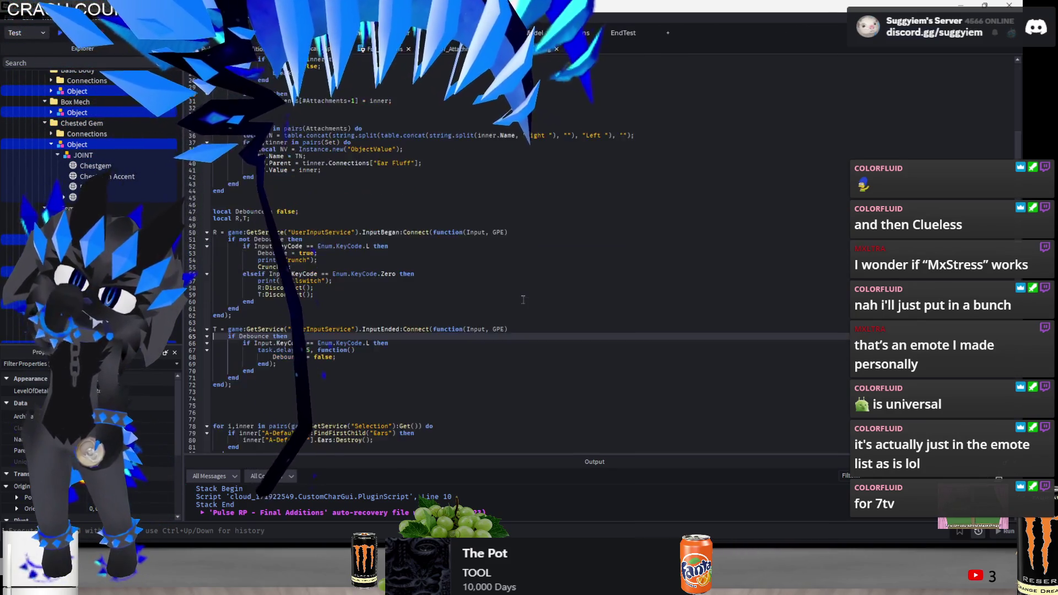
scroll(523, 300, up, 8)
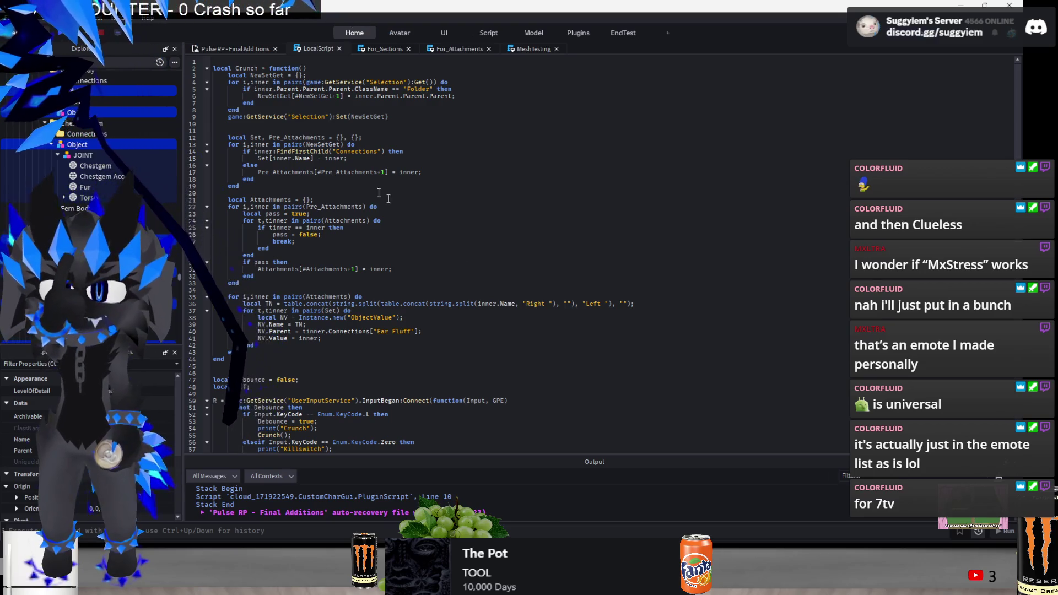
click(330, 109)
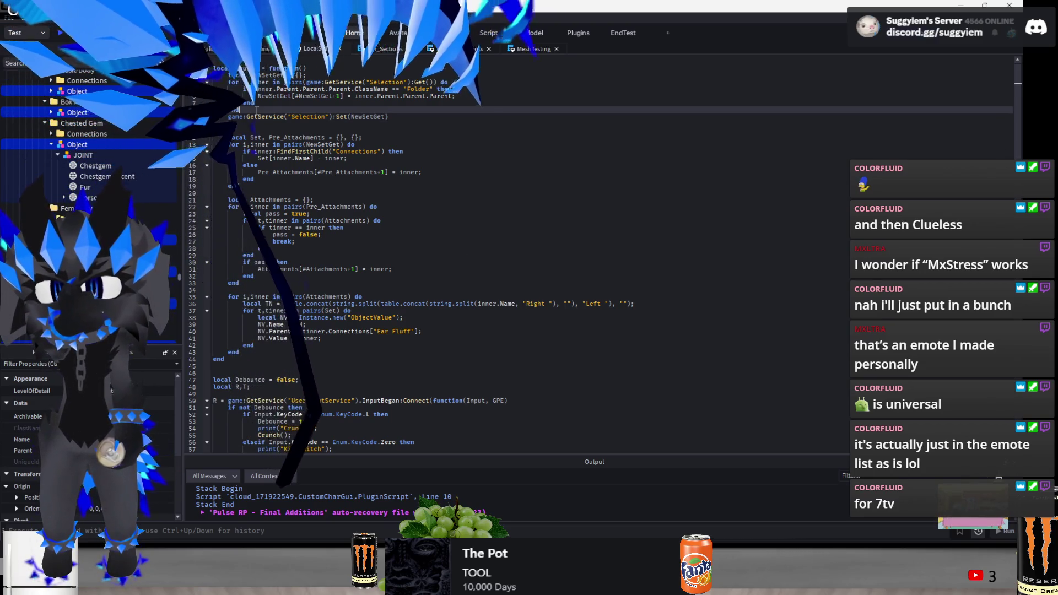
drag(391, 117, 228, 75)
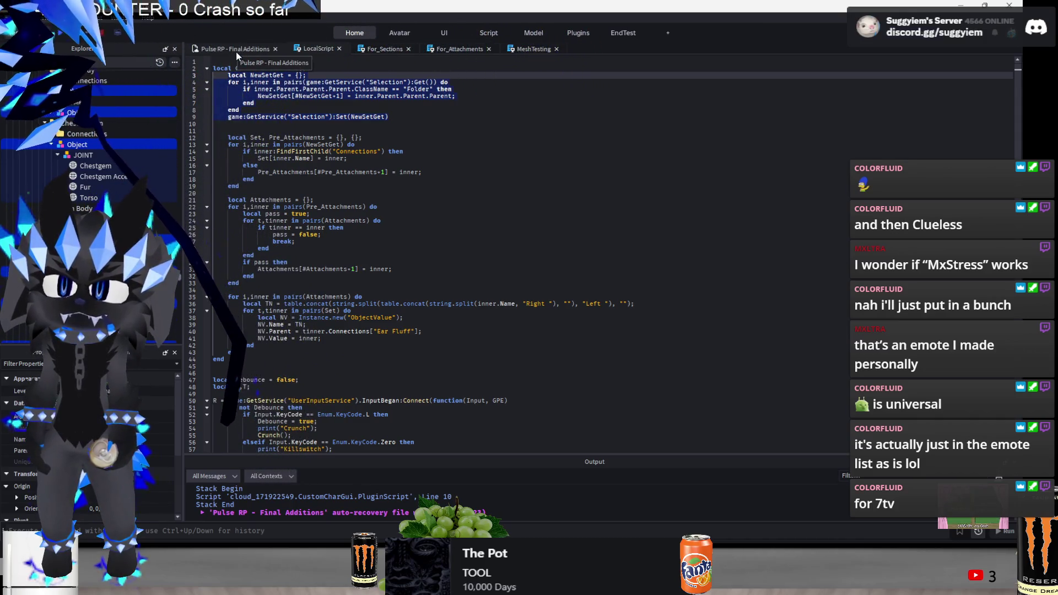
click(411, 82)
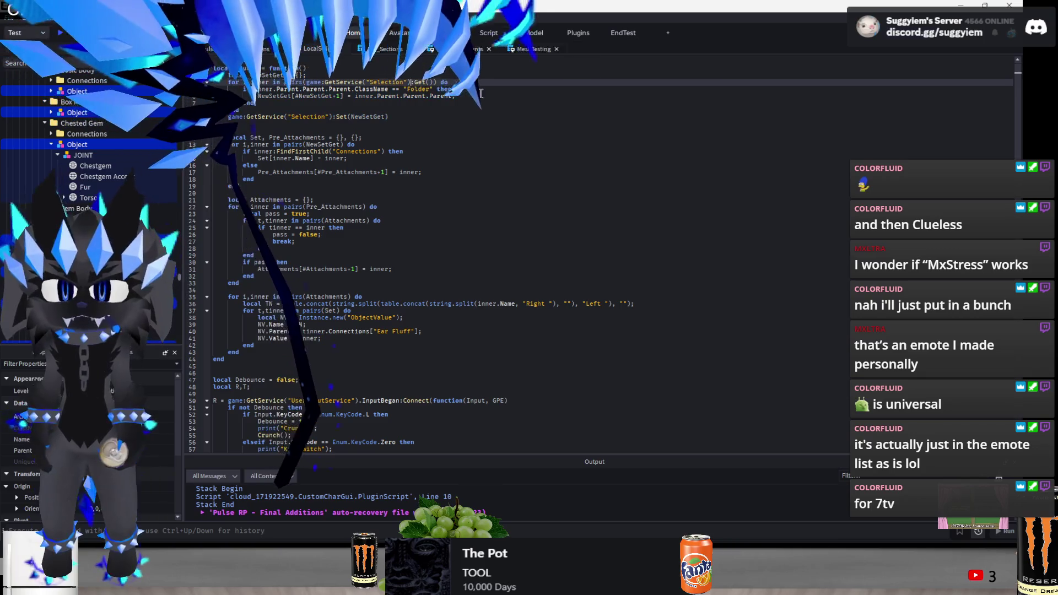
click(481, 94)
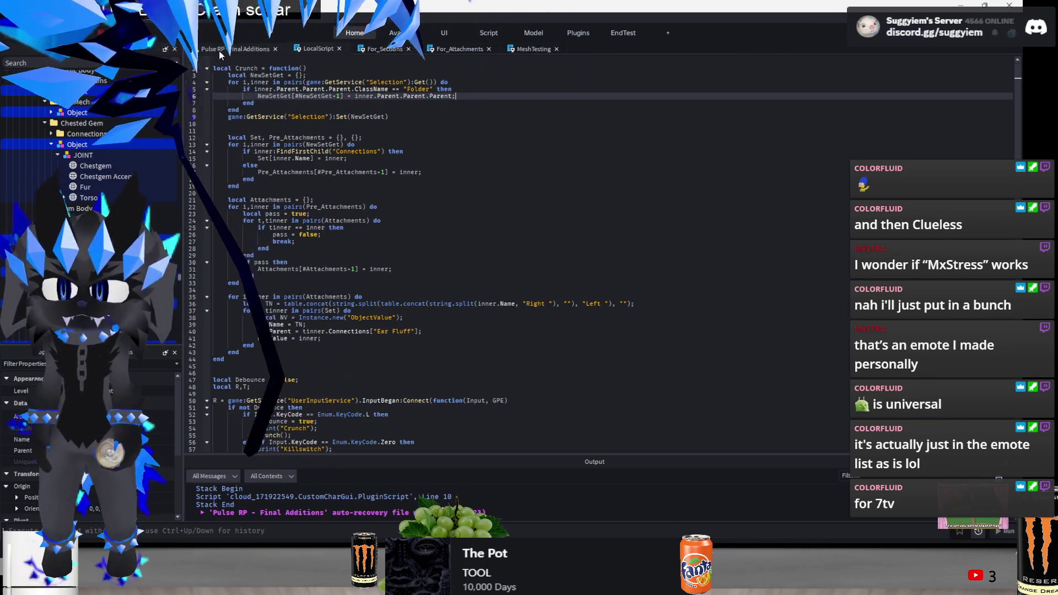
click(219, 49)
scroll(526, 162, up, 3)
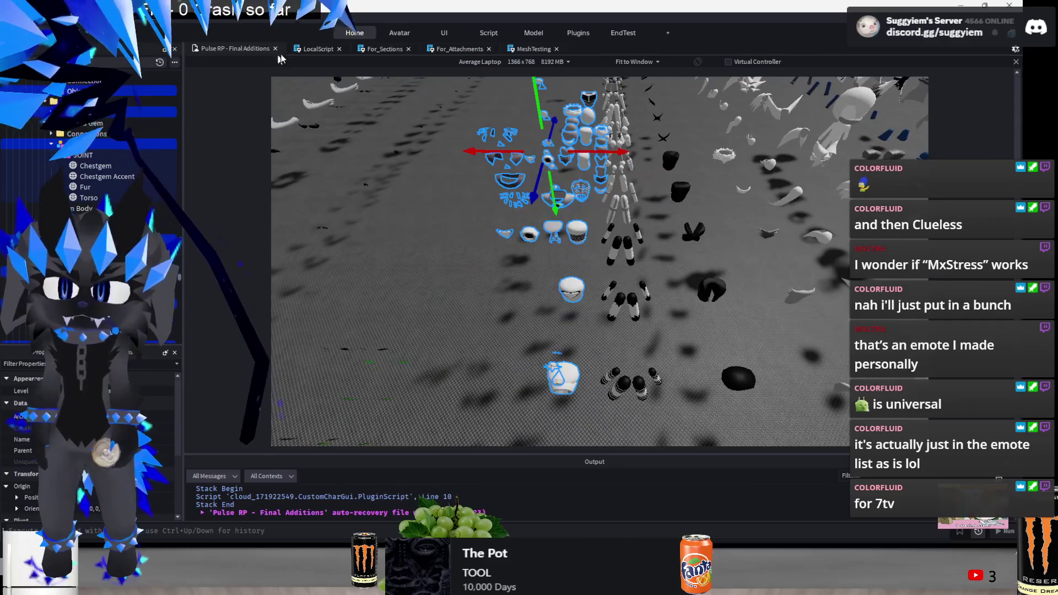
click(313, 49)
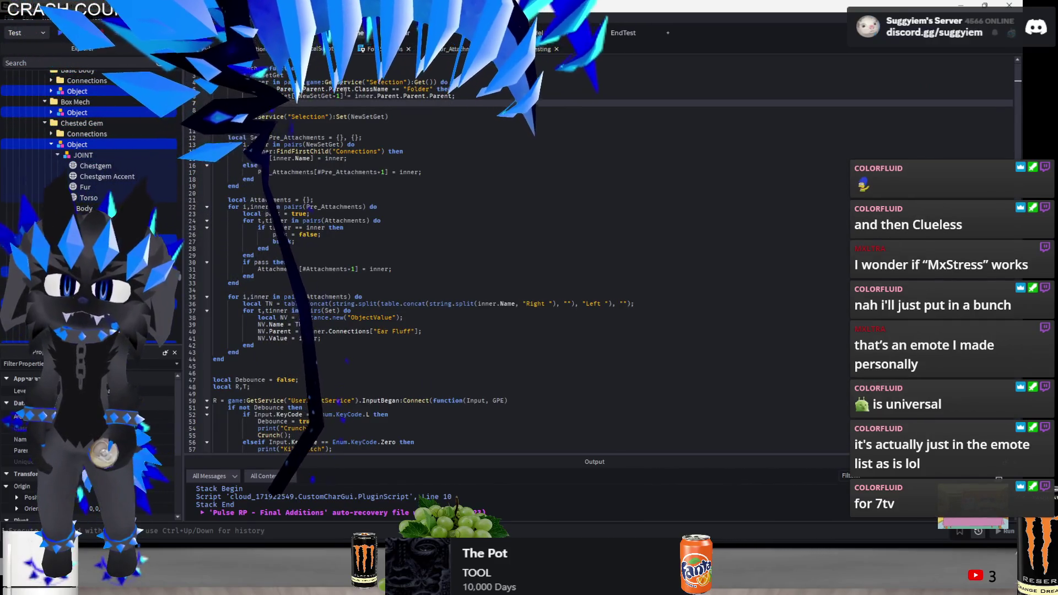
Paste and indent duplicated elseif Folder checks into the Crunch function
key(ctrl+v)
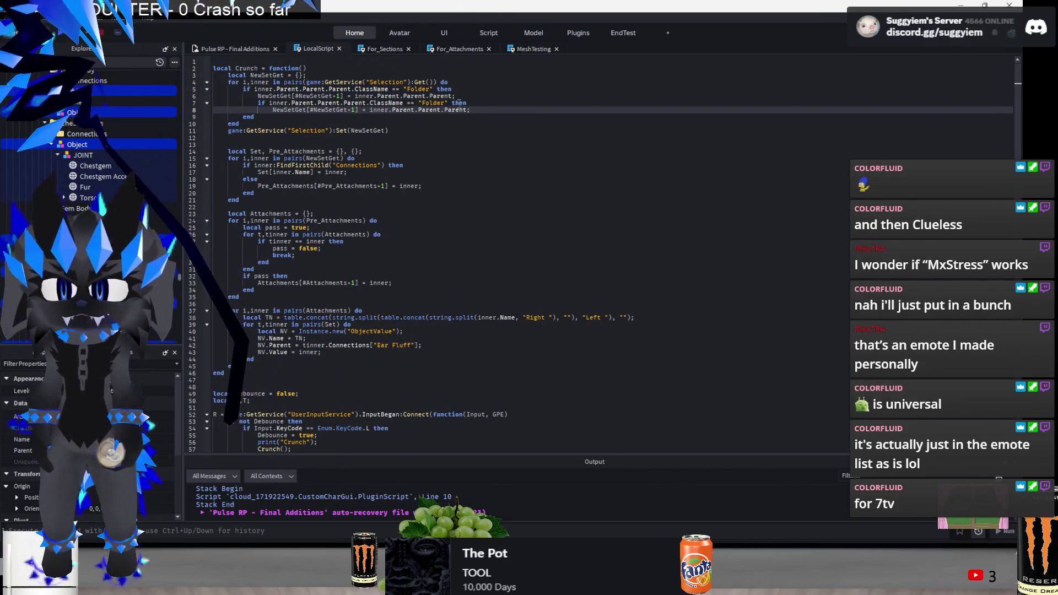
click(260, 104)
key(Tab)
text(else)
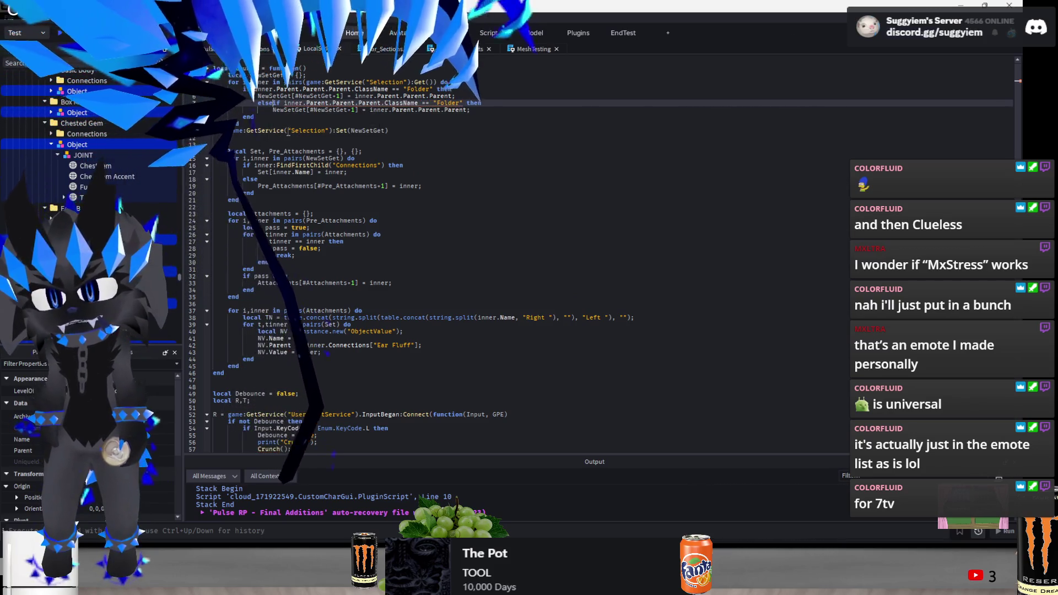
key(Down)
key(Down)
key(Down)
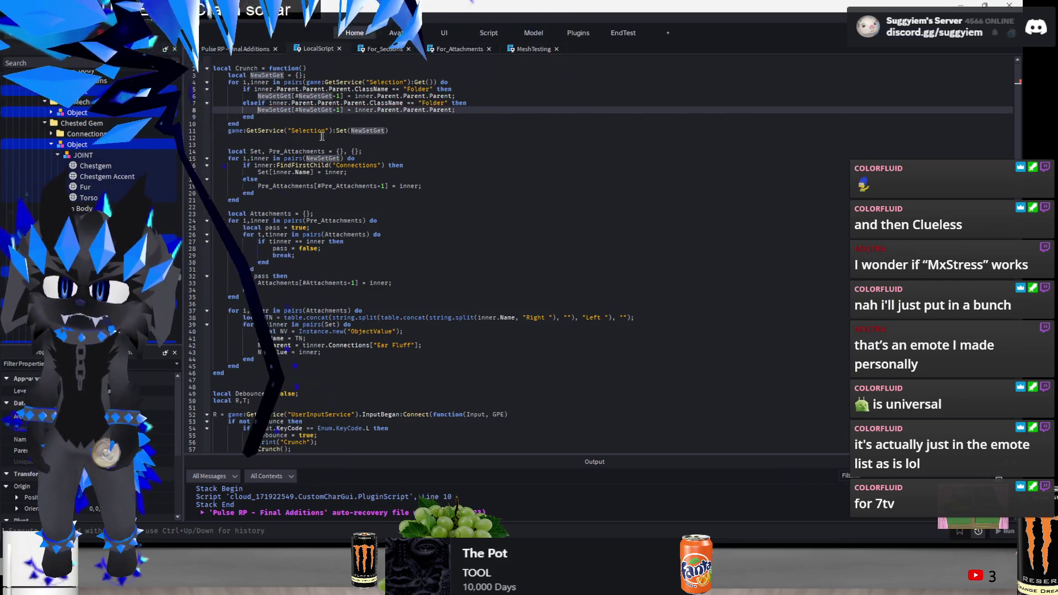
double_click(354, 103)
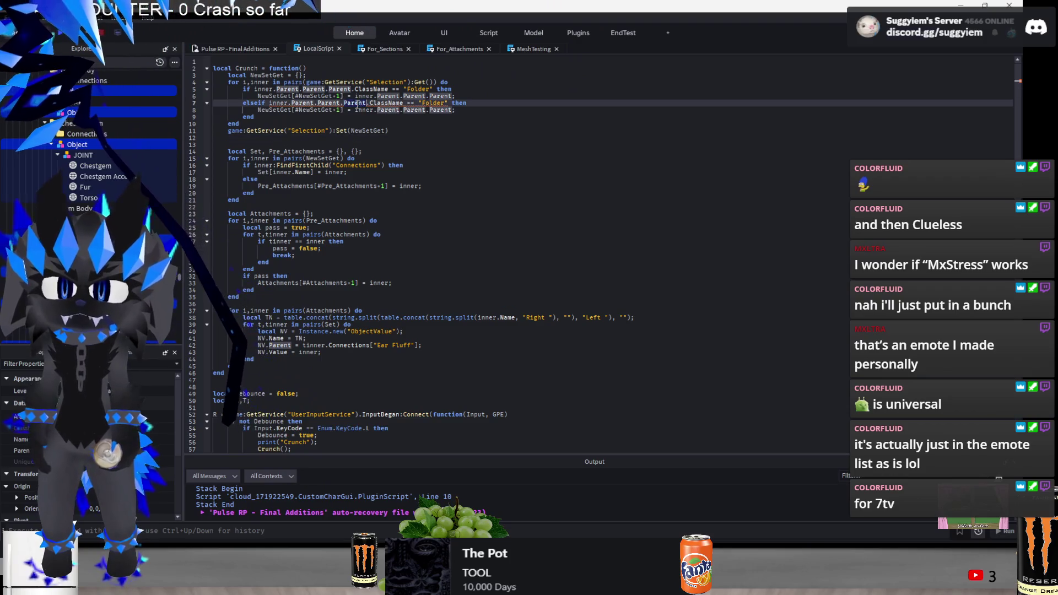
click(416, 110)
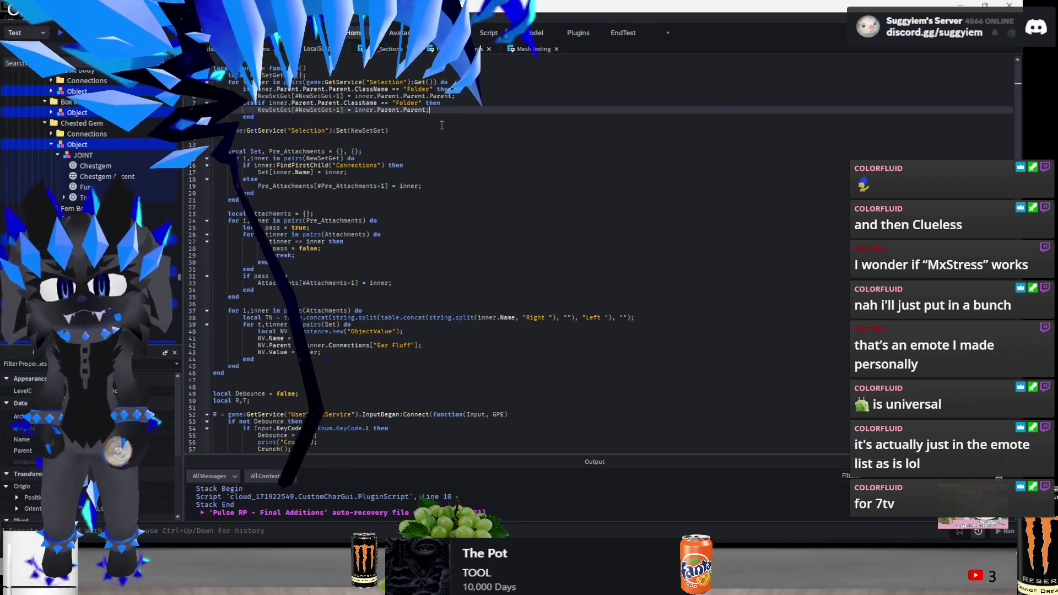
key(ctrl+v)
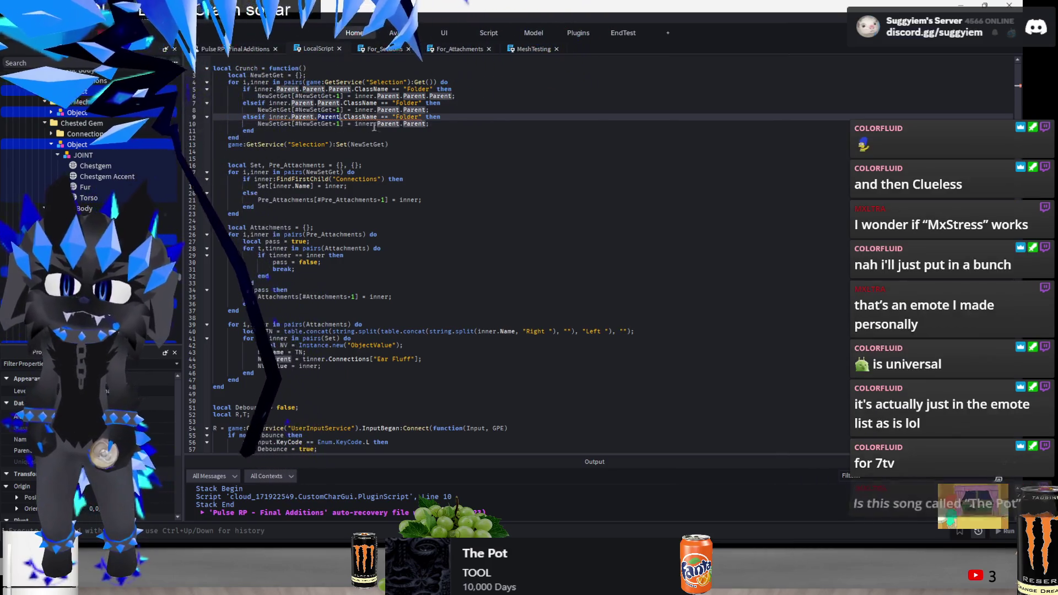
Copy script lines 1–13 into the command bar, run them, and frame the selected parts
drag(389, 144, 214, 68)
key(ctrl+c)
click(235, 48)
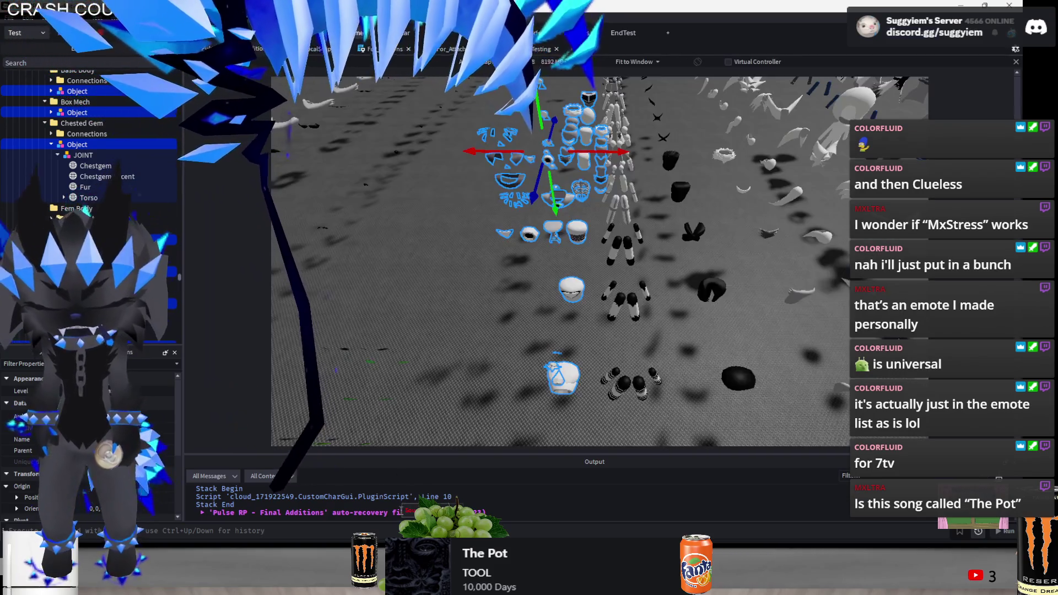
click(392, 528)
key(ctrl+v)
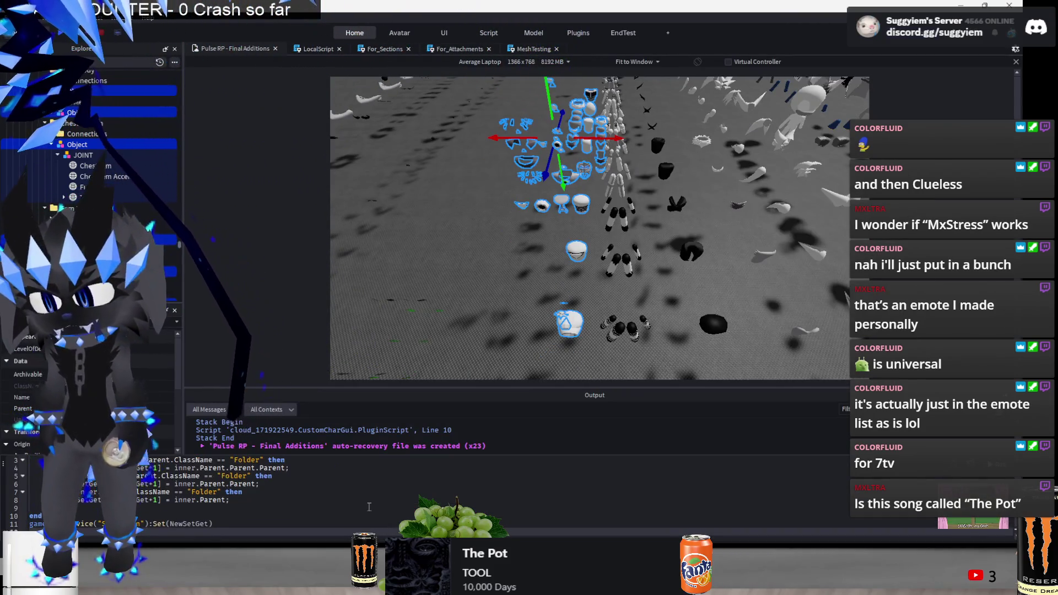
key(Return)
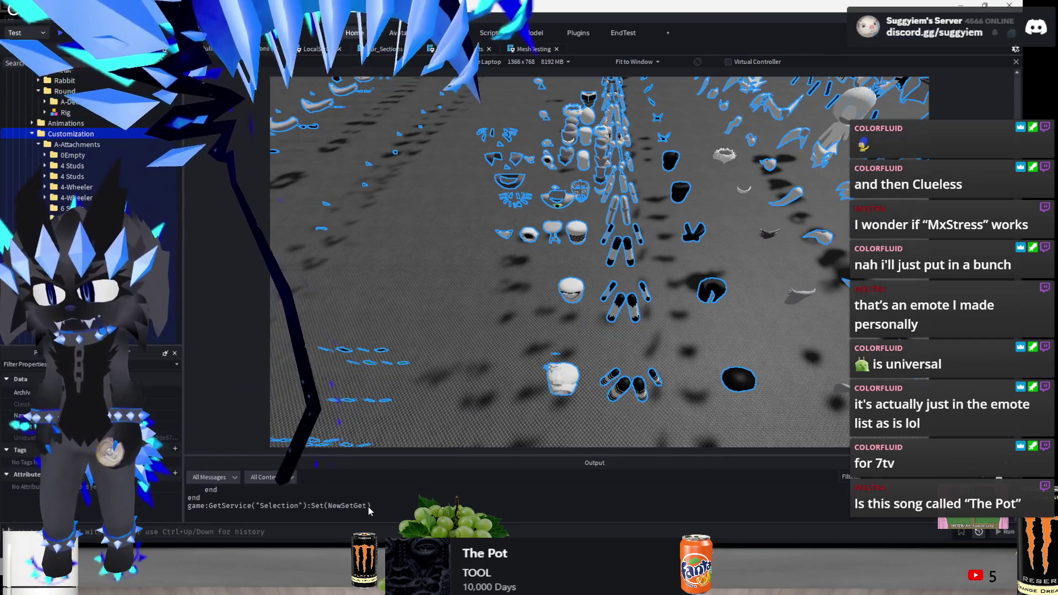
key(f)
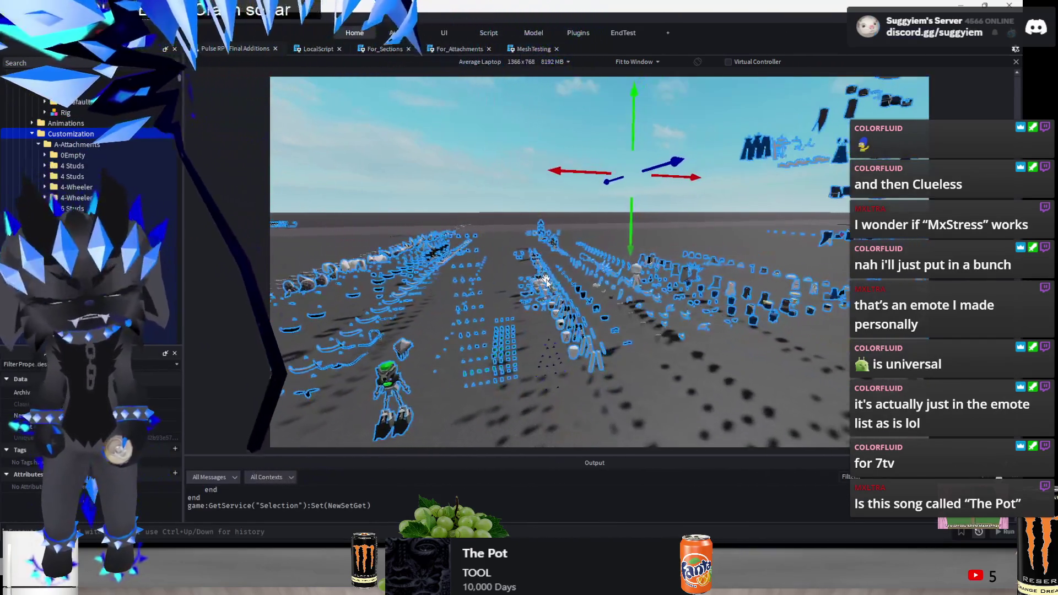
right_click(456, 189)
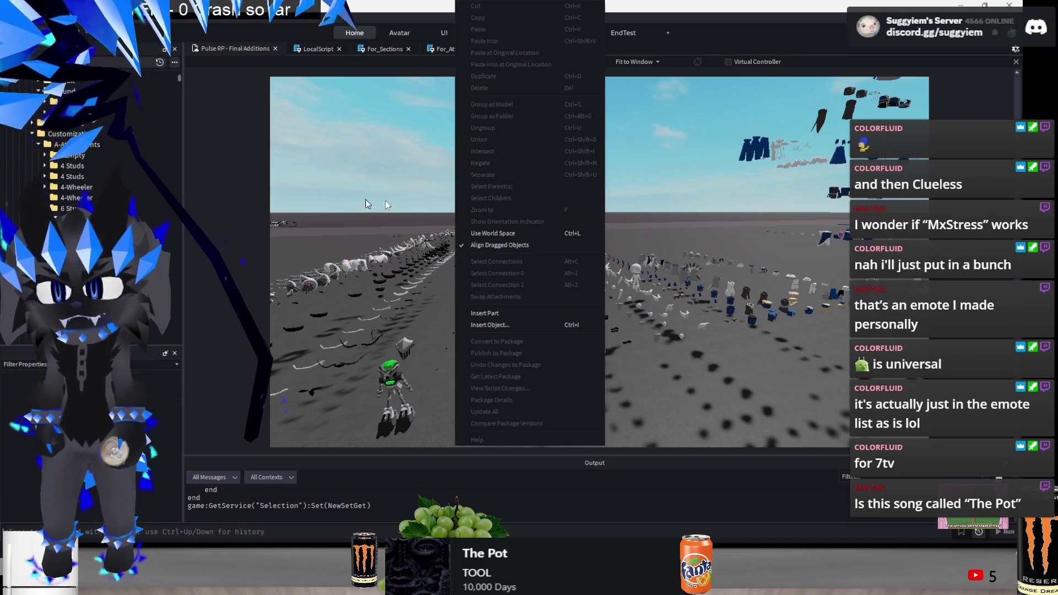
Select individual accessory parts to check their Basic Body and M-Lined Body sets
click(302, 50)
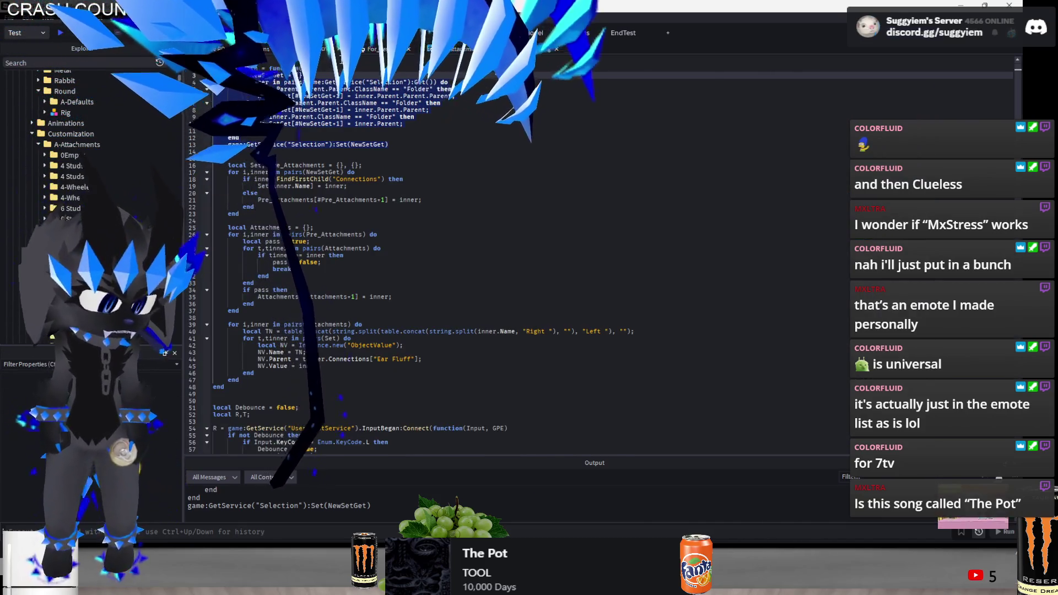
click(433, 110)
click(223, 47)
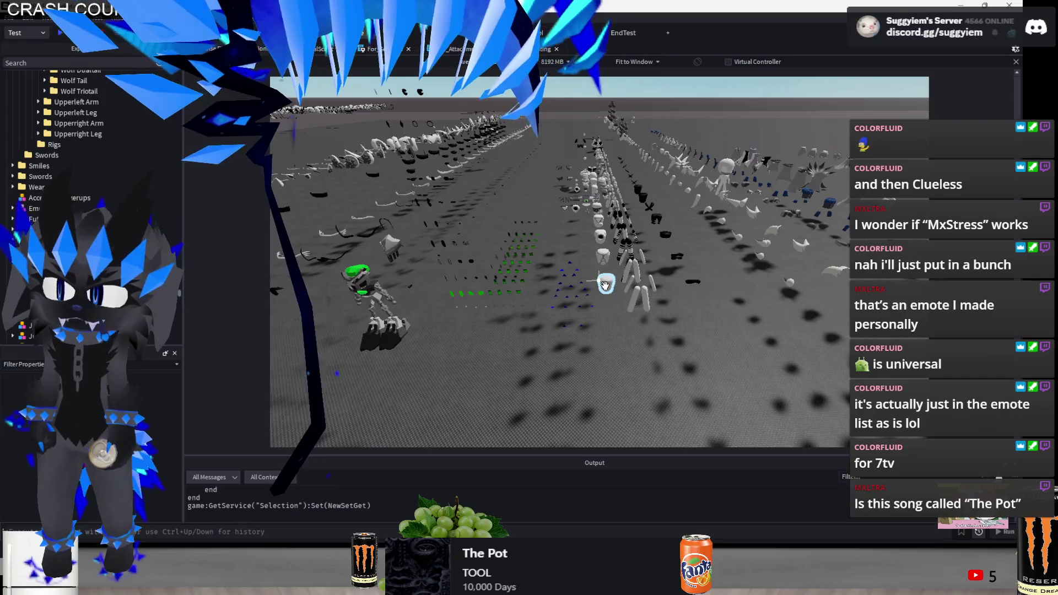
drag(488, 254, 603, 287)
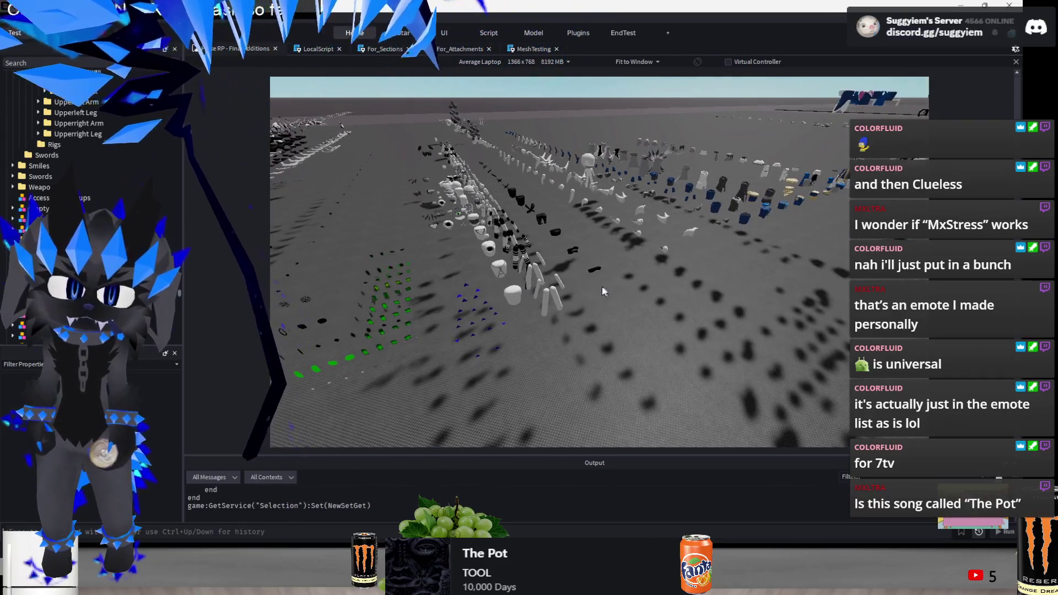
click(596, 286)
scroll(663, 352, up, 3)
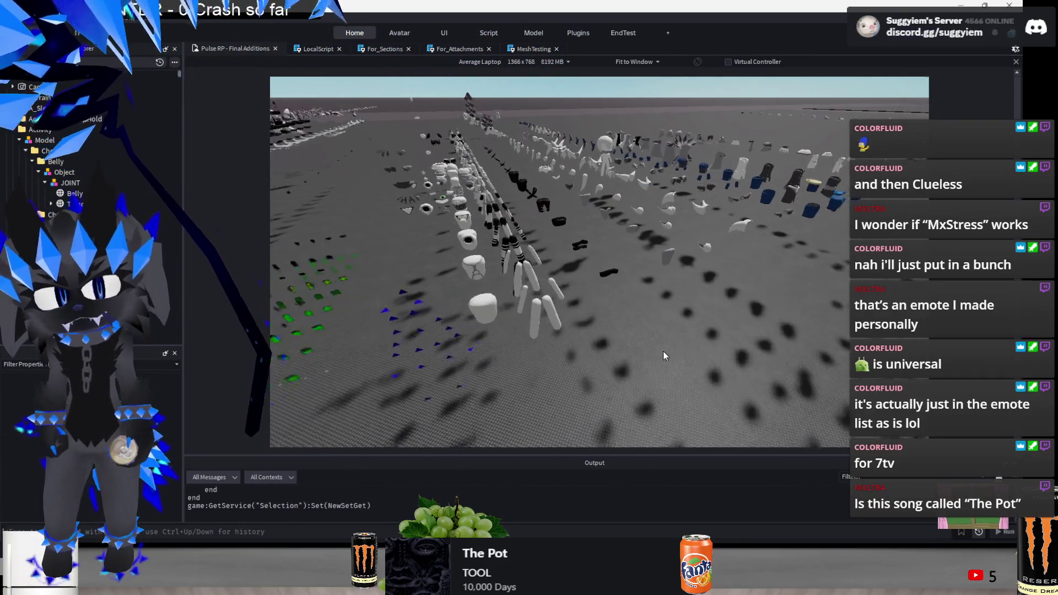
click(486, 323)
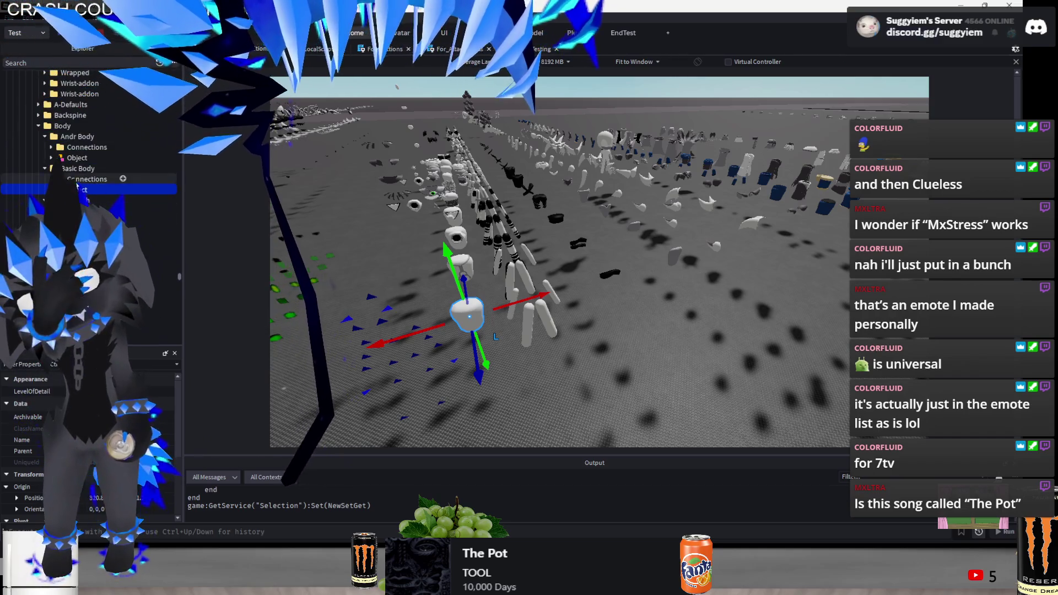
click(589, 380)
click(503, 307)
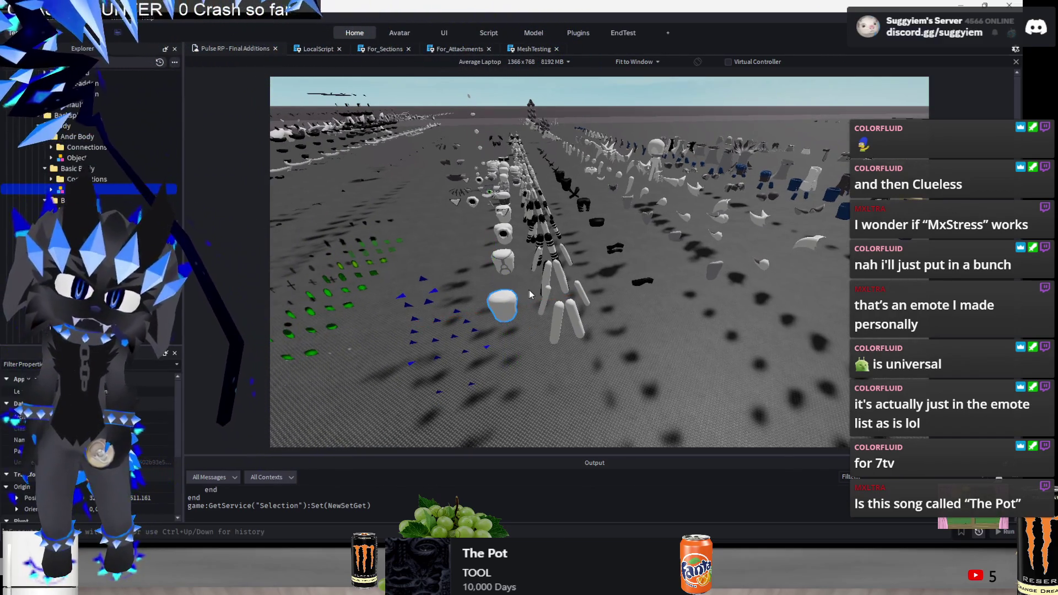
scroll(580, 323, up, 3)
click(665, 341)
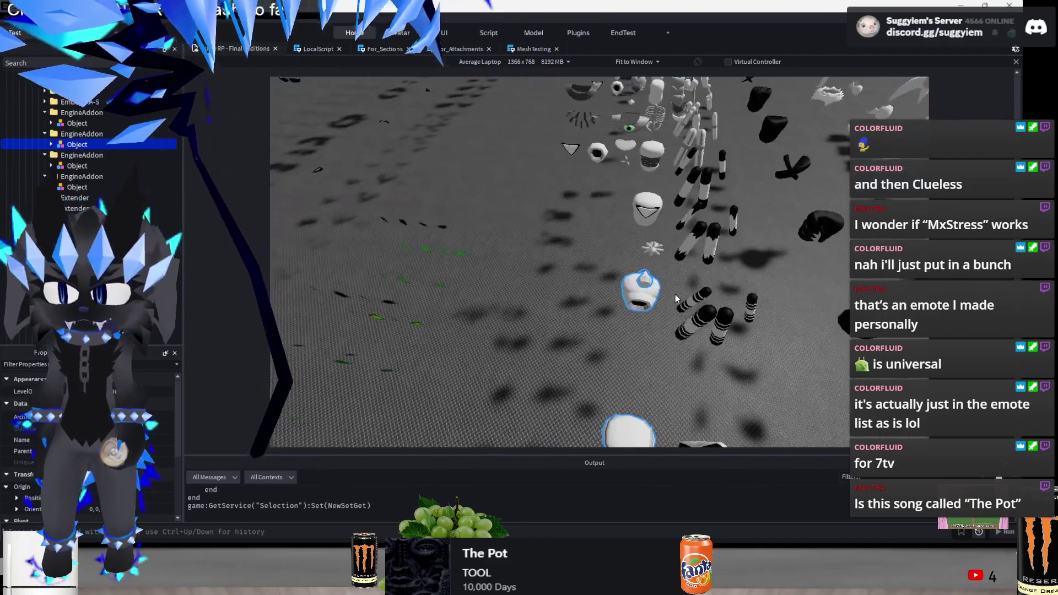
scroll(659, 296, down, 5)
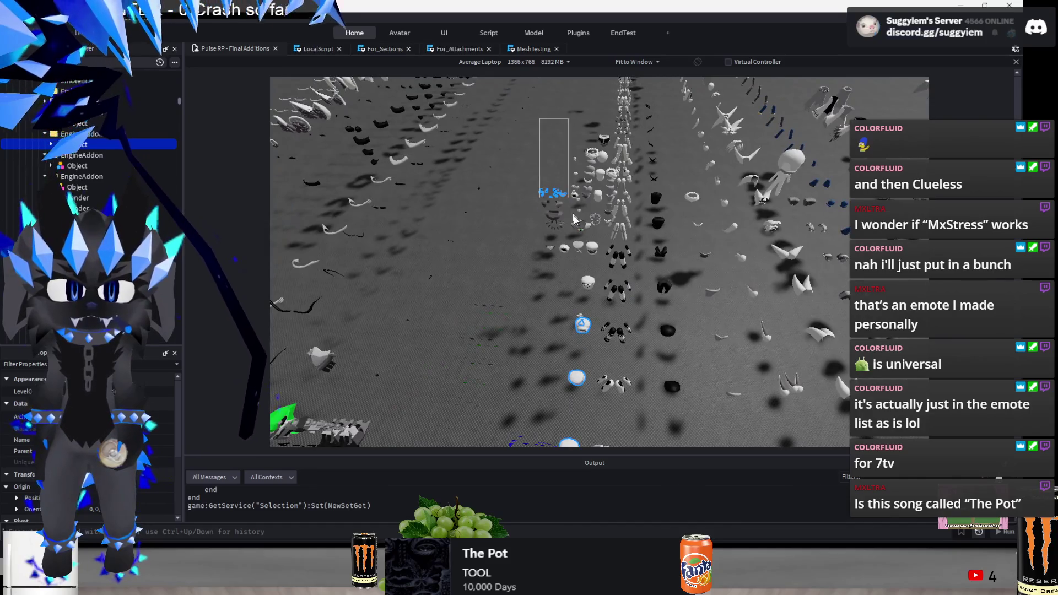
Box-select a cluster of accessory parts and zoom around to inspect it
drag(572, 208, 576, 226)
scroll(599, 322, up, 4)
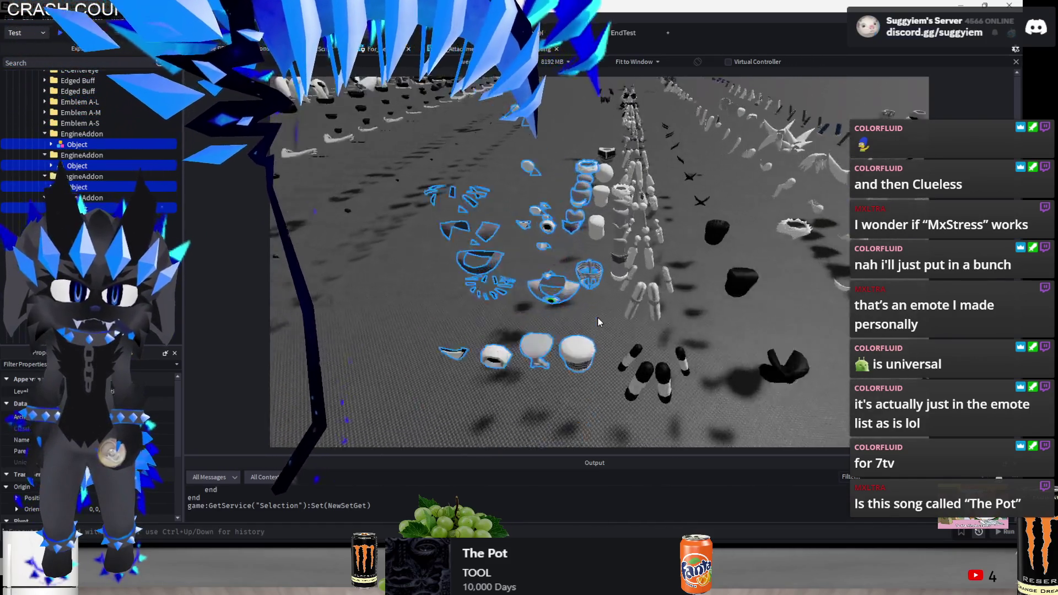
scroll(598, 318, up, 5)
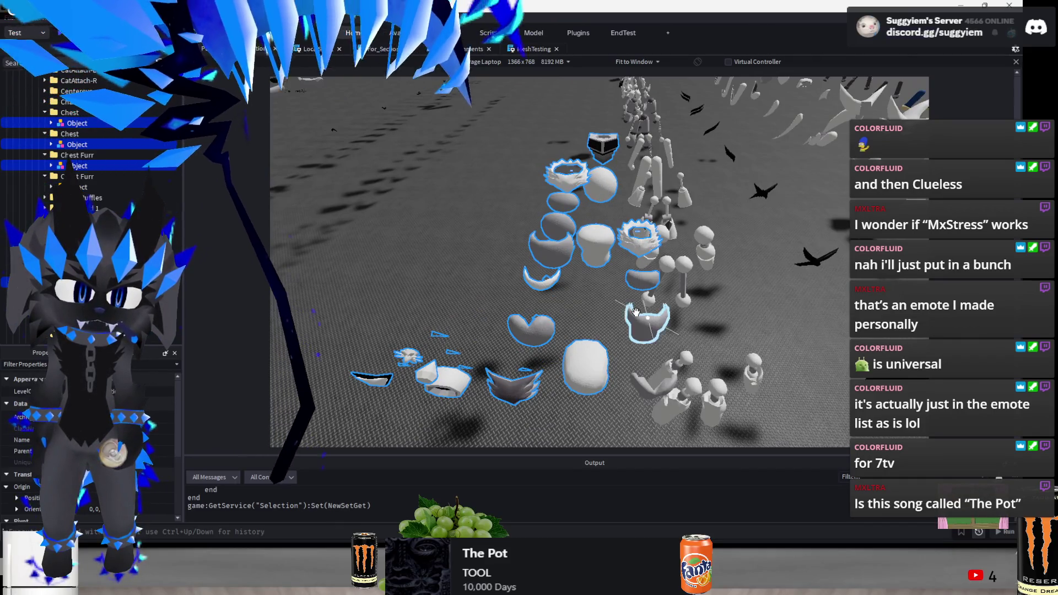
scroll(645, 309, up, 5)
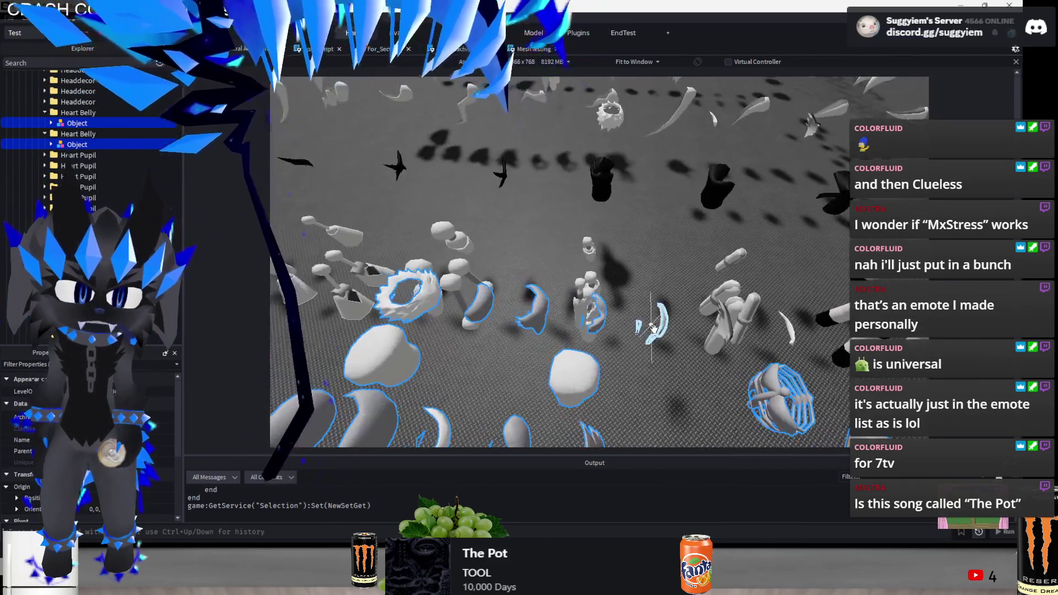
scroll(443, 337, up, 5)
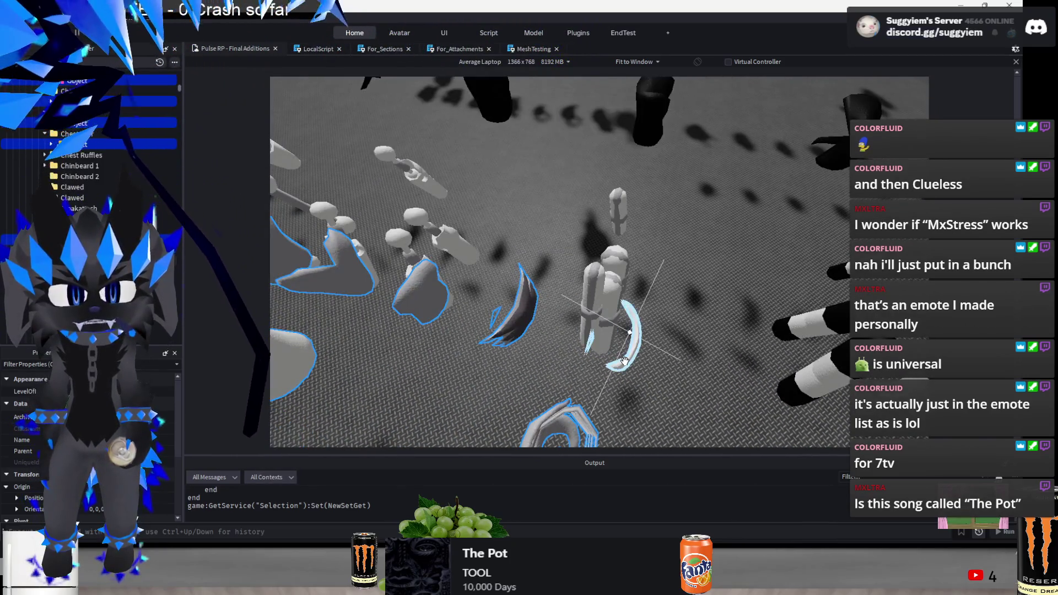
scroll(624, 361, down, 10)
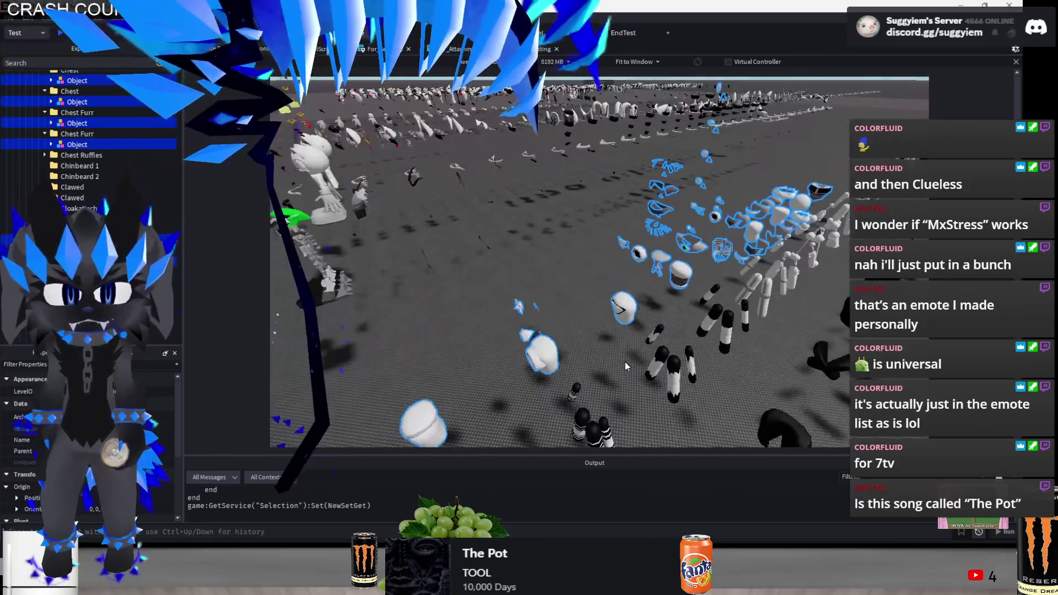
scroll(625, 363, down, 5)
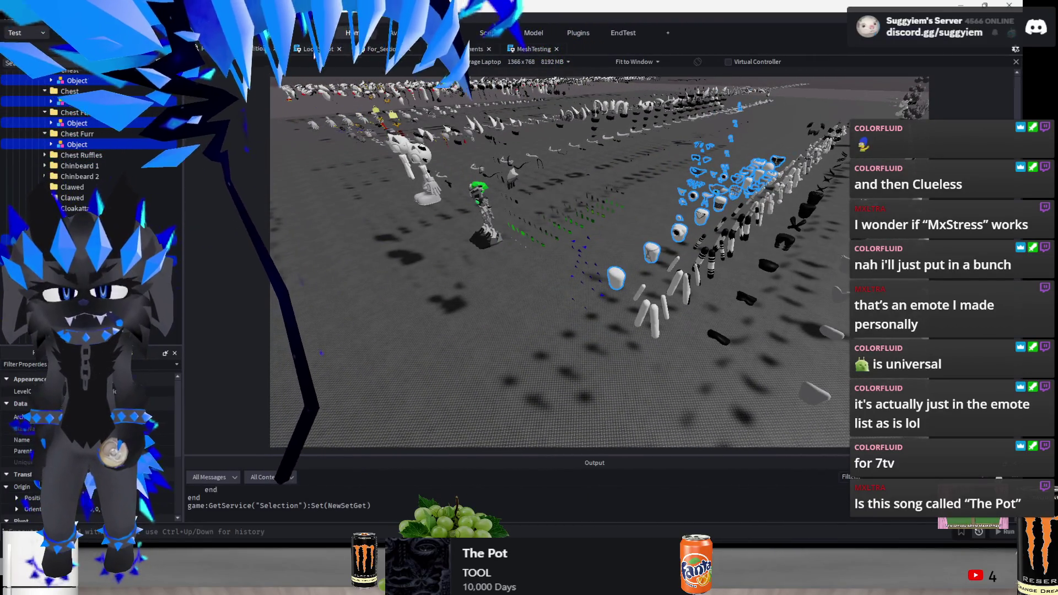
click(319, 48)
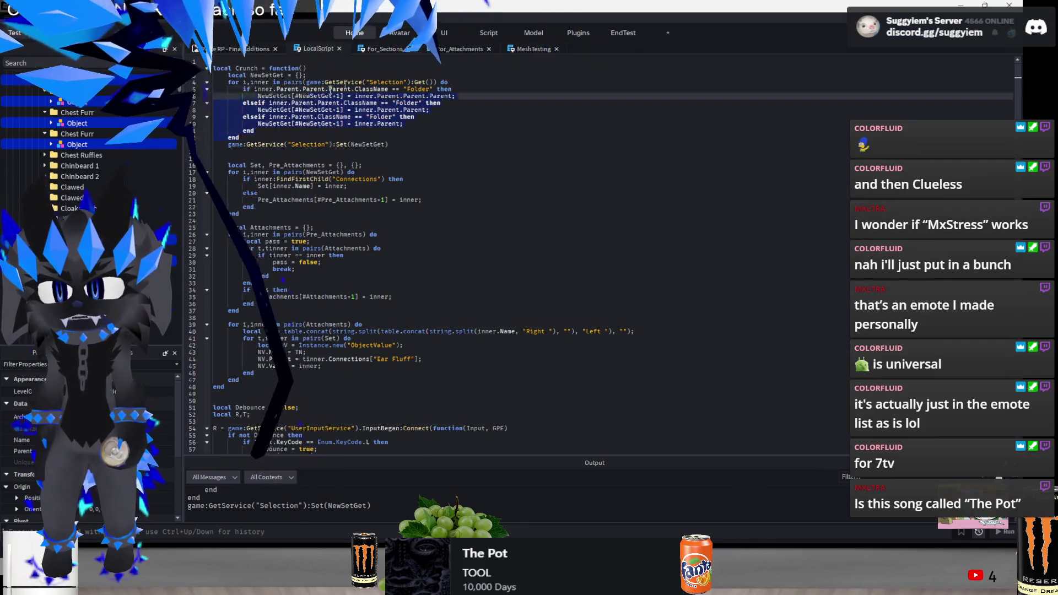
Delete the two extra elseif branches from the Crunch function
drag(322, 94, 398, 69)
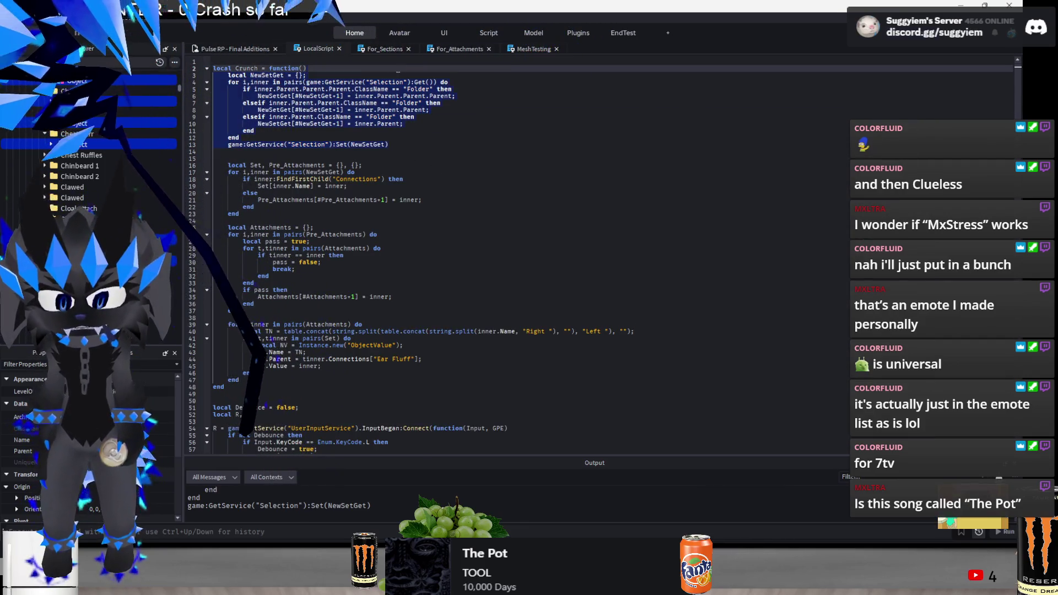
drag(403, 124, 455, 96)
key(BackSpace)
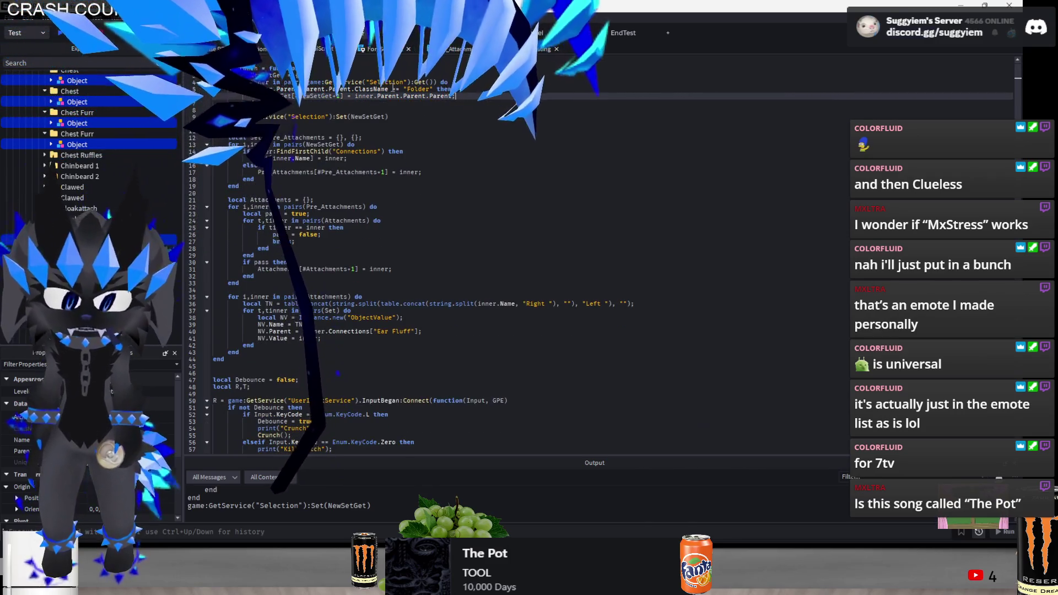
Paste the selection loop at the script top, keeping only the Folder-parent branch
click(229, 63)
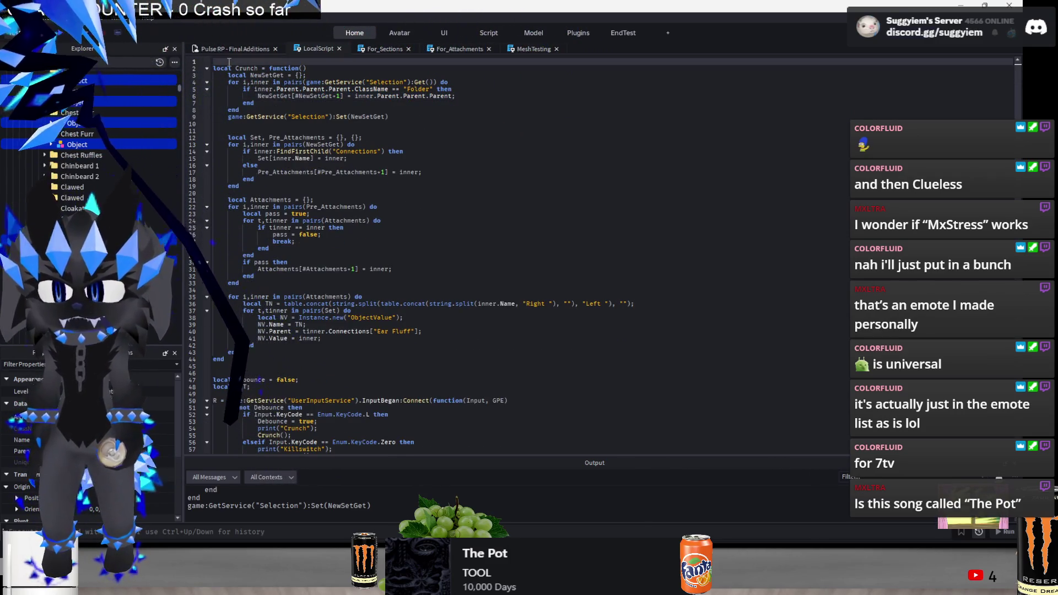
key(Return)
key(Return)
key(Return)
click(228, 62)
key(ctrl+v)
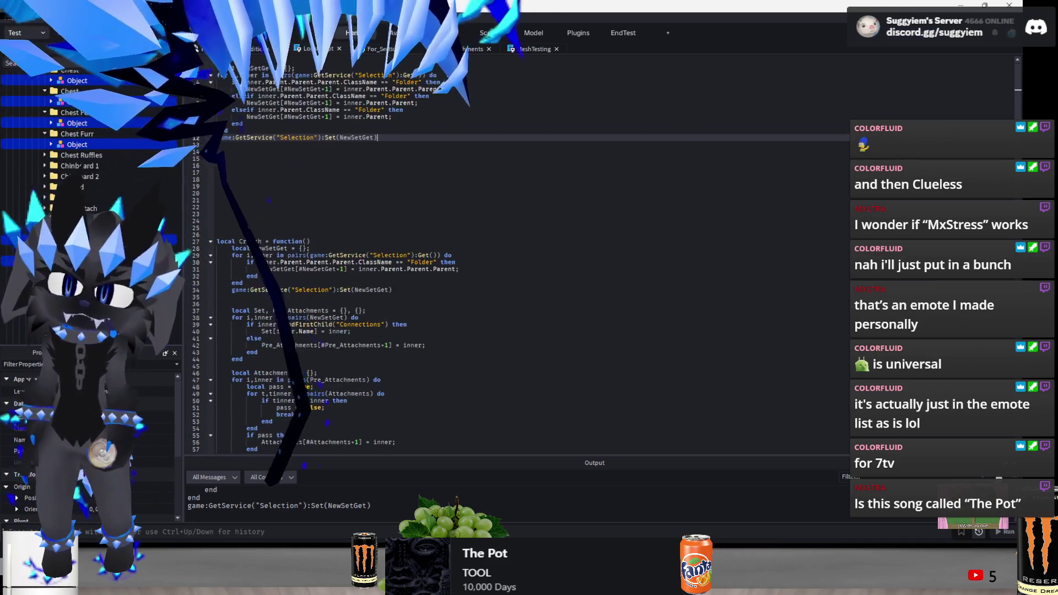
drag(468, 79, 419, 103)
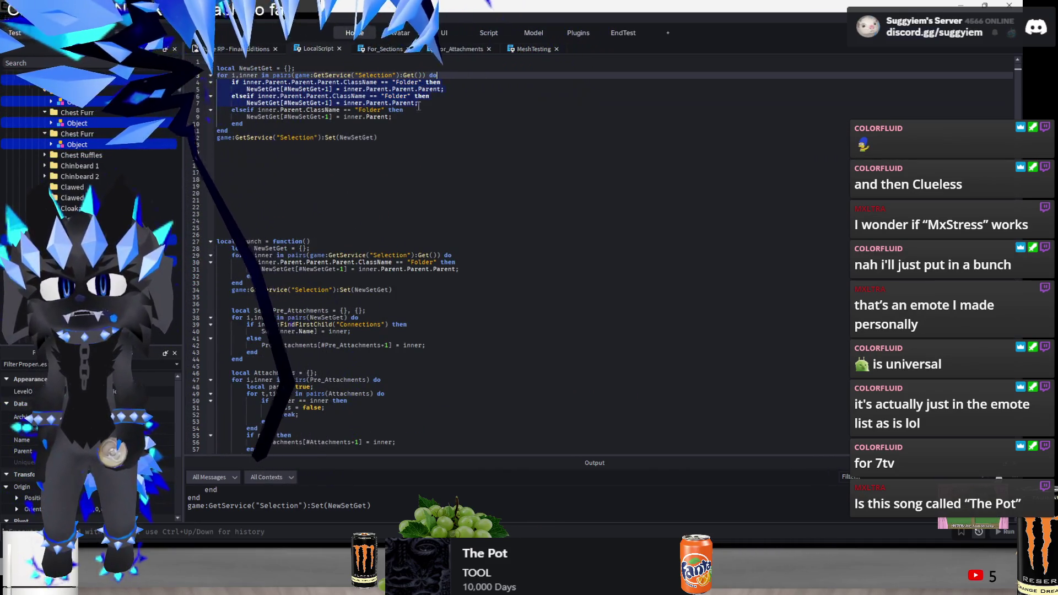
key(BackSpace)
Select the new snippet's lines 1–8 and paste it into the command bar
click(245, 83)
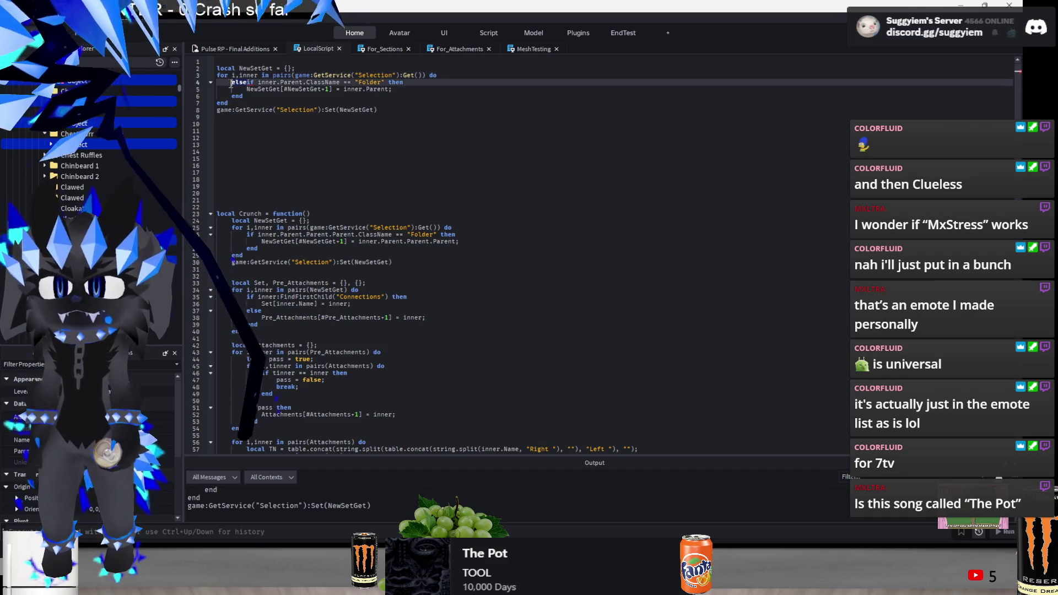
drag(378, 110, 226, 51)
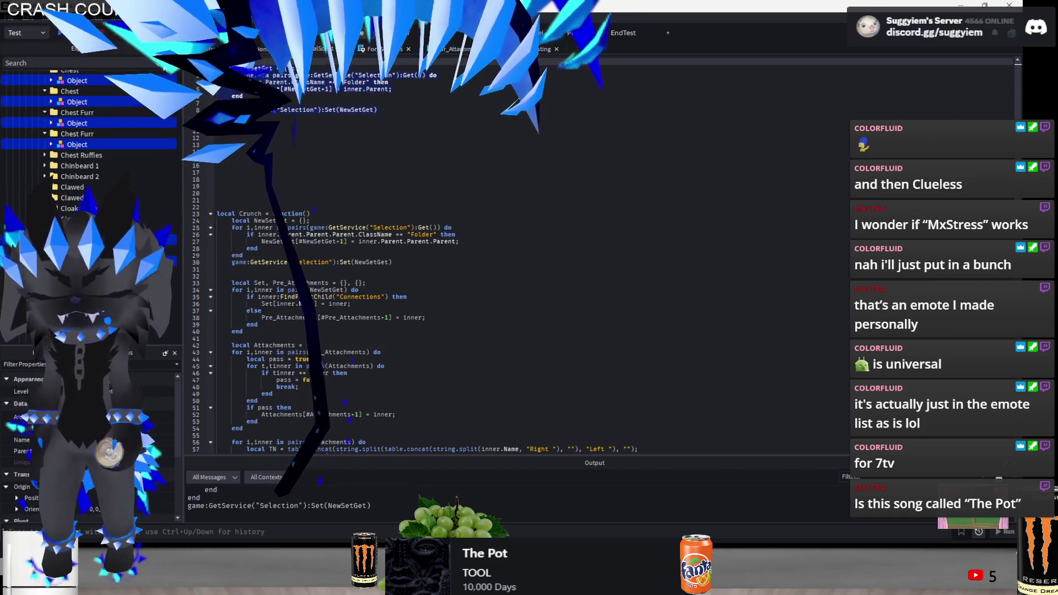
click(227, 49)
key(ctrl+v)
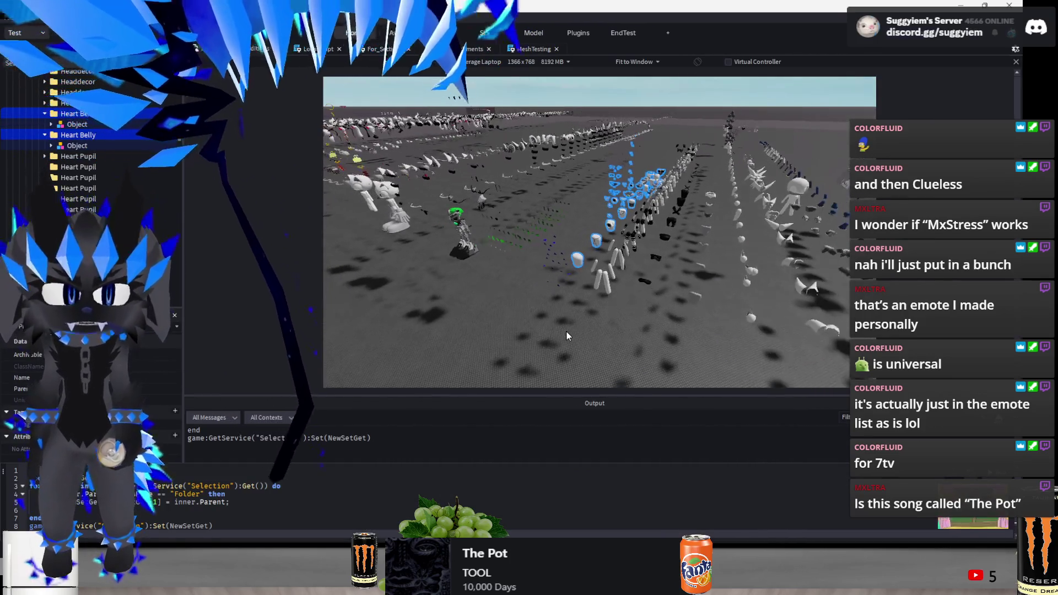
Run the Folder snippet in the command bar to select the Folder-held parent models
key(Return)
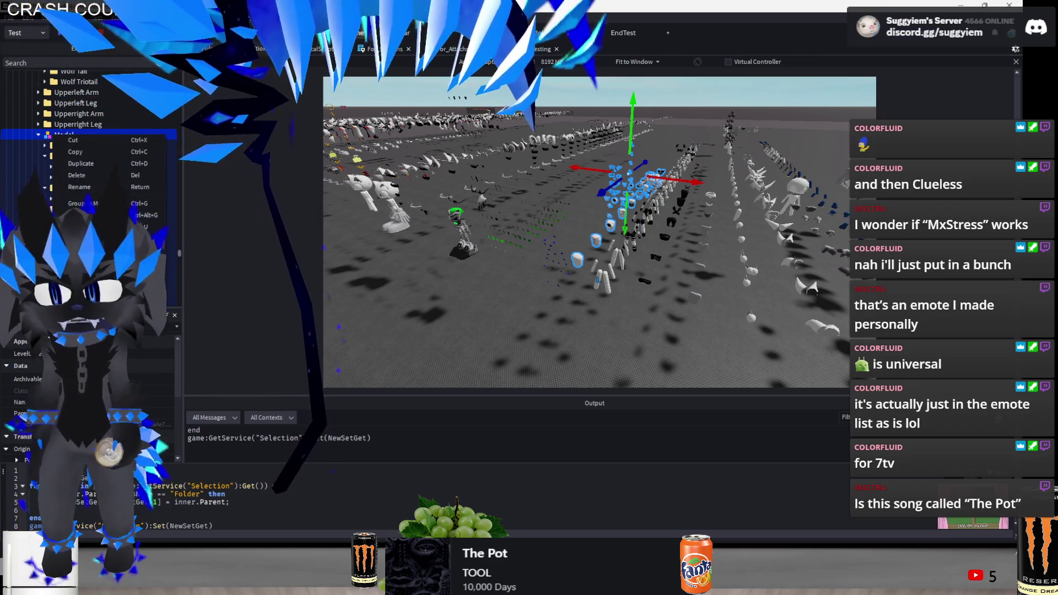
mouse_move(100, 243)
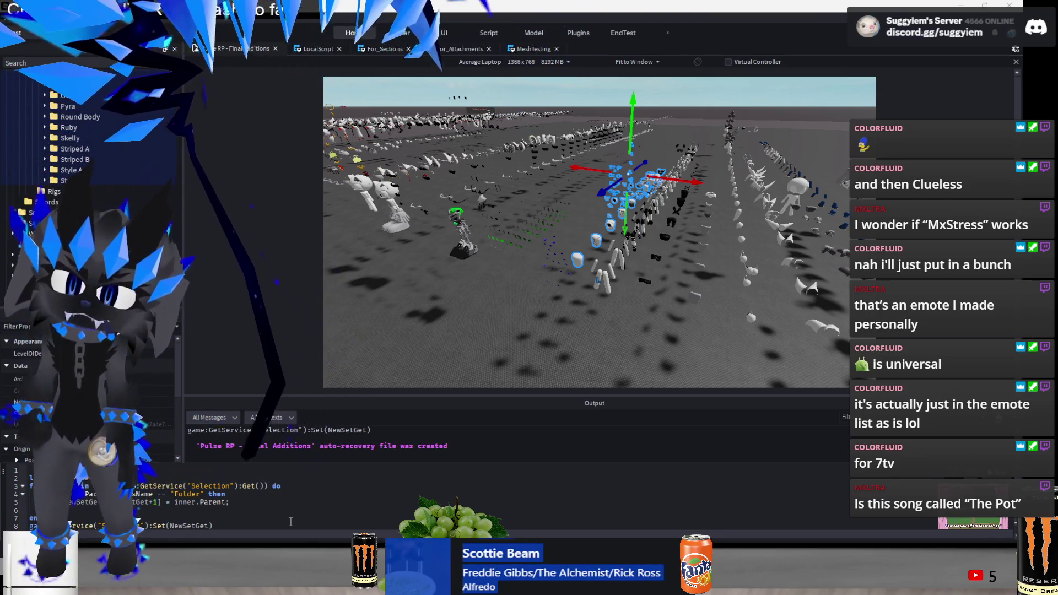
Clear the command bar, browse Basic Body in Explorer, and move a Model into the Activity folder
key(ctrl+Down)
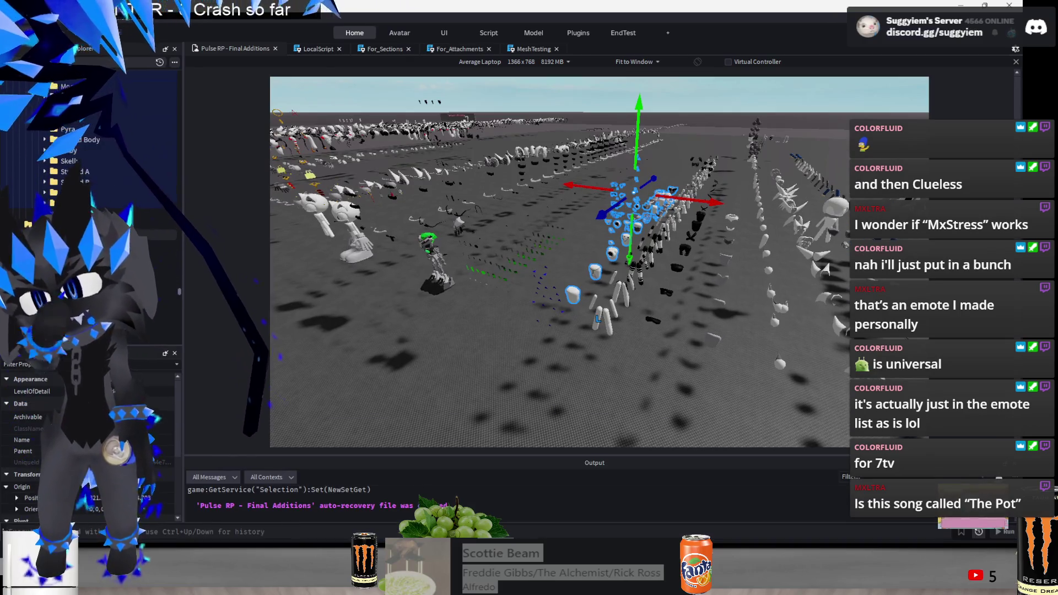
scroll(88, 143, up, 3)
click(74, 198)
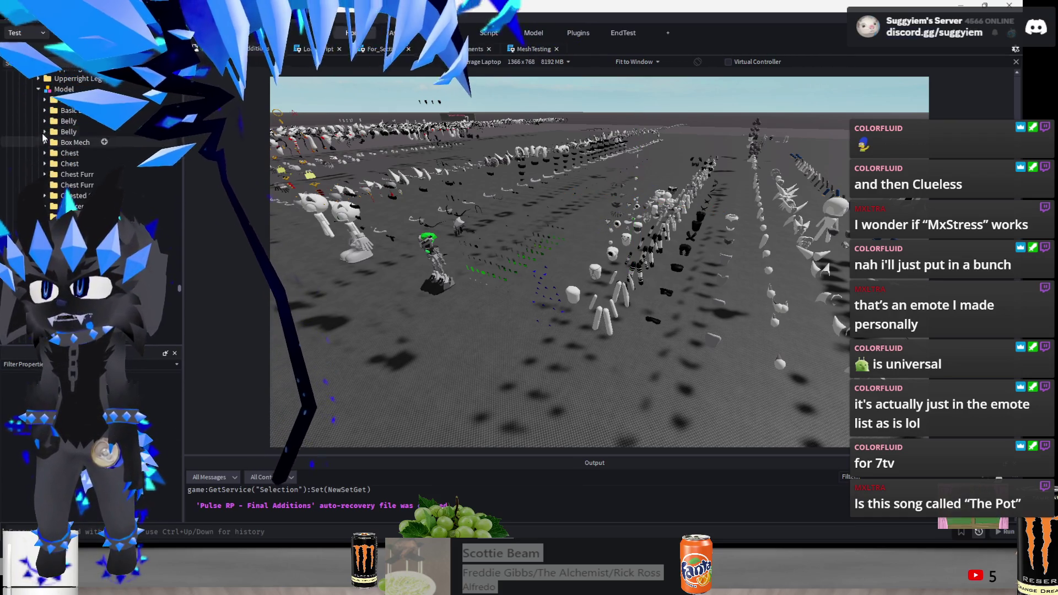
click(45, 111)
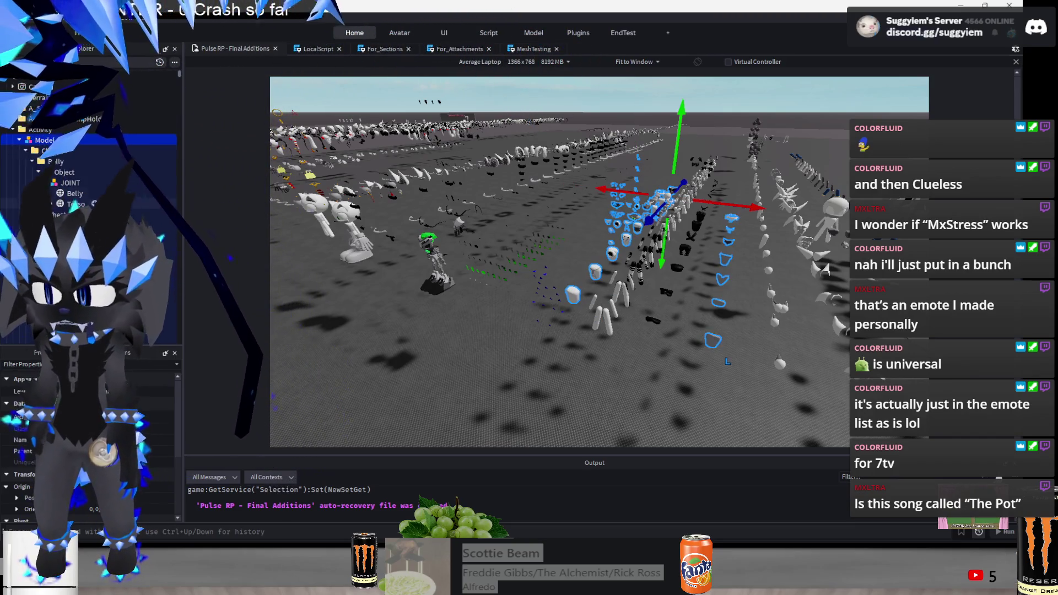
click(18, 140)
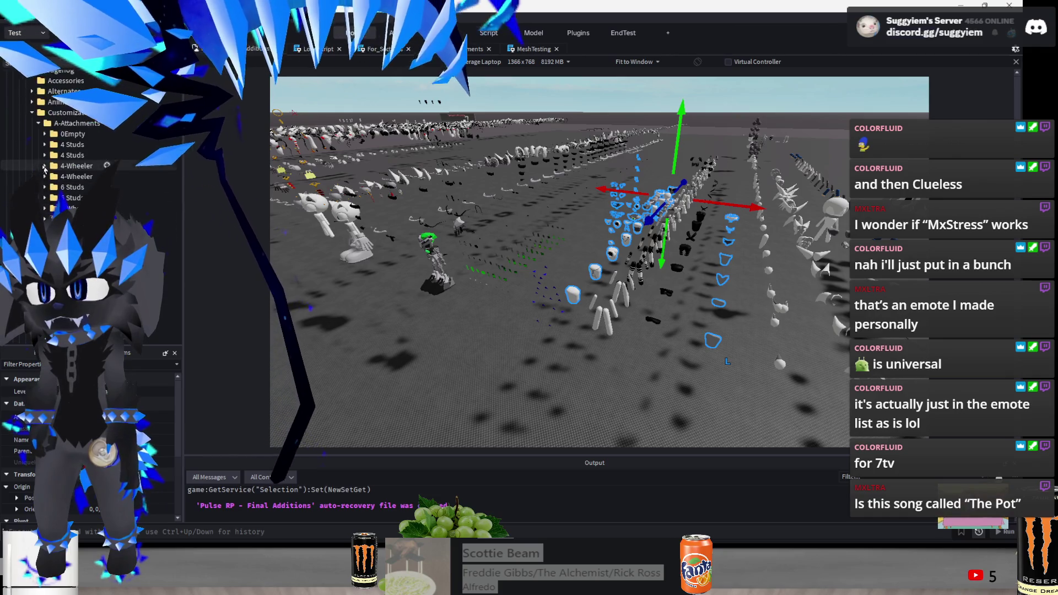
click(573, 289)
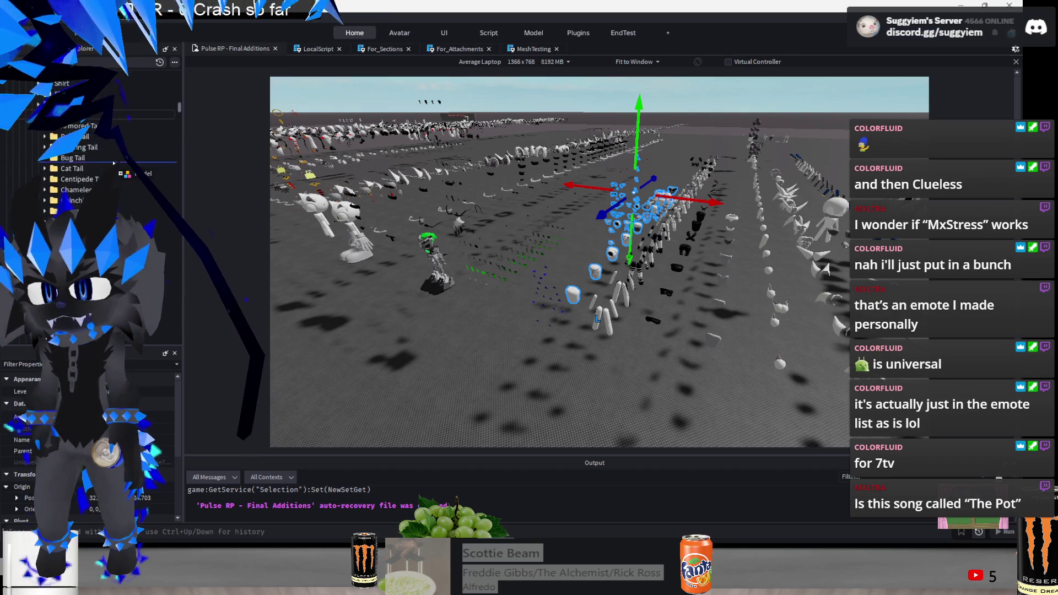
drag(54, 129, 54, 130)
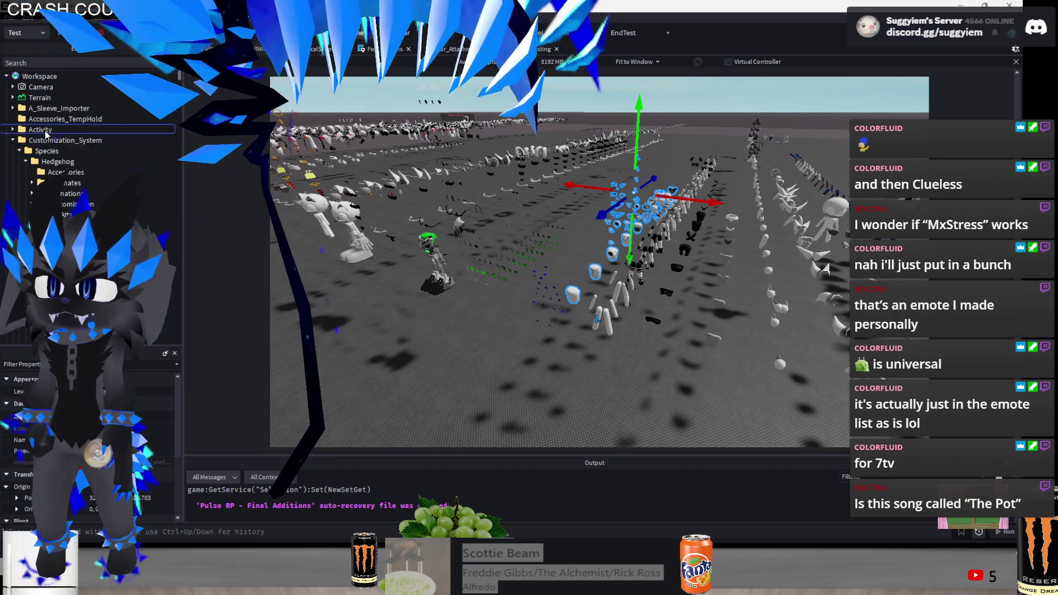
Shift the selected blue models along the blue axis by about 164 studs
mouse_move(665, 237)
mouse_down()
mouse_move(602, 230)
mouse_move(663, 408)
mouse_up()
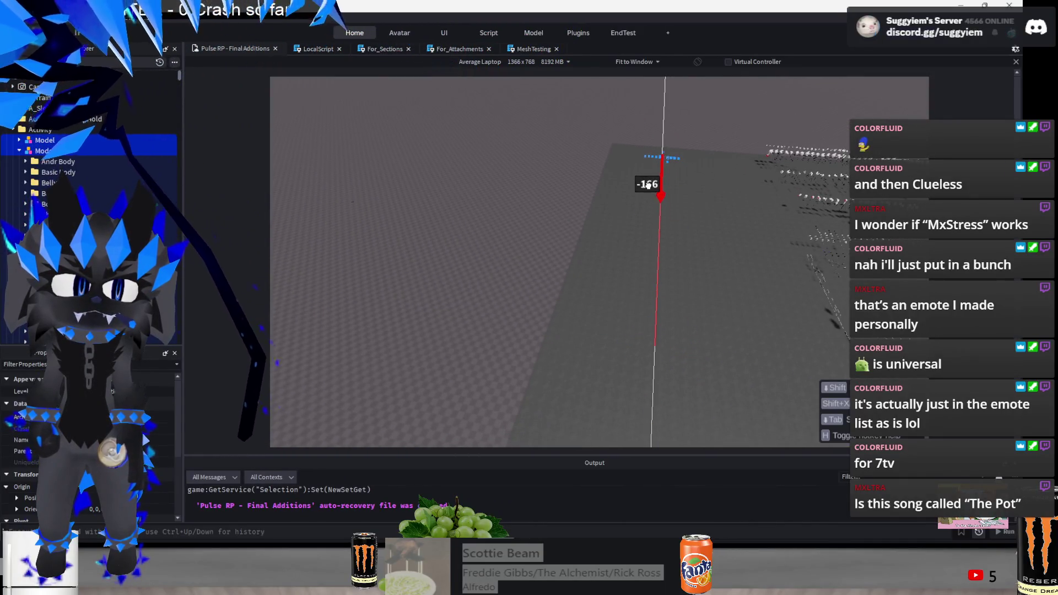
drag(591, 146, 488, 241)
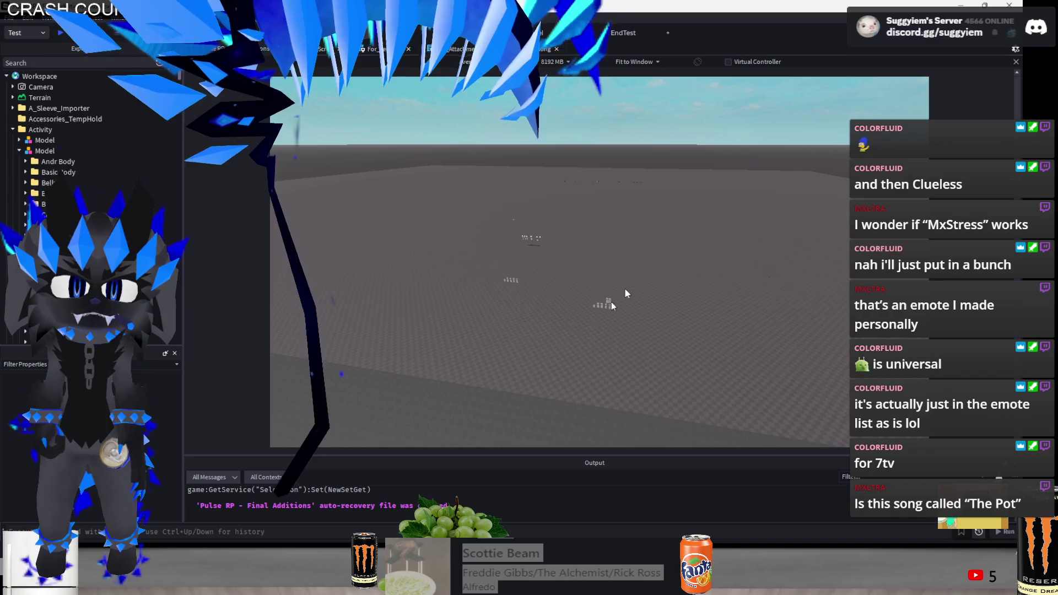
click(609, 304)
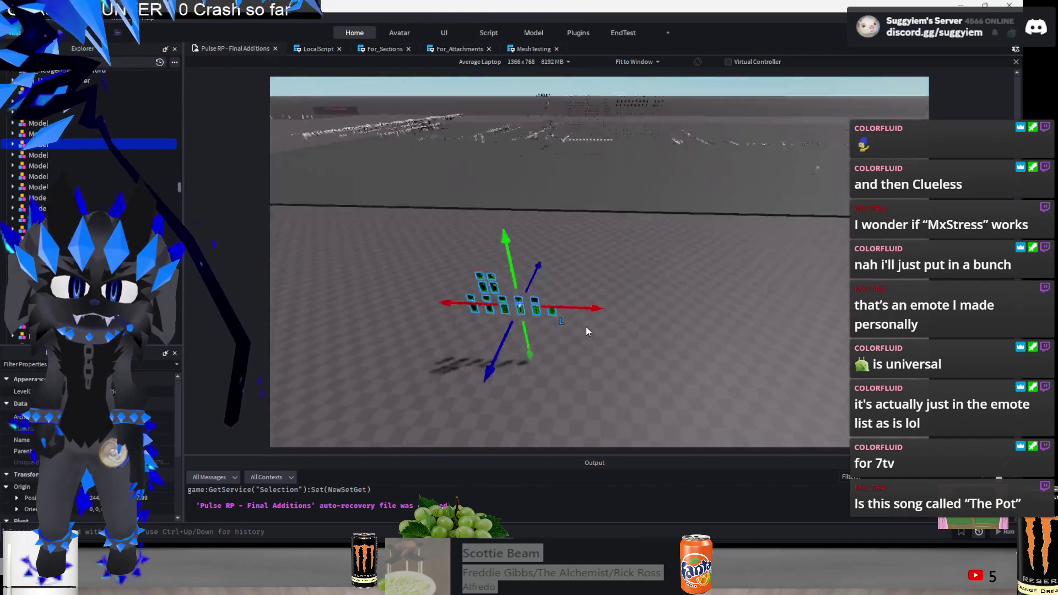
mouse_move(882, 290)
mouse_down()
mouse_move(681, 374)
mouse_move(680, 365)
mouse_up()
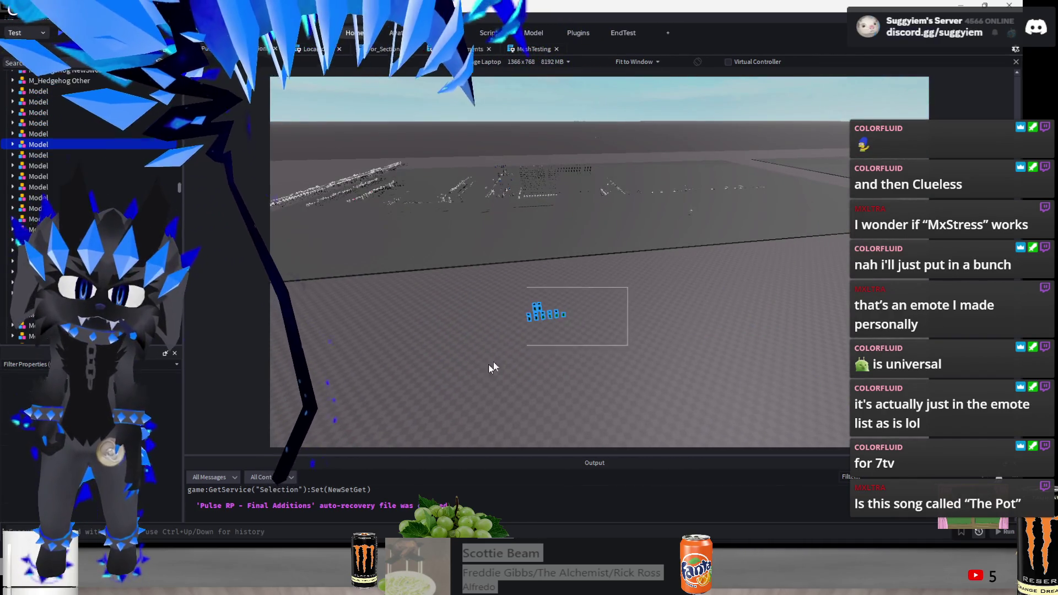
scroll(594, 325, down, 3)
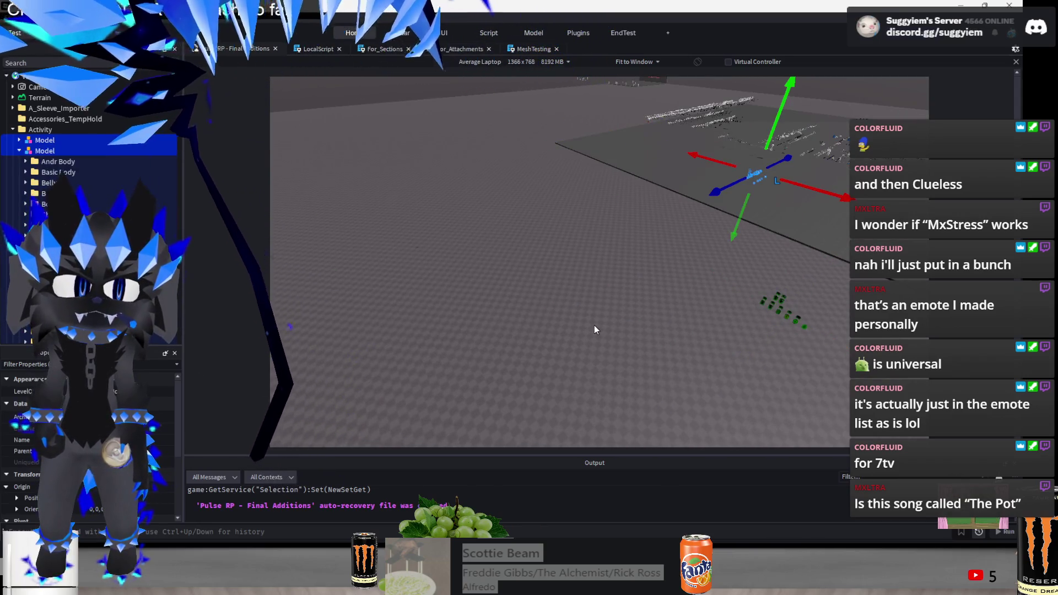
click(660, 295)
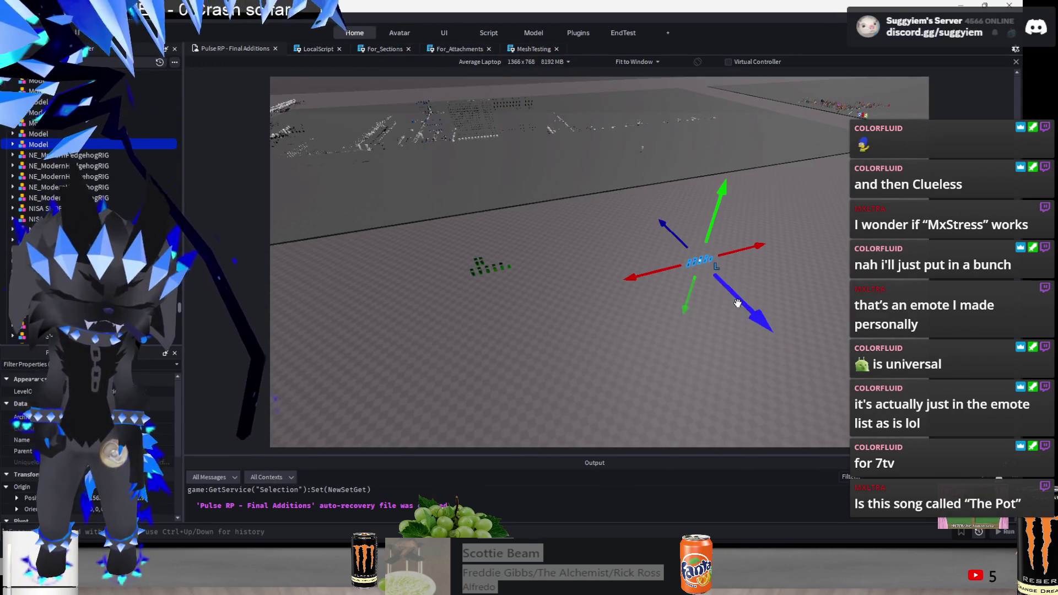
key(f)
drag(497, 328, 494, 319)
Move several NE_ModernHedgehogRIG models about 167 studs away along the same axis
scroll(494, 309, down, 3)
drag(452, 365, 568, 269)
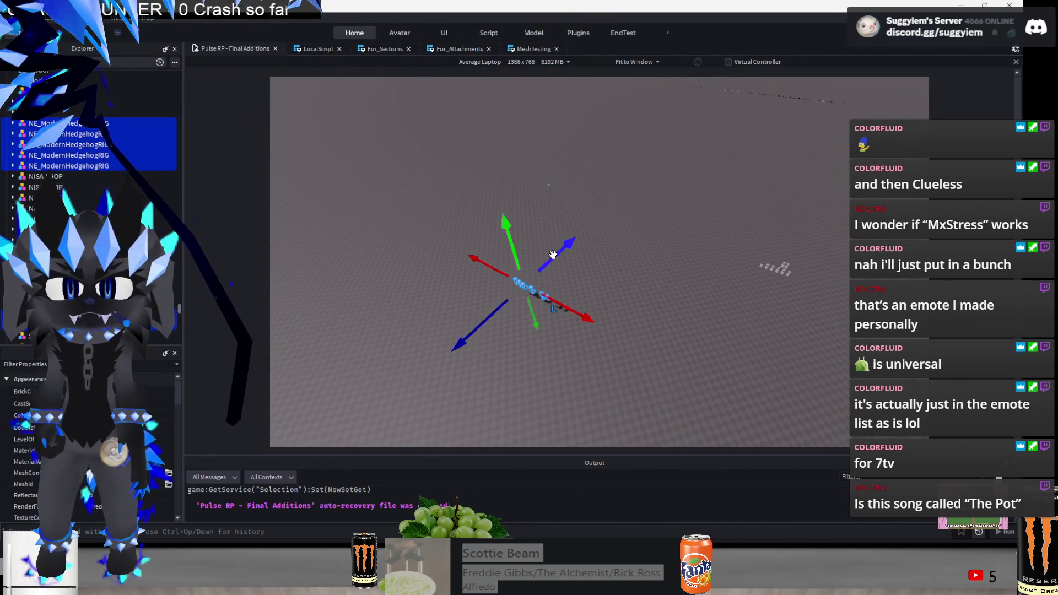
drag(610, 156, 702, 94)
click(749, 324)
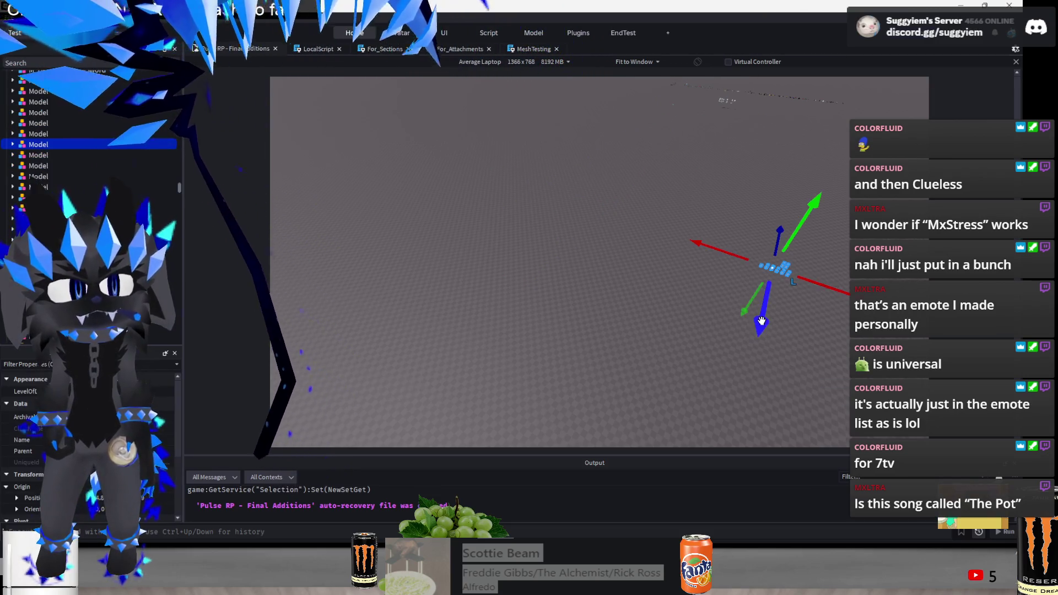
scroll(703, 243, down, 5)
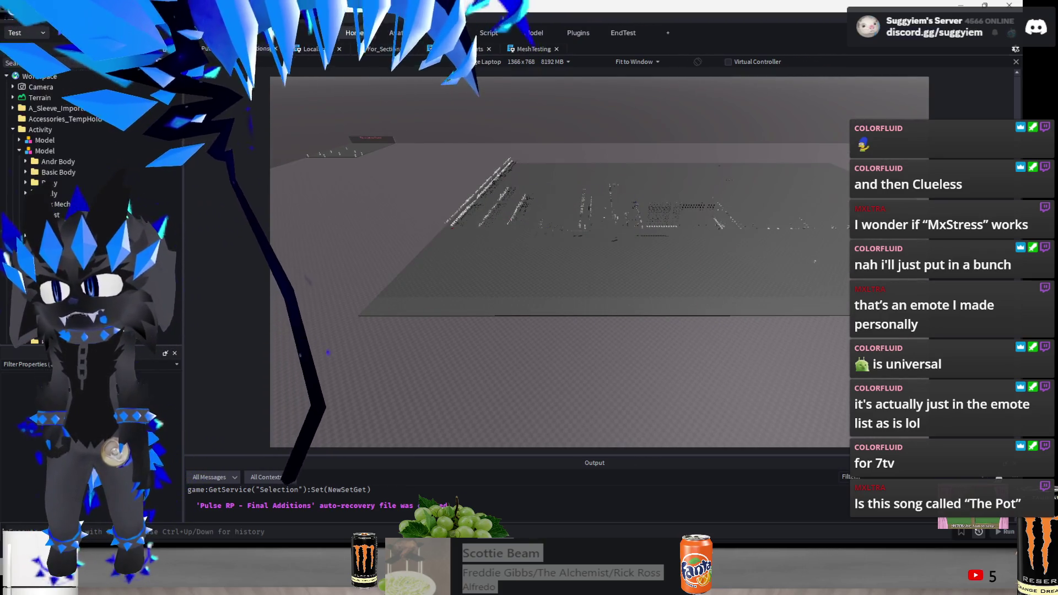
scroll(20, 159, up, 10)
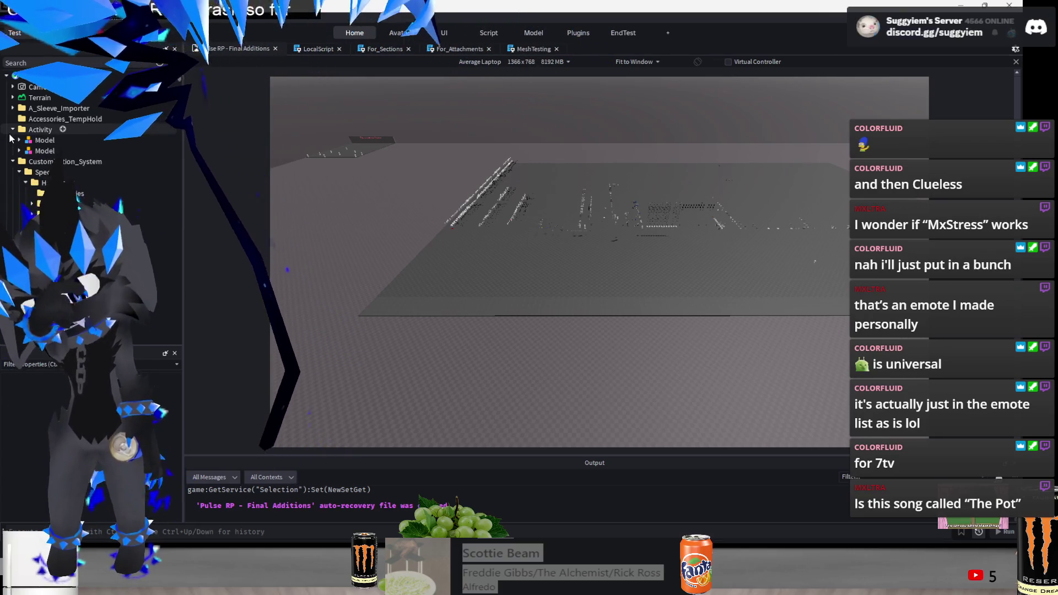
click(15, 160)
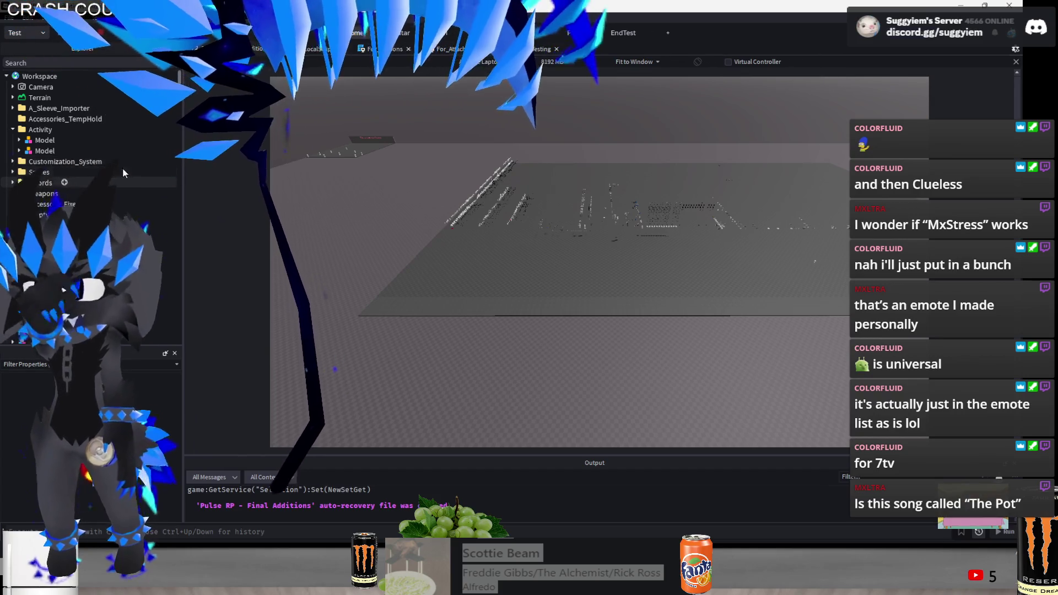
click(167, 97)
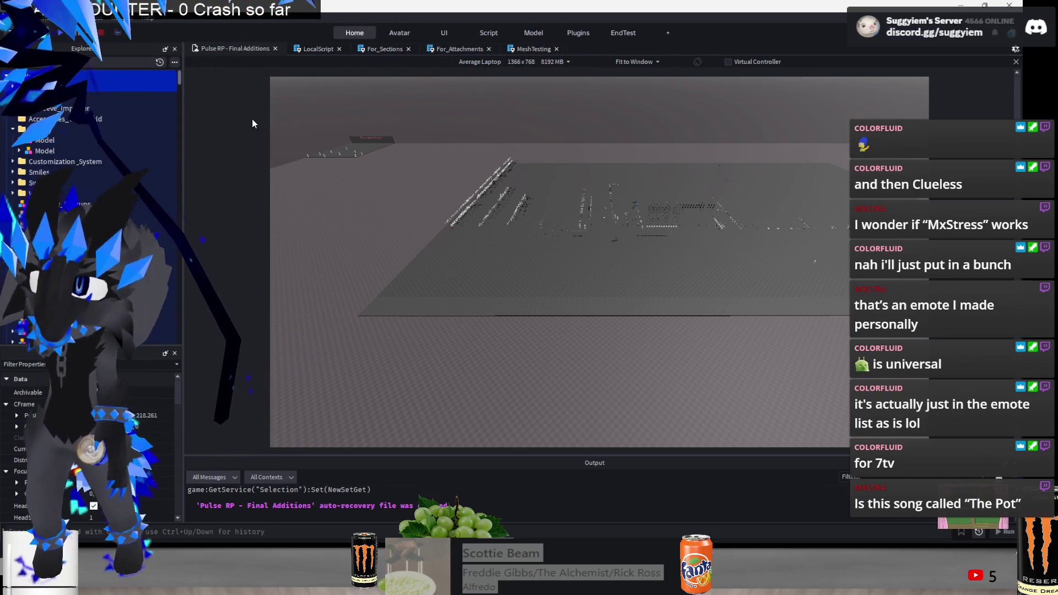
click(160, 150)
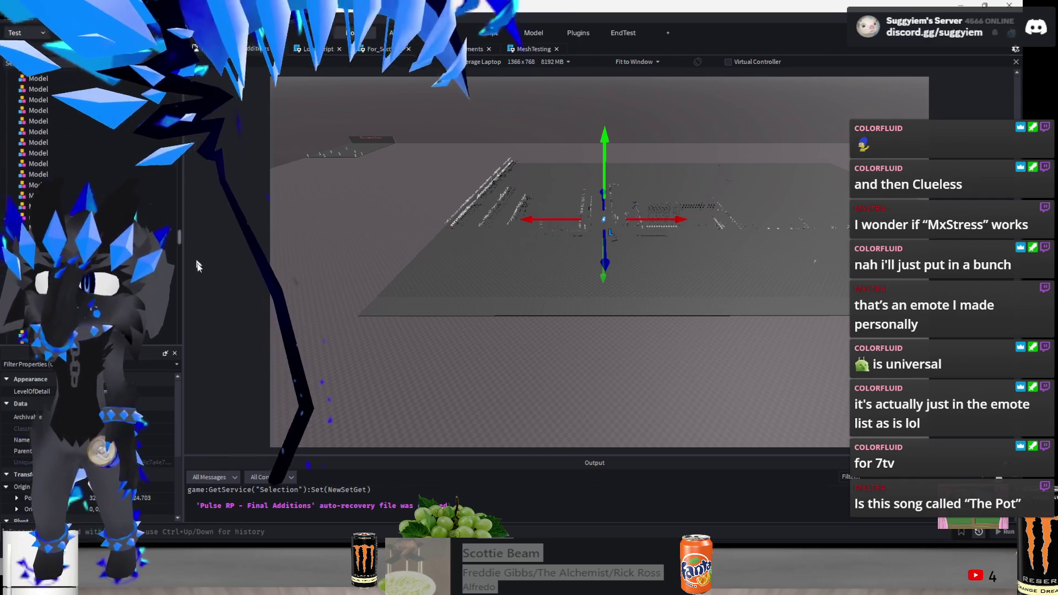
scroll(5, 178, down, 10)
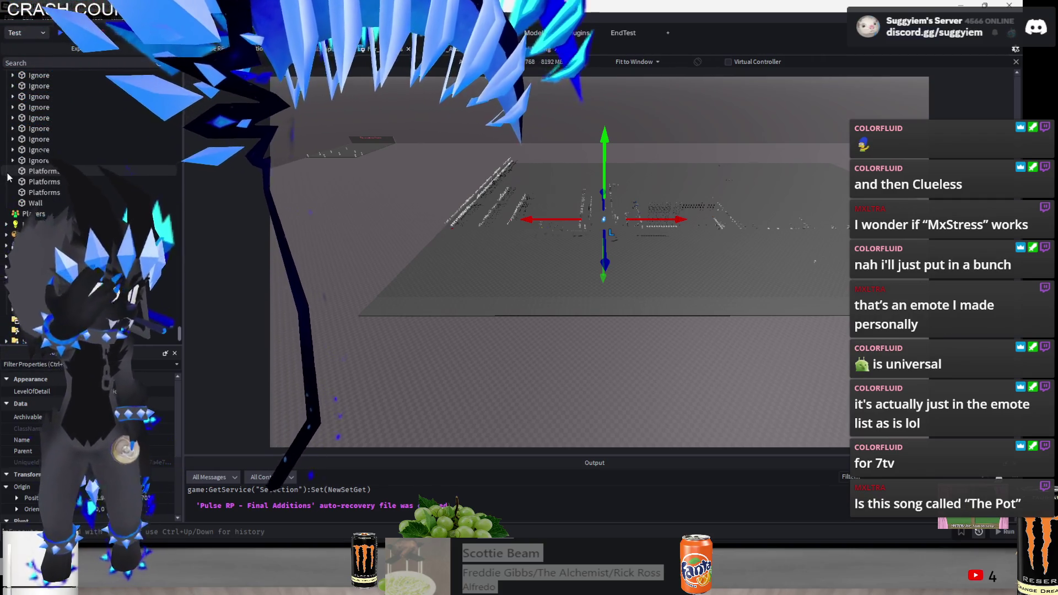
scroll(13, 187, up, 2)
scroll(15, 196, up, 5)
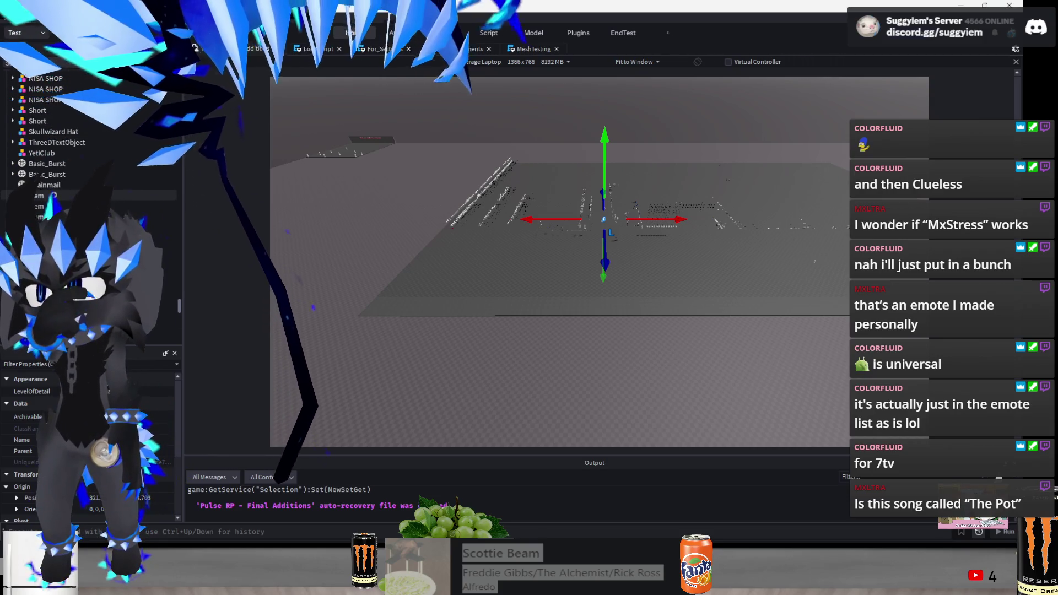
scroll(16, 192, down, 3)
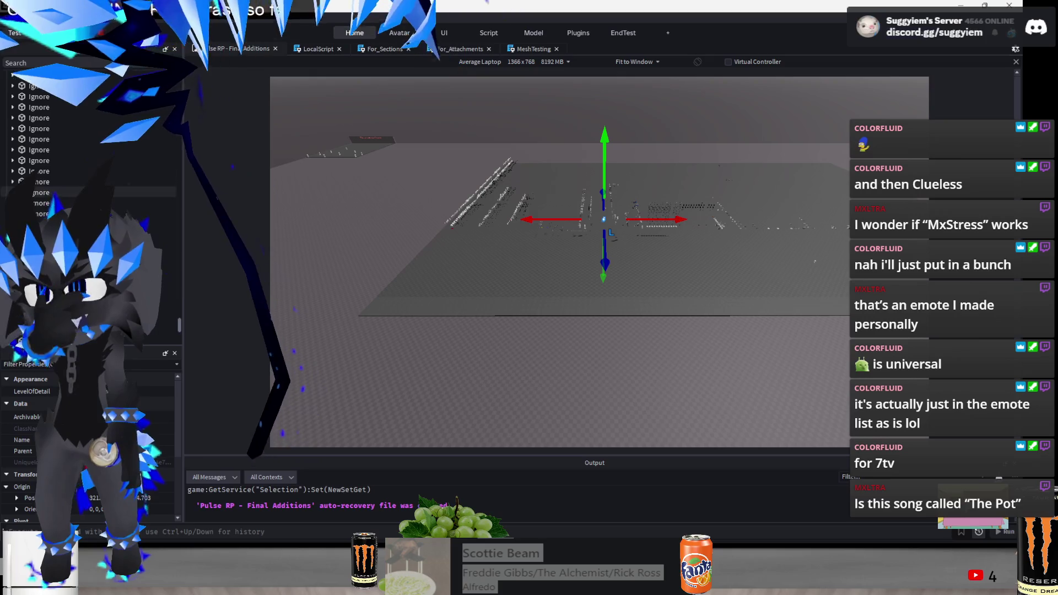
click(629, 260)
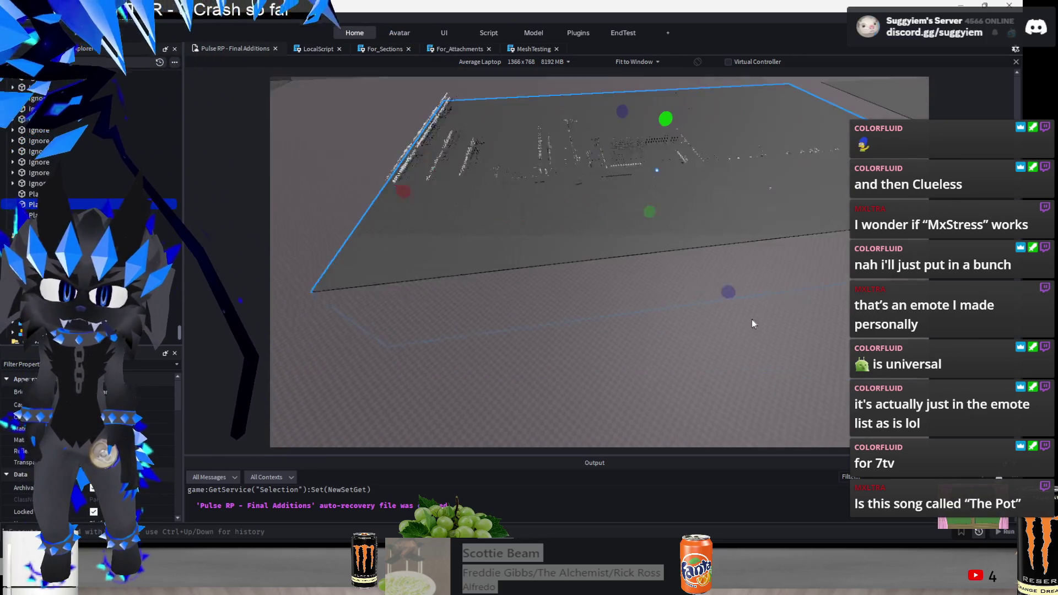
scroll(716, 279, up, 5)
scroll(723, 270, down, 5)
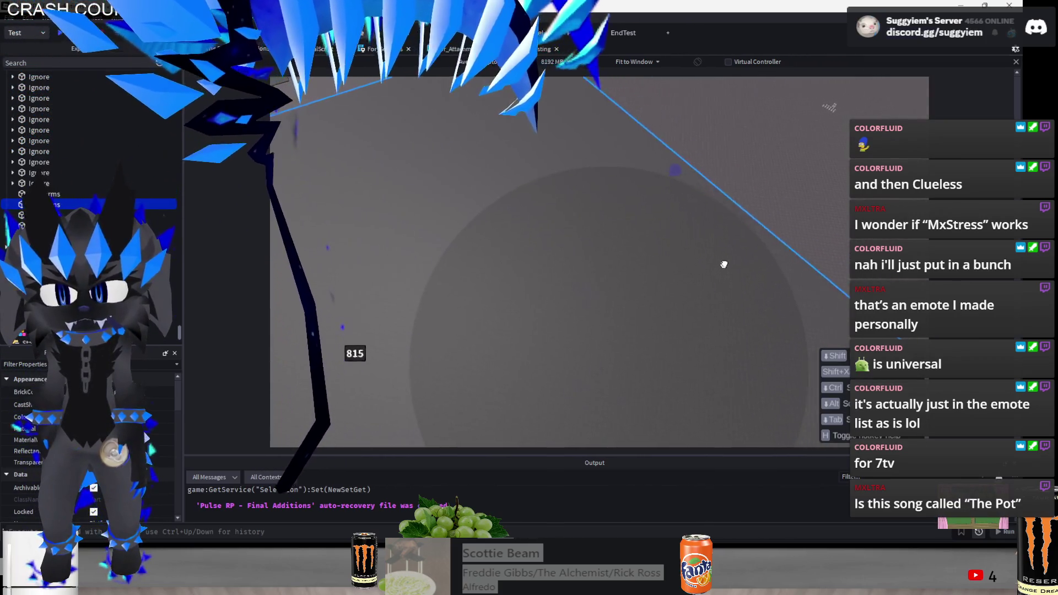
scroll(698, 184, up, 5)
mouse_move(461, 294)
mouse_down()
mouse_move(423, 311)
mouse_move(756, 187)
mouse_move(792, 149)
mouse_move(776, 154)
mouse_up()
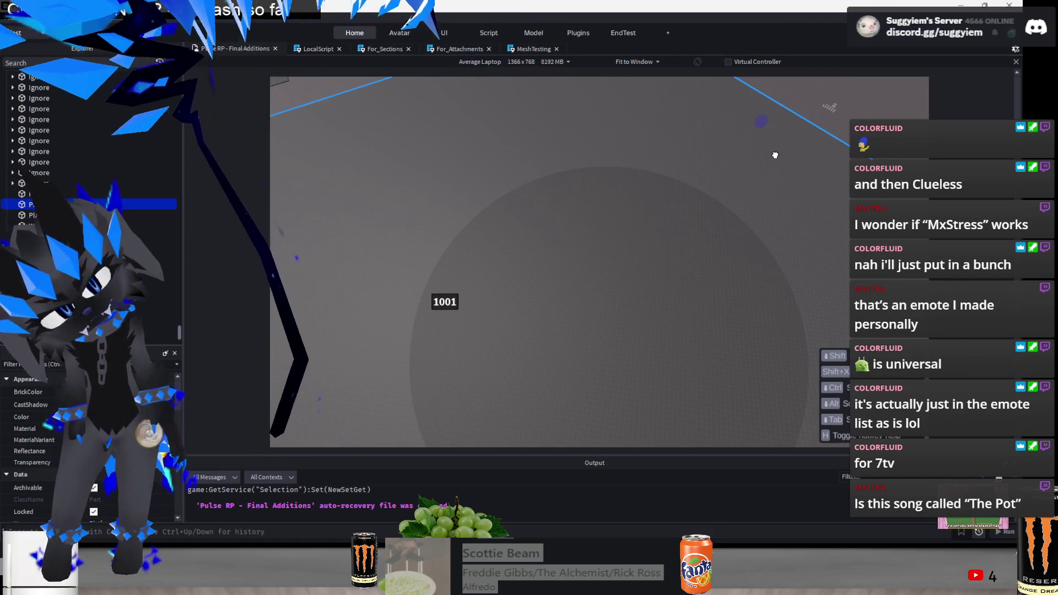
scroll(777, 155, down, 5)
scroll(573, 248, up, 2)
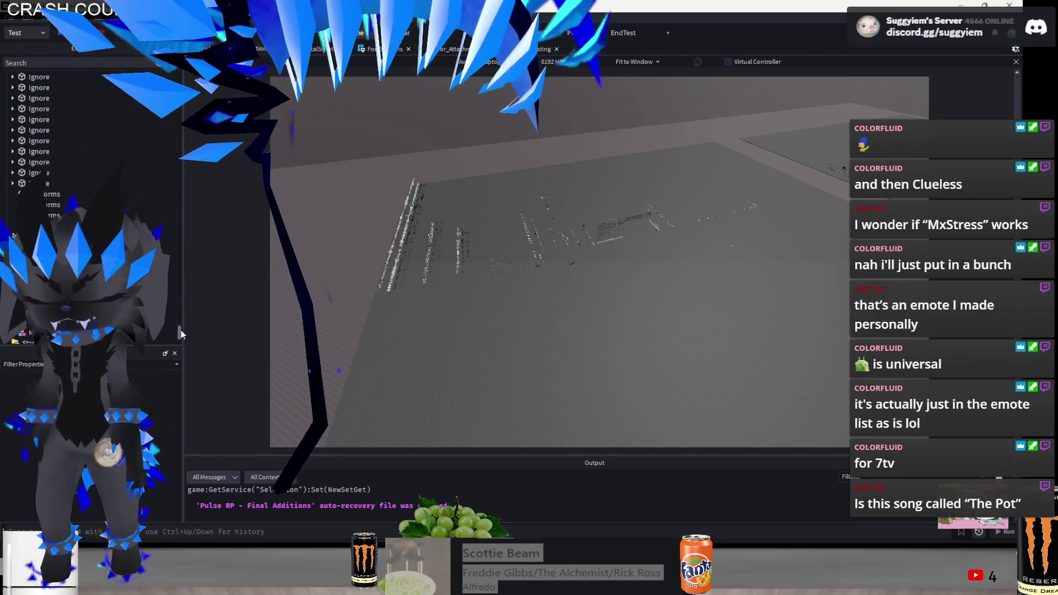
click(9, 17)
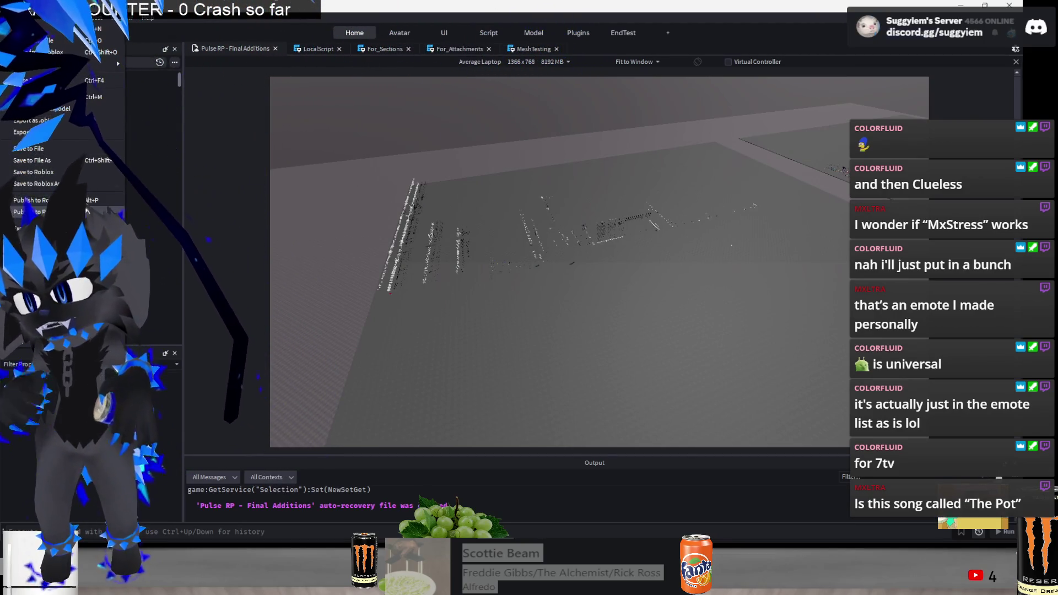
Save the Pulse RP place with File > Save to Roblox, then open the window switcher
click(72, 173)
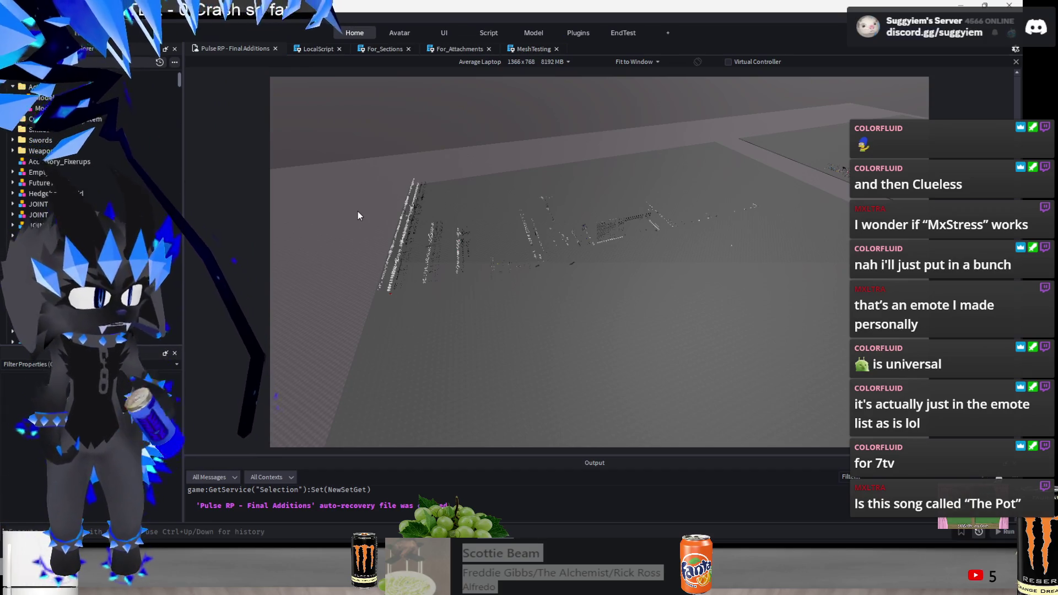
key(alt+Tab)
key(alt+Tab)
key(alt+Tab)
key(alt+Tab)
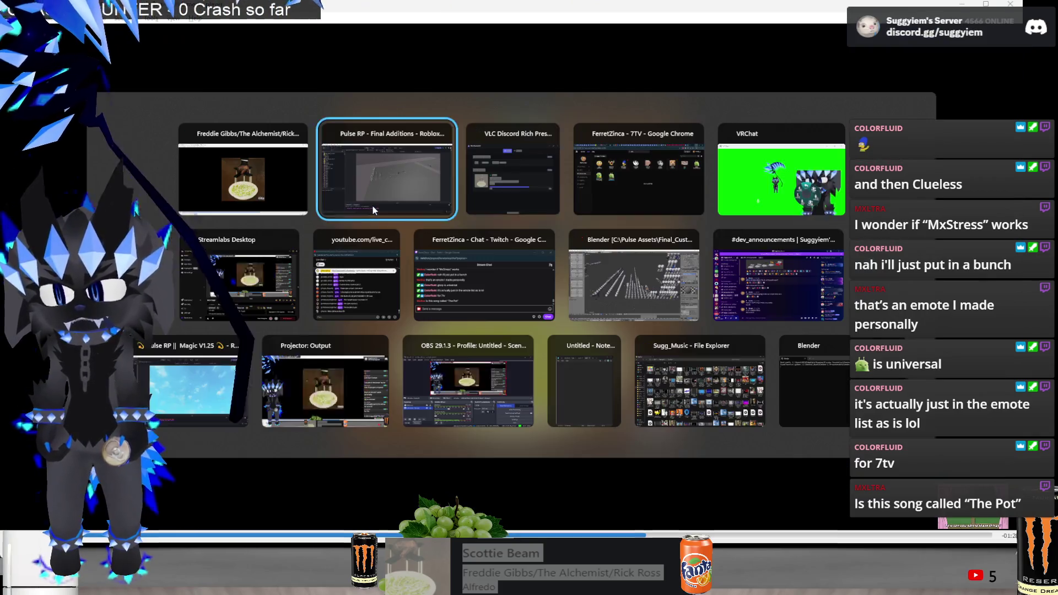
Reload the 7TV emote list to reveal the ugu emote, then bring up the media player
key(alt+Tab)
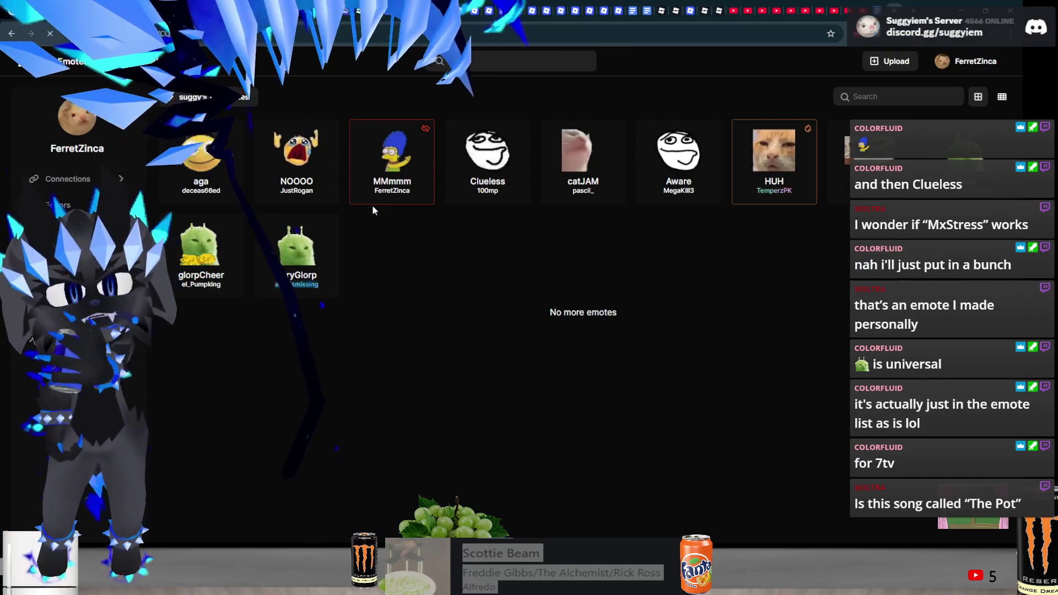
key(F5)
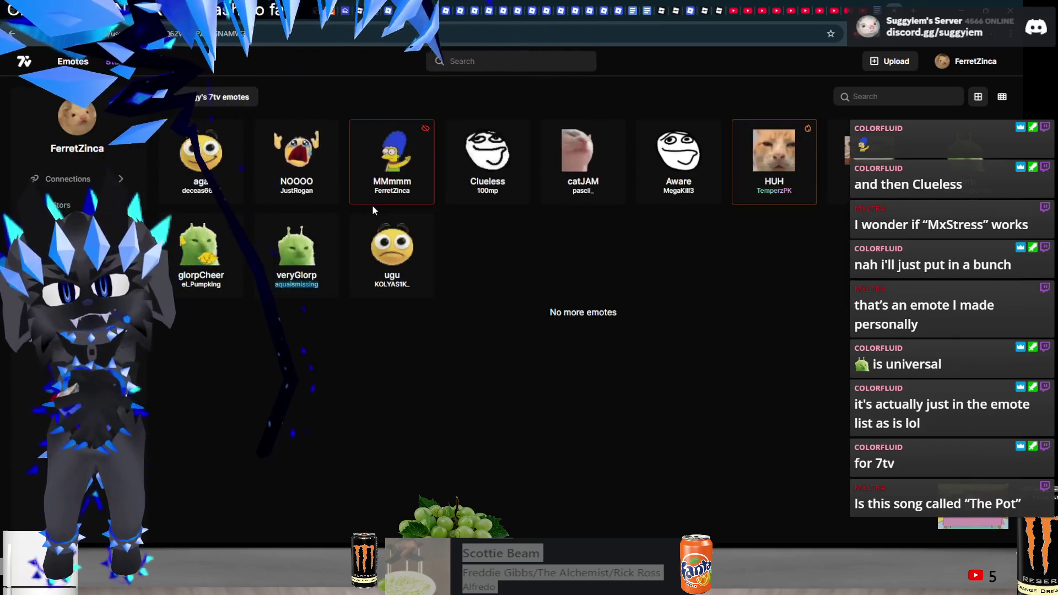
key(alt+Tab)
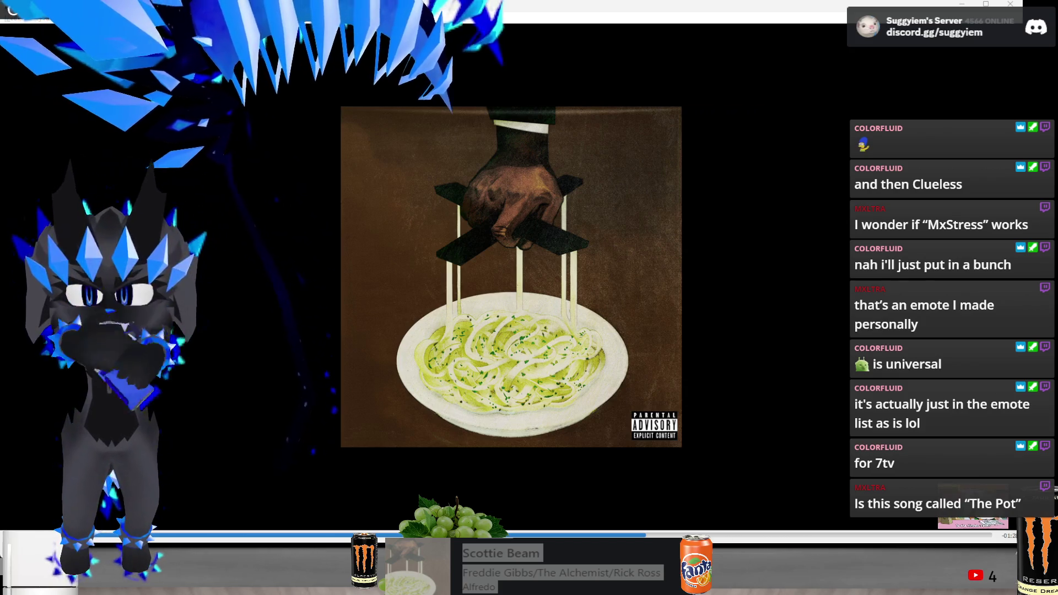
key(super)
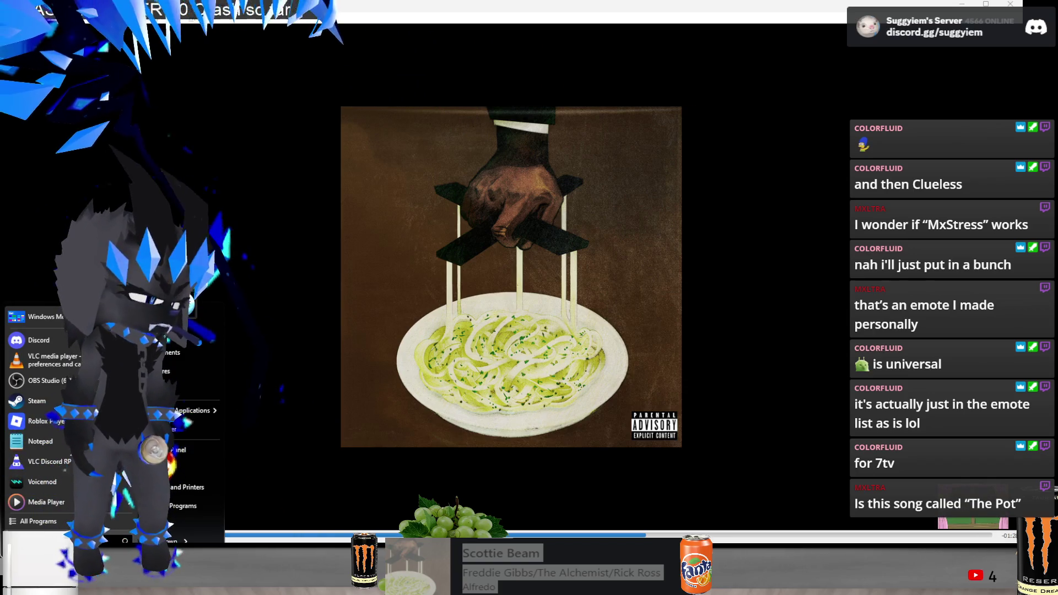
Skip three tracks ahead to Kodak Black's Transportin' and minimize the Media Player
click(296, 187)
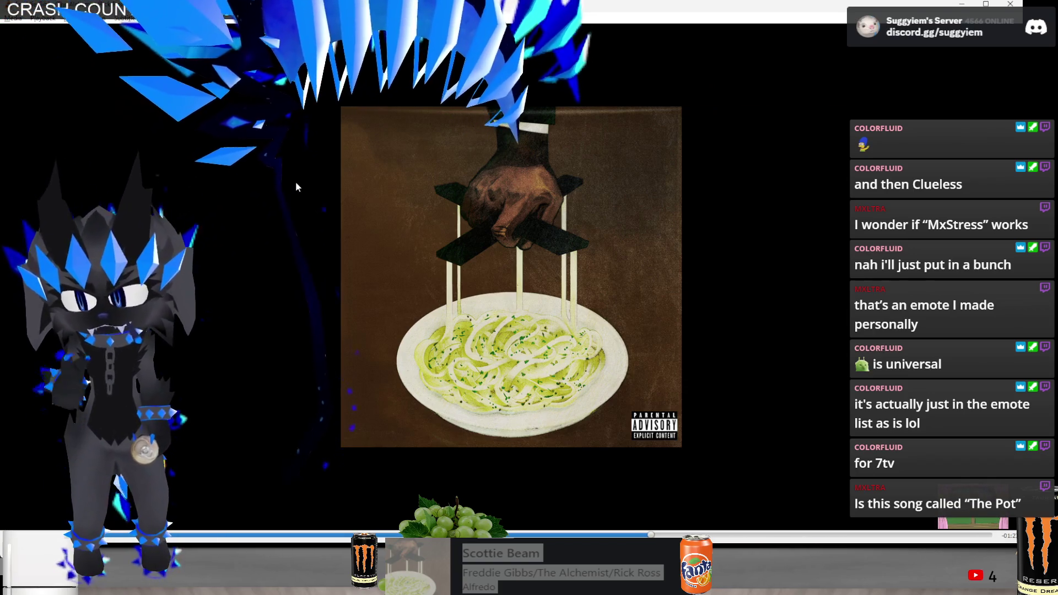
key(n)
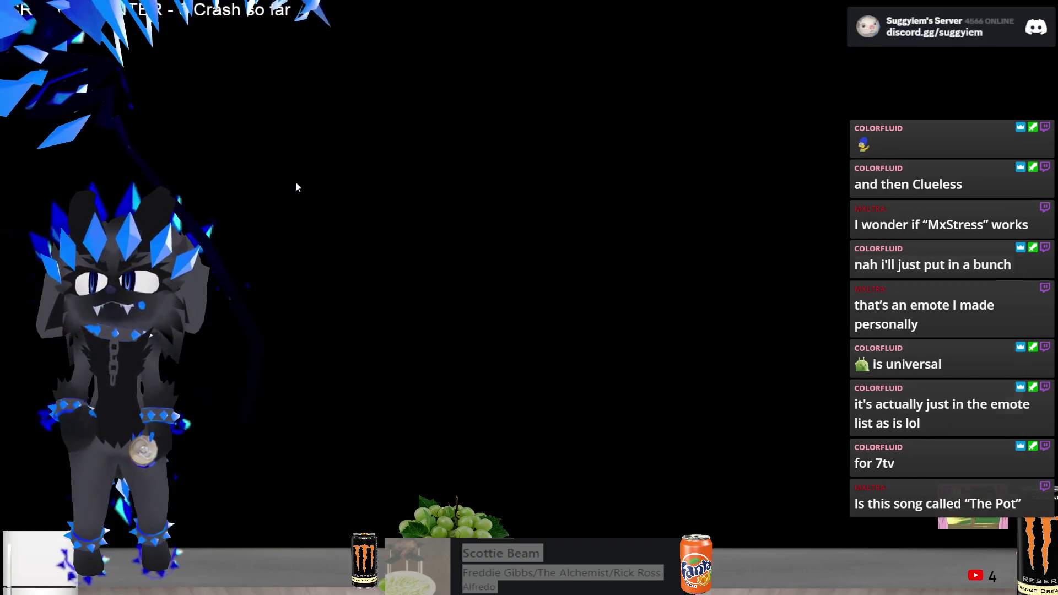
key(n)
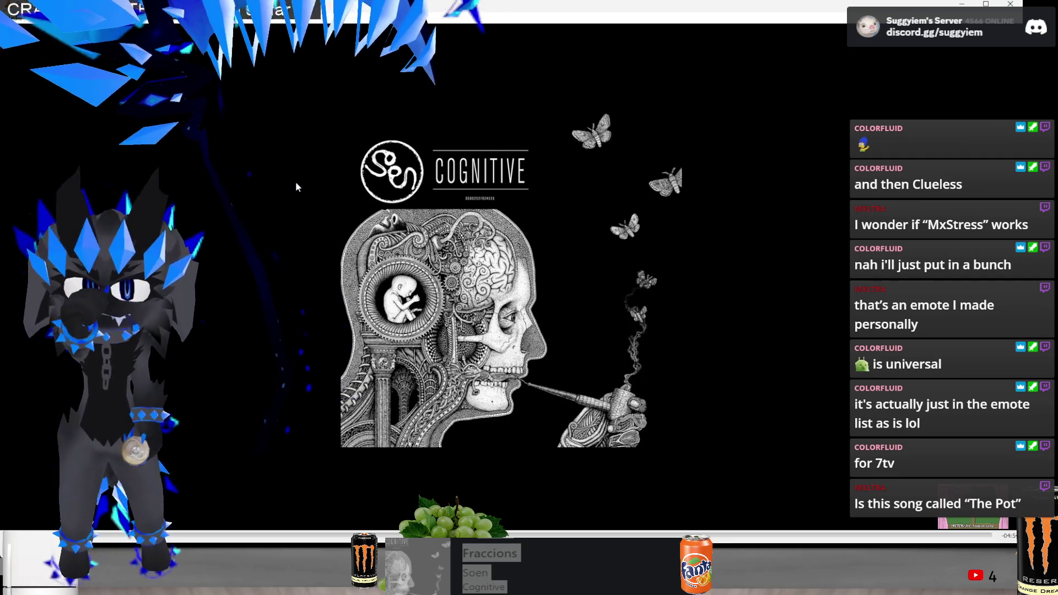
key(n)
key(n)
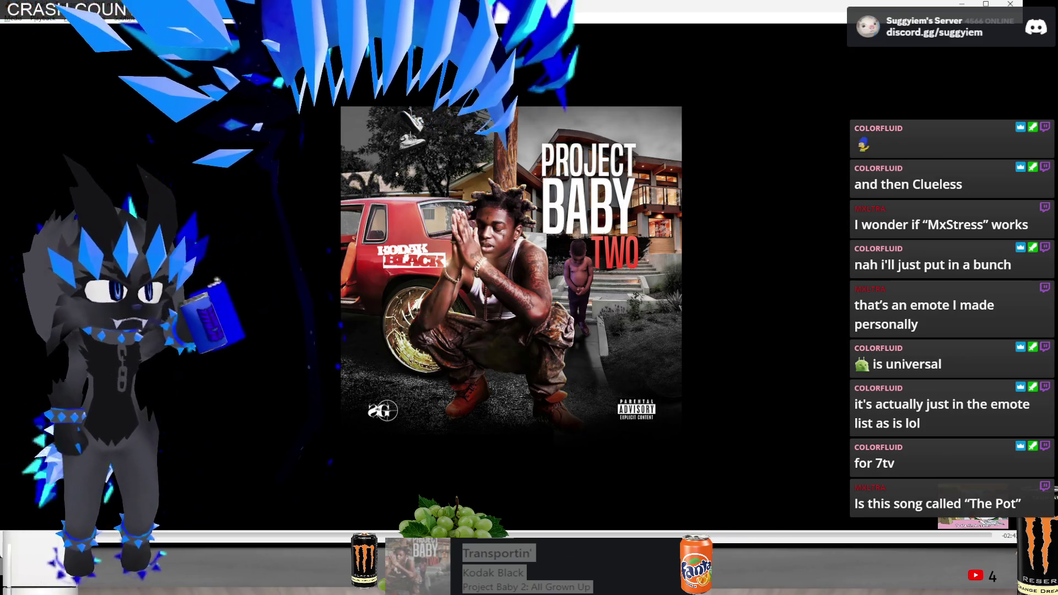
click(964, 5)
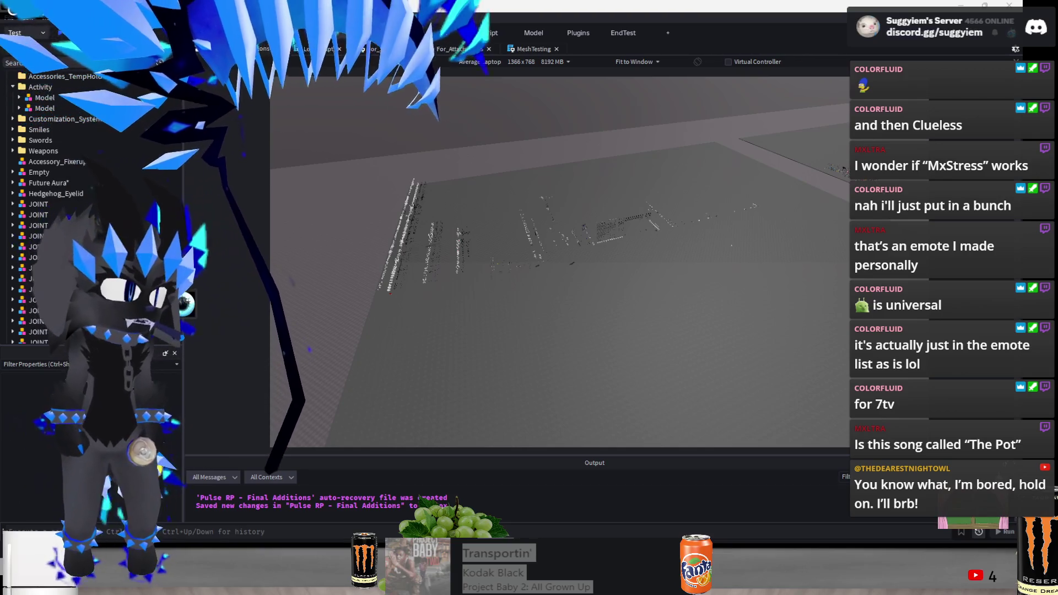
Drag the selected accessory model along the Z axis and focus the camera on it
key(super)
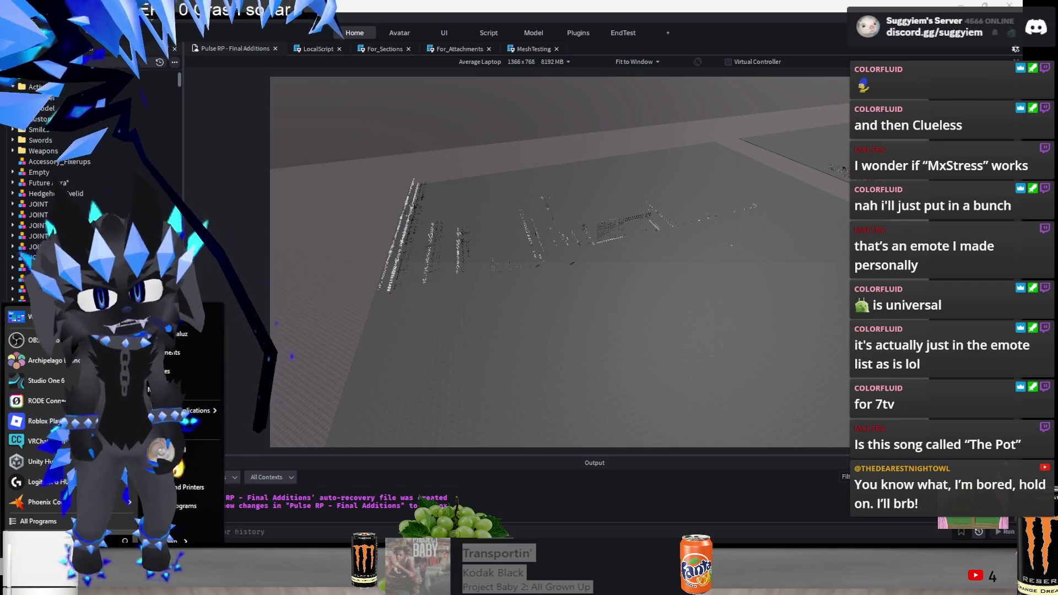
click(626, 448)
scroll(529, 405, up, 5)
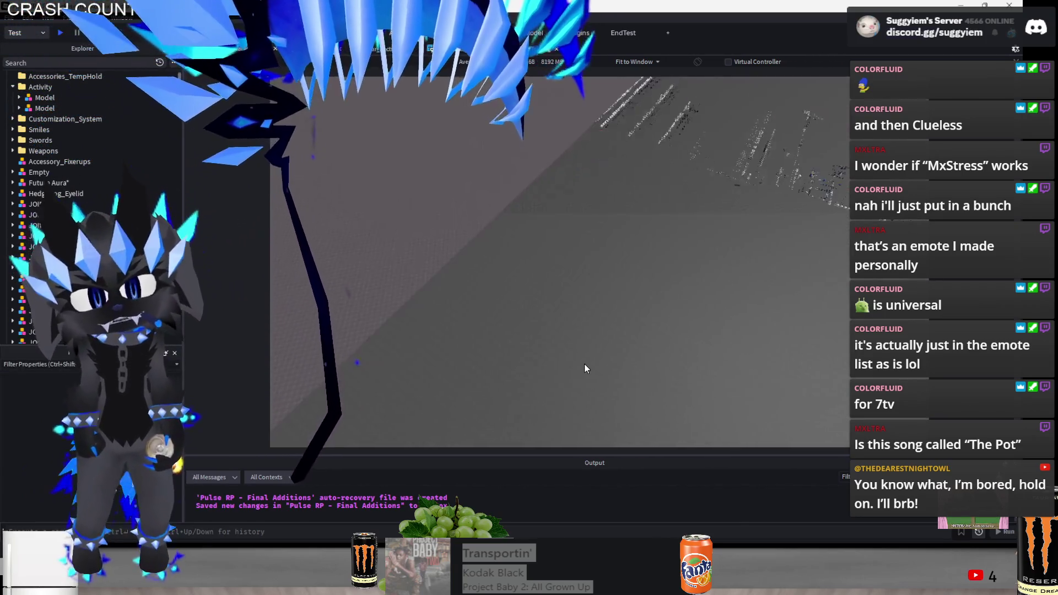
scroll(584, 363, down, 5)
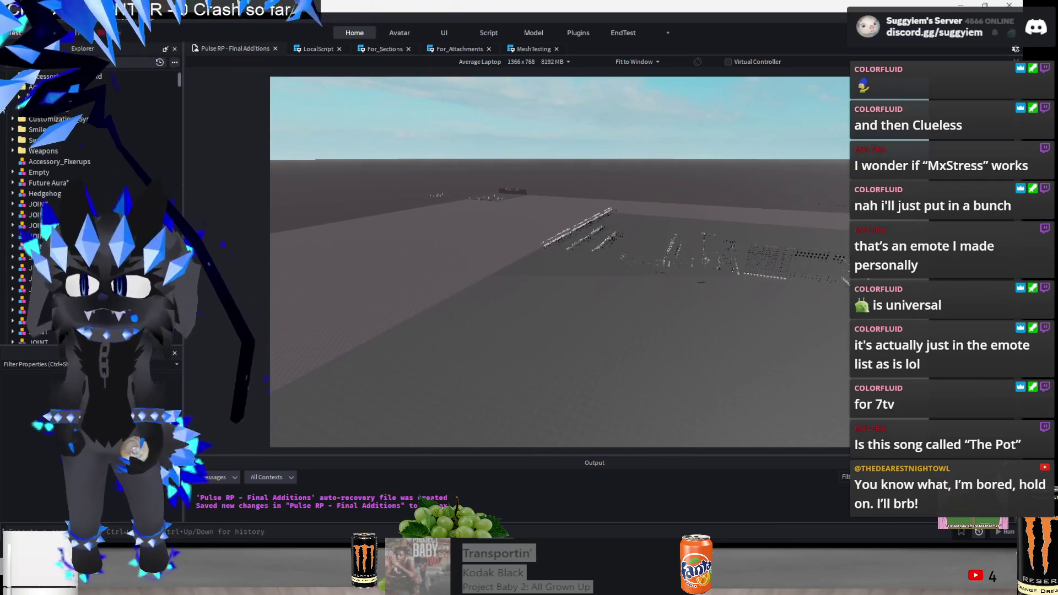
mouse_move(690, 285)
mouse_down()
mouse_move(639, 406)
mouse_move(416, 314)
mouse_move(416, 349)
mouse_up()
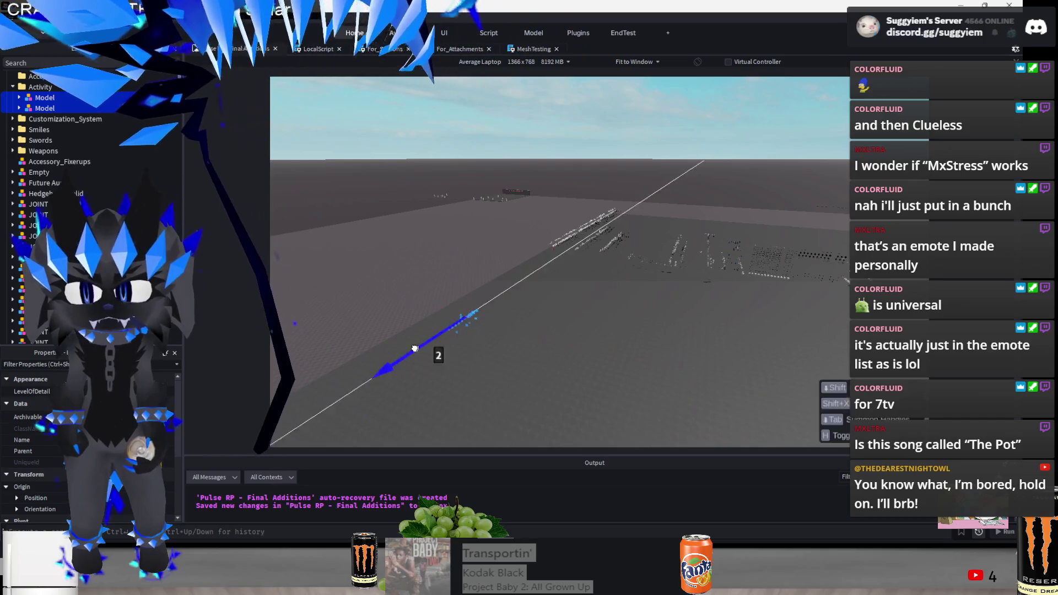
key(f)
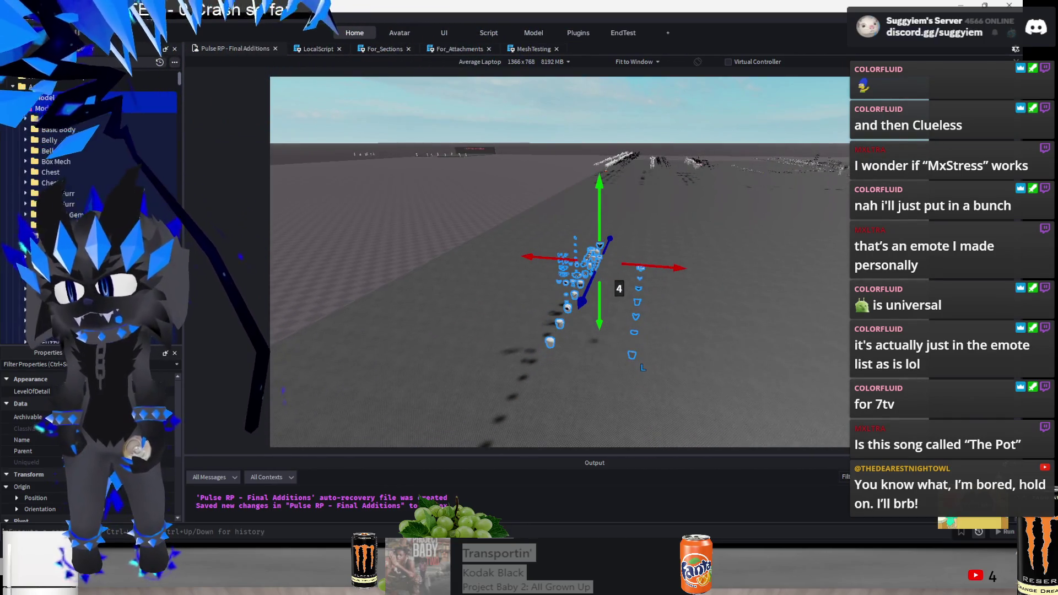
Expand accessory folders in the Explorer, including the Activity folder
scroll(30, 109, down, 5)
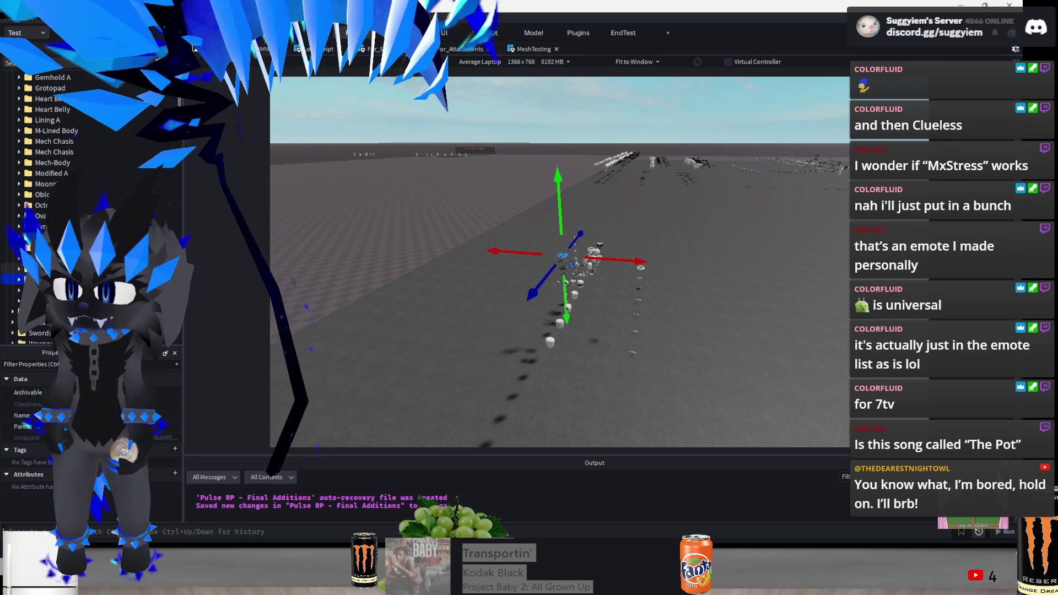
scroll(49, 166, up, 3)
key(Up)
key(Up)
key(Up)
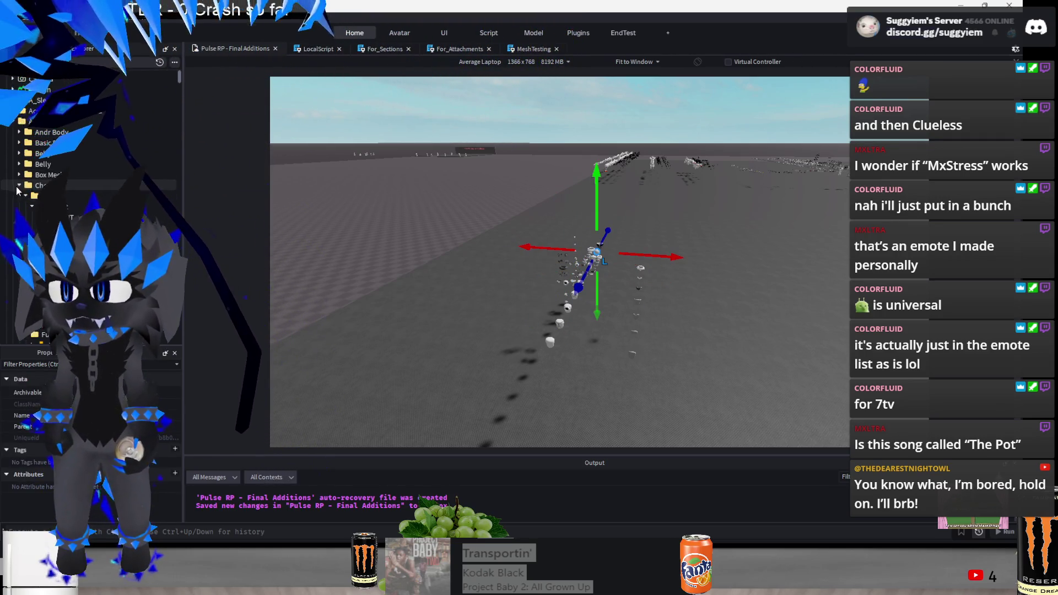
click(20, 190)
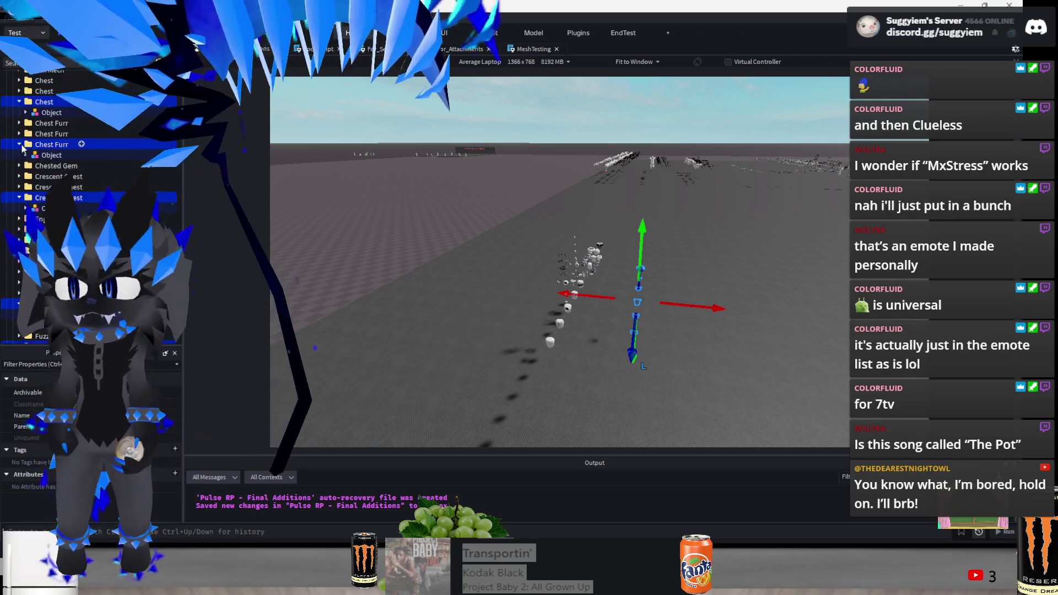
scroll(27, 114, up, 5)
right_click(38, 130)
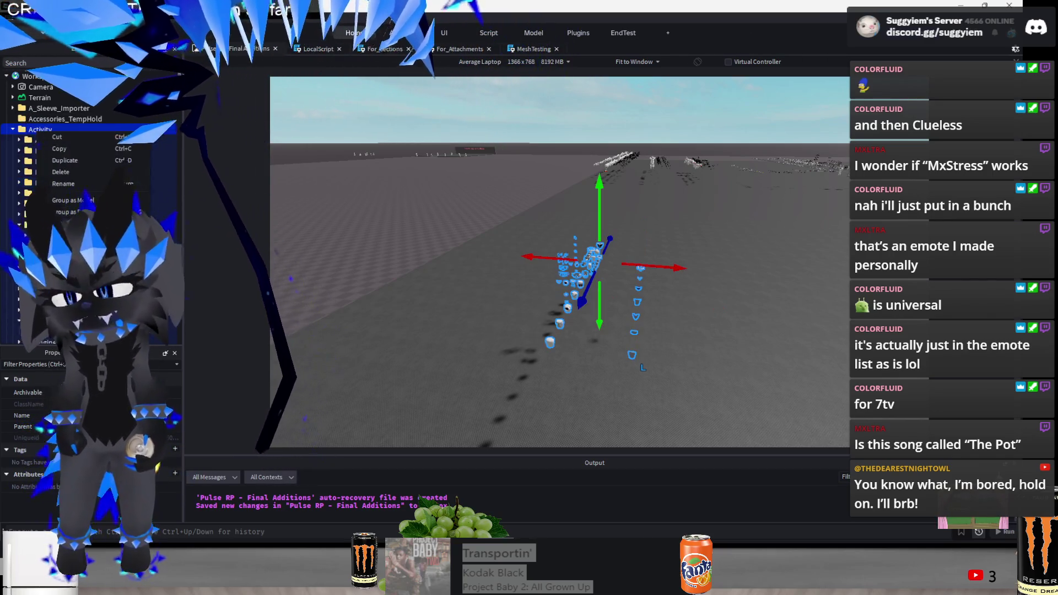
click(12, 130)
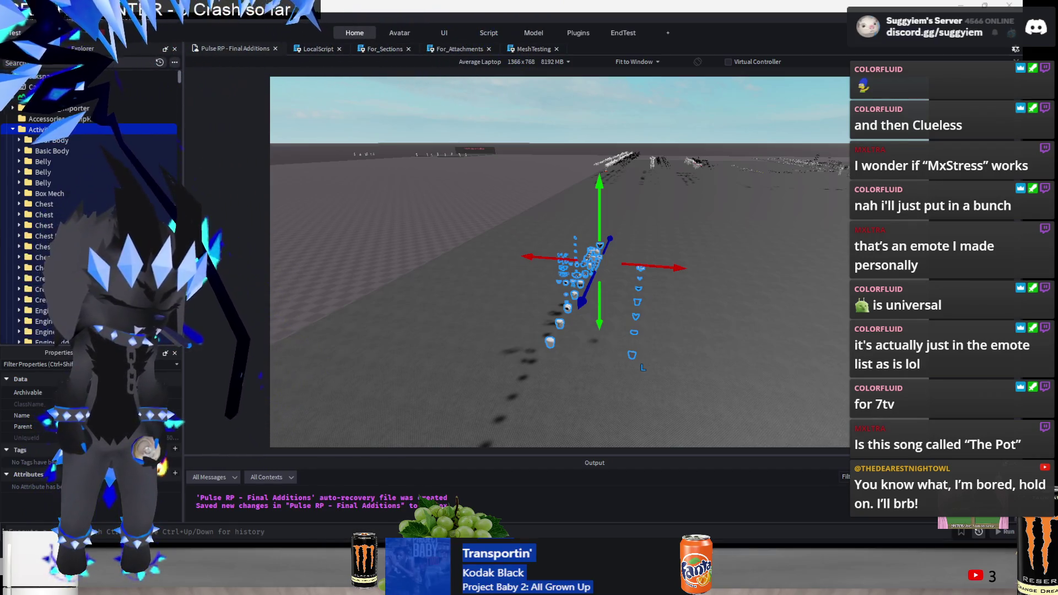
Move the VLC Discord RP window to the centre and return to Roblox Studio
key(super)
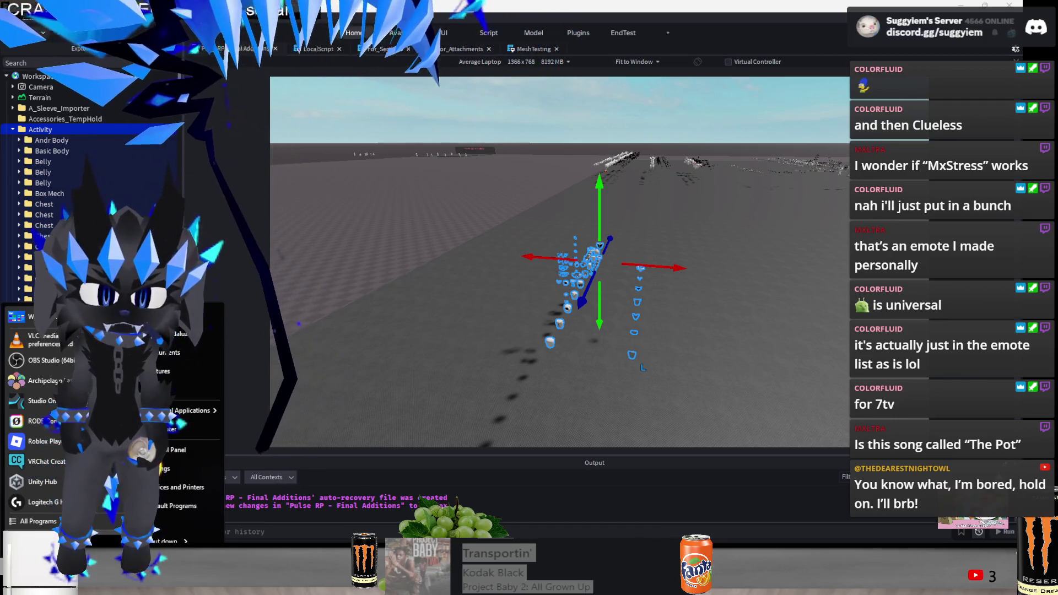
key(Escape)
key(alt+Tab)
key(alt+Tab)
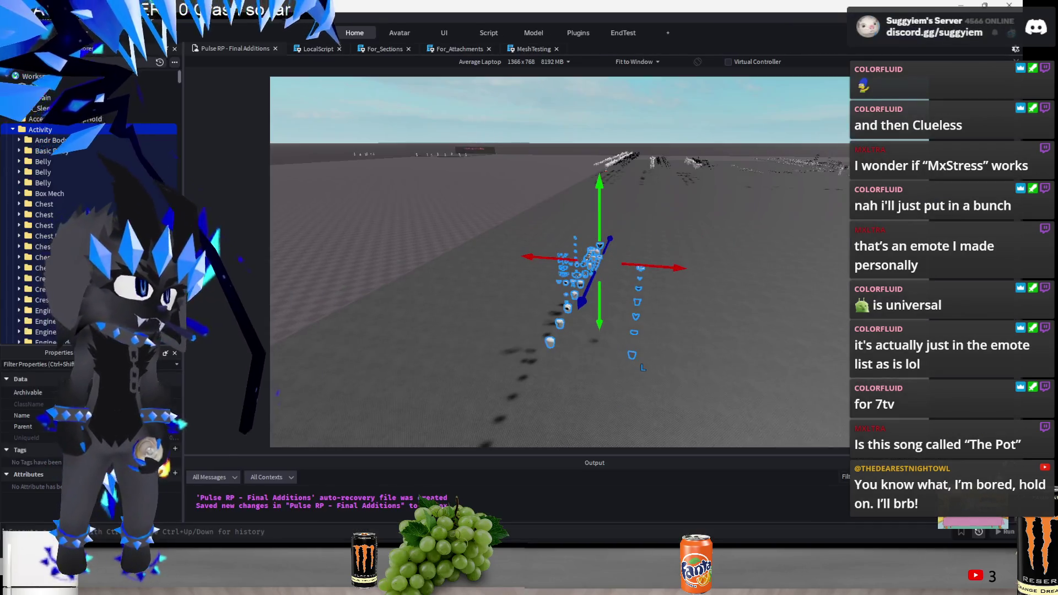
key(alt+Tab)
mouse_move(836, 208)
mouse_down()
mouse_move(309, 10)
mouse_move(511, 141)
mouse_move(480, 98)
mouse_up()
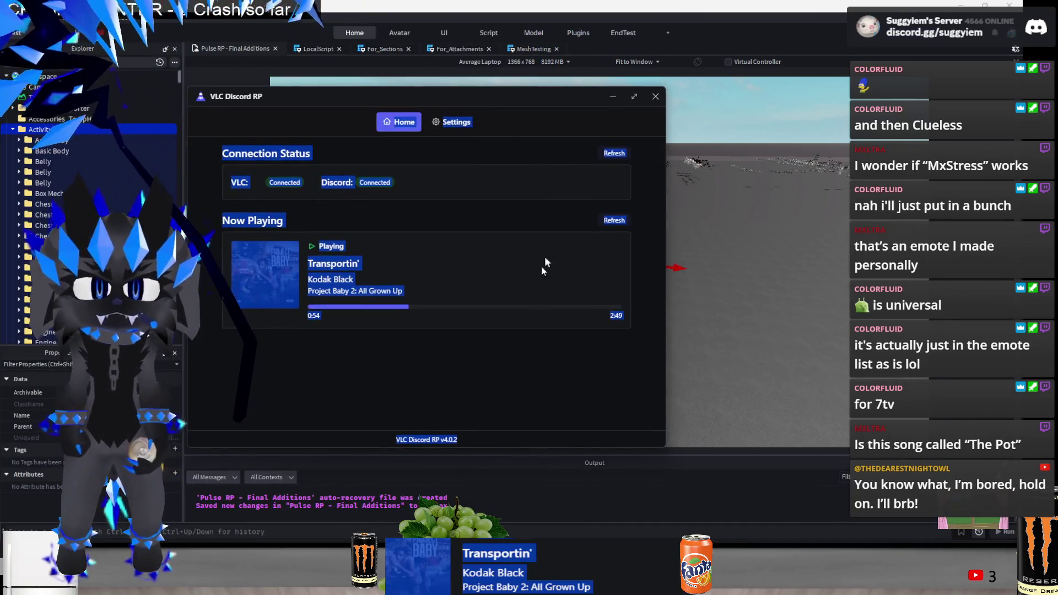
key(alt+Tab)
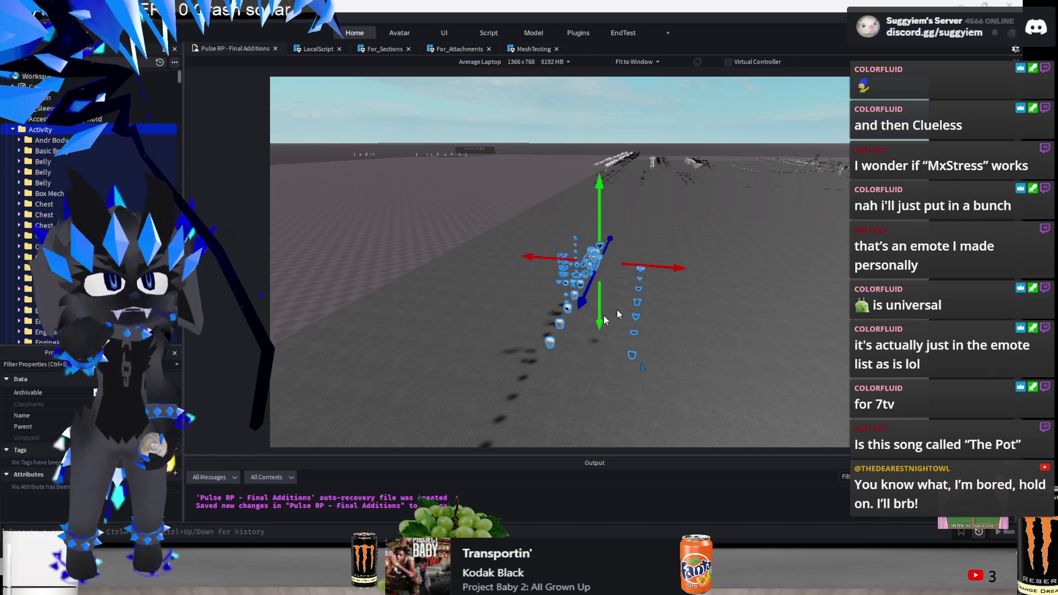
Clear the selection, pan the camera along the accessory rows and select a part
click(721, 286)
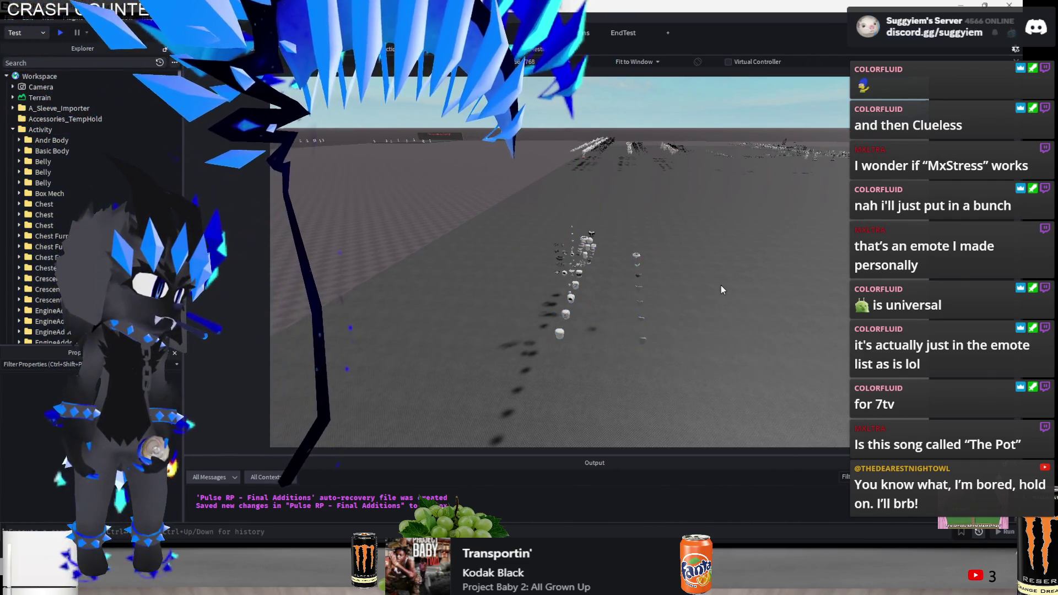
scroll(716, 280, up, 5)
key(d)
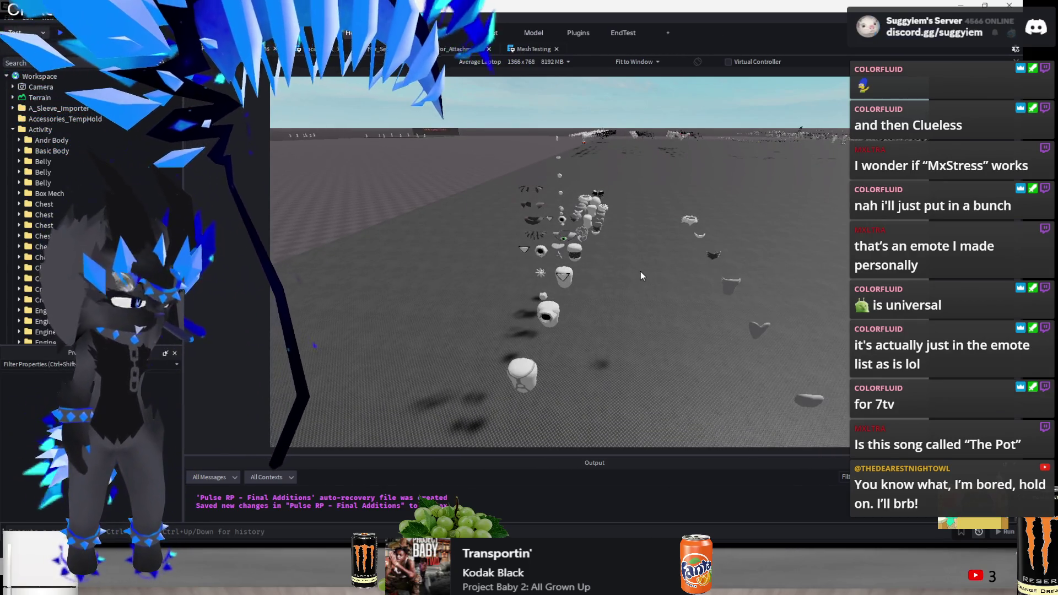
key(d)
scroll(640, 276, down, 3)
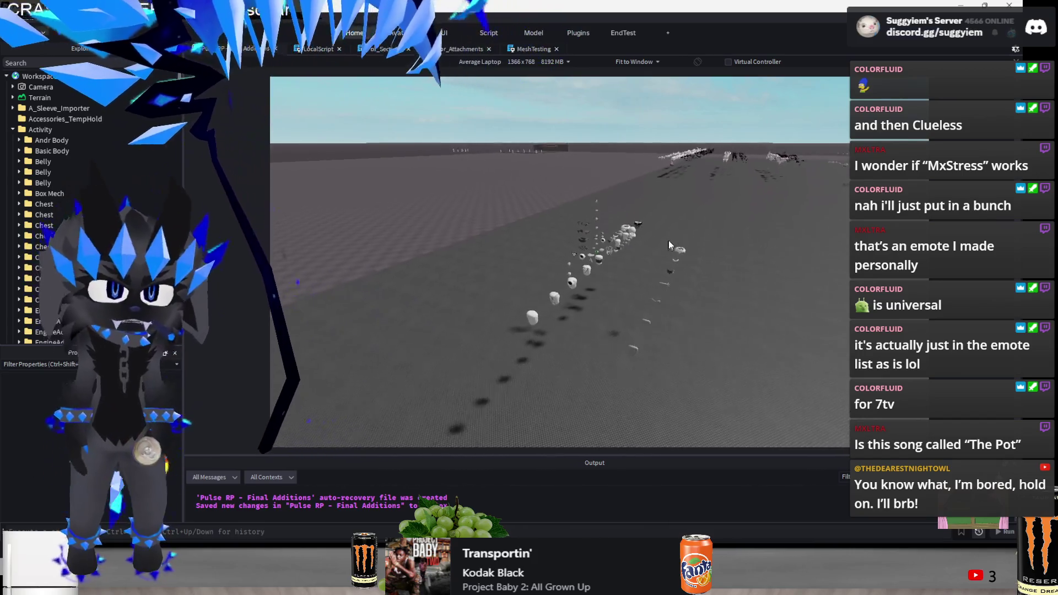
click(581, 329)
scroll(27, 231, down, 5)
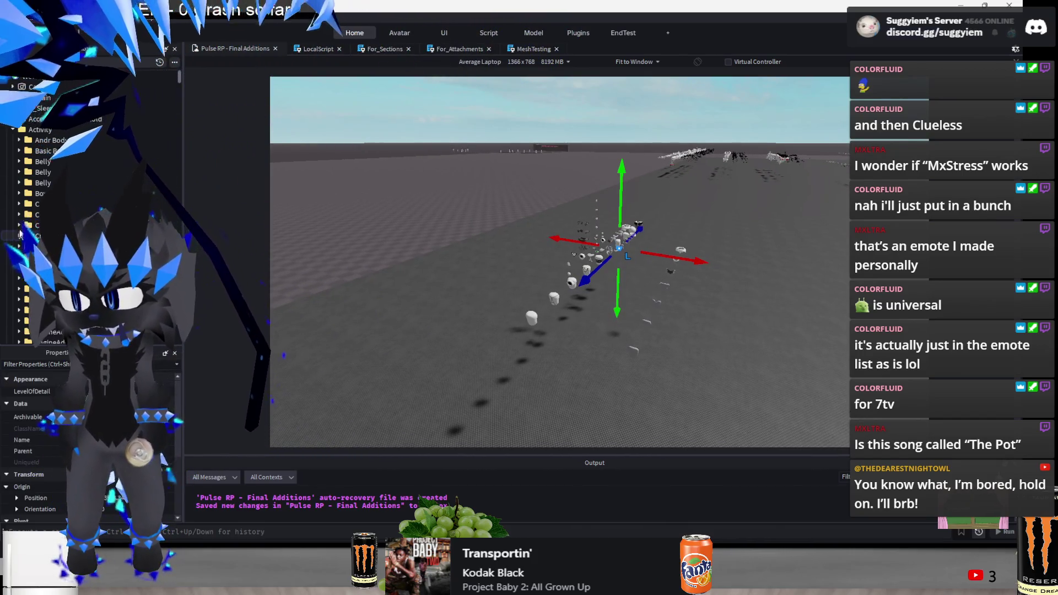
Select the range of accessory folders starting at Basic Body and open the LocalScript
click(47, 144)
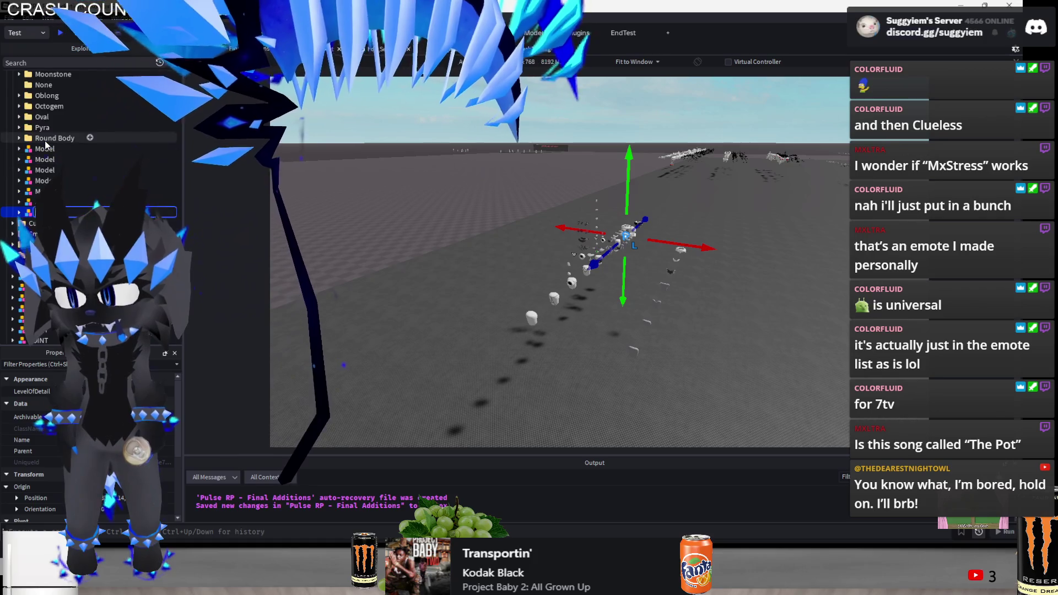
scroll(45, 138, up, 5)
click(34, 256)
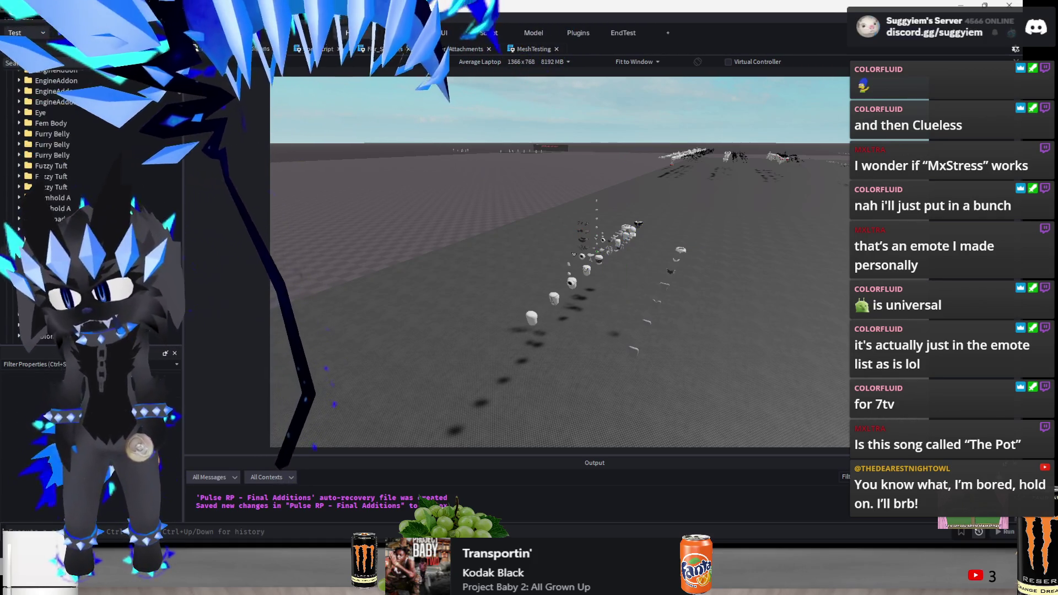
scroll(33, 165, up, 10)
click(30, 141)
scroll(50, 165, down, 5)
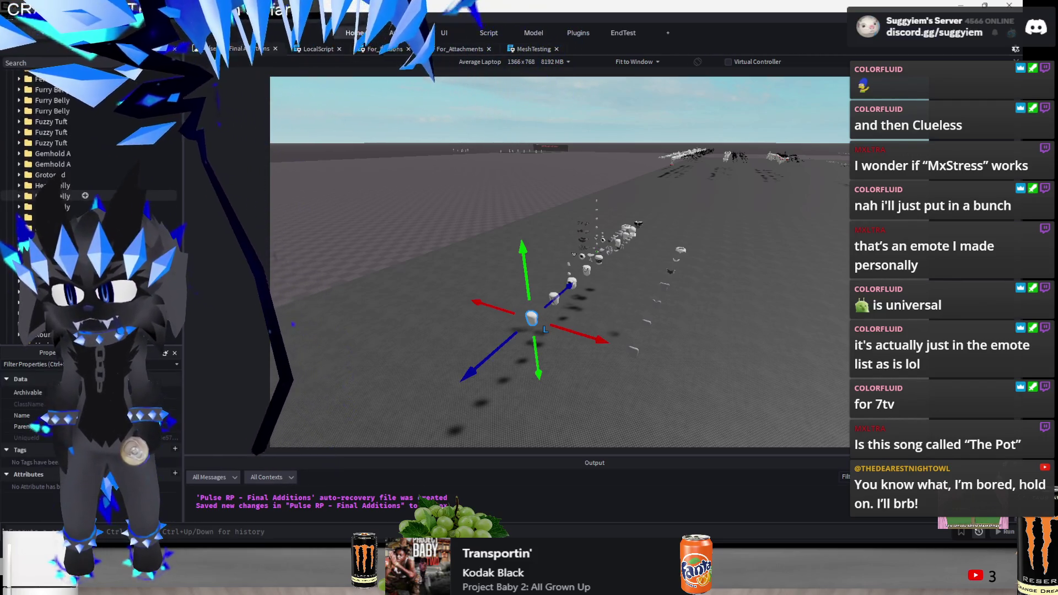
shift+click(53, 219)
click(384, 48)
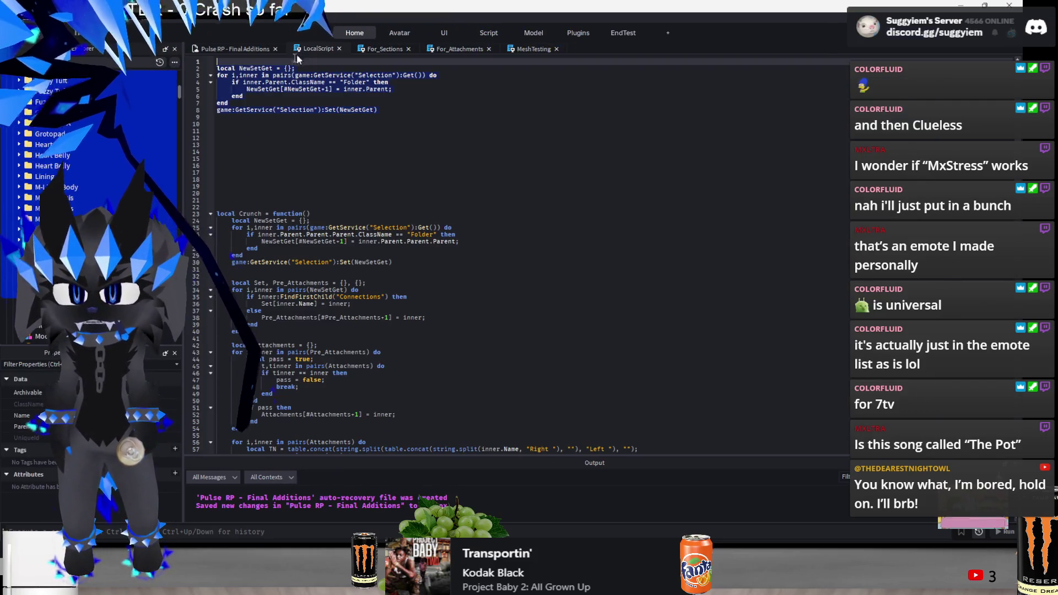
Paste the NewSetGet selection block at line 14, removing the repeated Set line
click(349, 151)
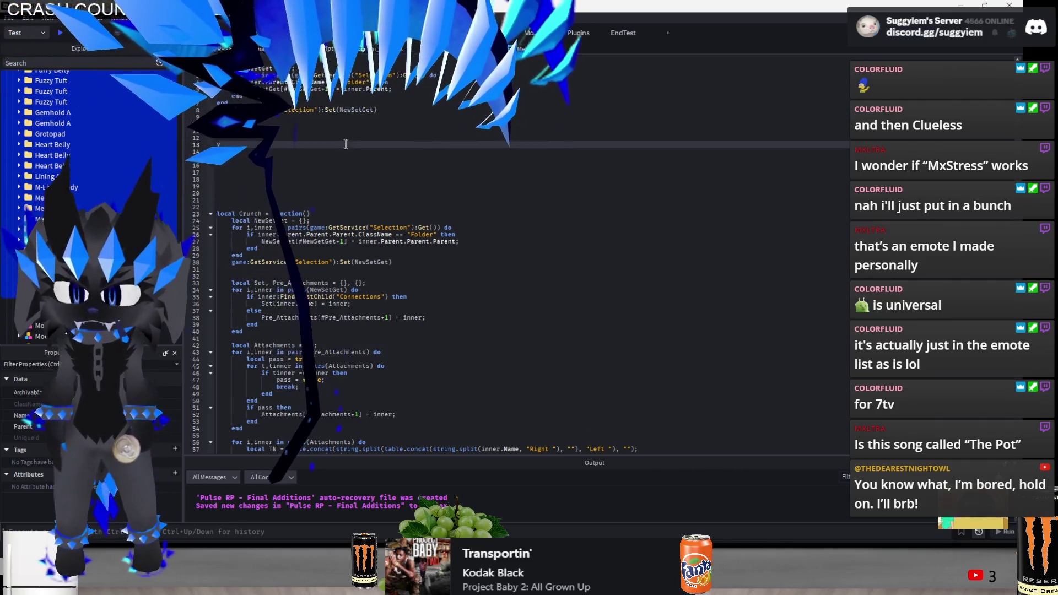
text(local NewSetGet = {}; for i,inner in pairs(game:GetService("Selection"):Get()) do 	if inner.Parent.ClassName == "Folder" then 		NewSetGet[#NewSetGet+1] = inner.Parent; 	end end game:GetService("Selection"):Set(NewSetGet))
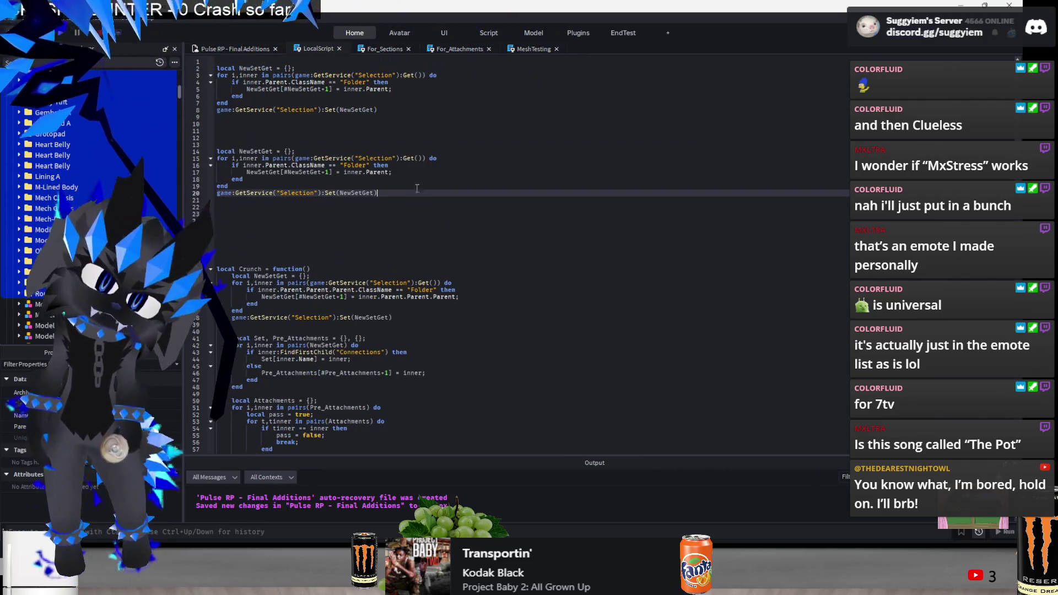
triple_click(410, 191)
key(BackSpace)
click(351, 182)
drag(352, 181, 231, 164)
Write the Instance.new("Model") creation and parenting lines, then paste the loop into the command bar
text(l)
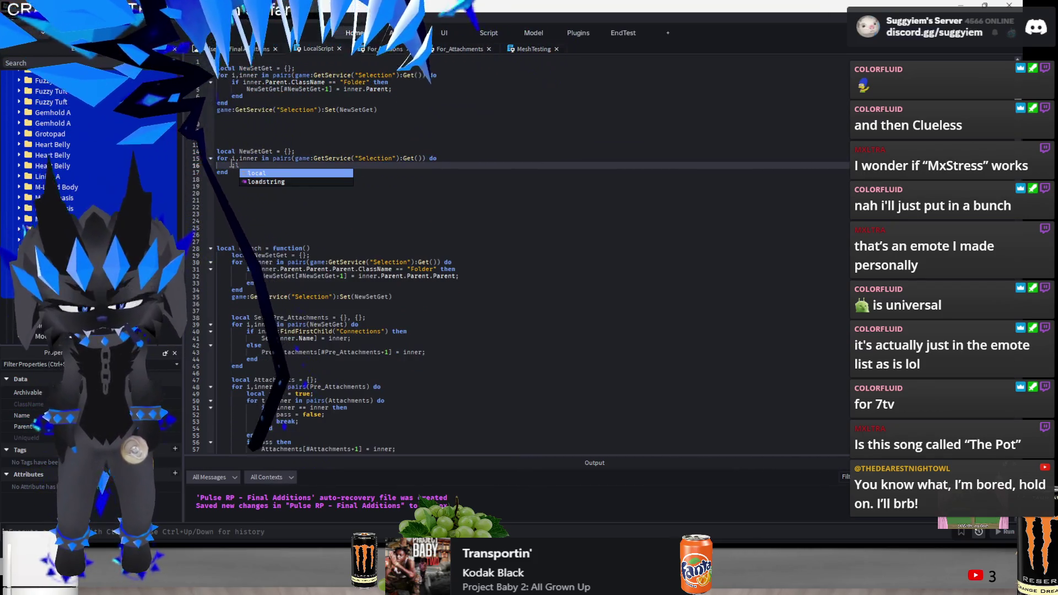
text(ocal)
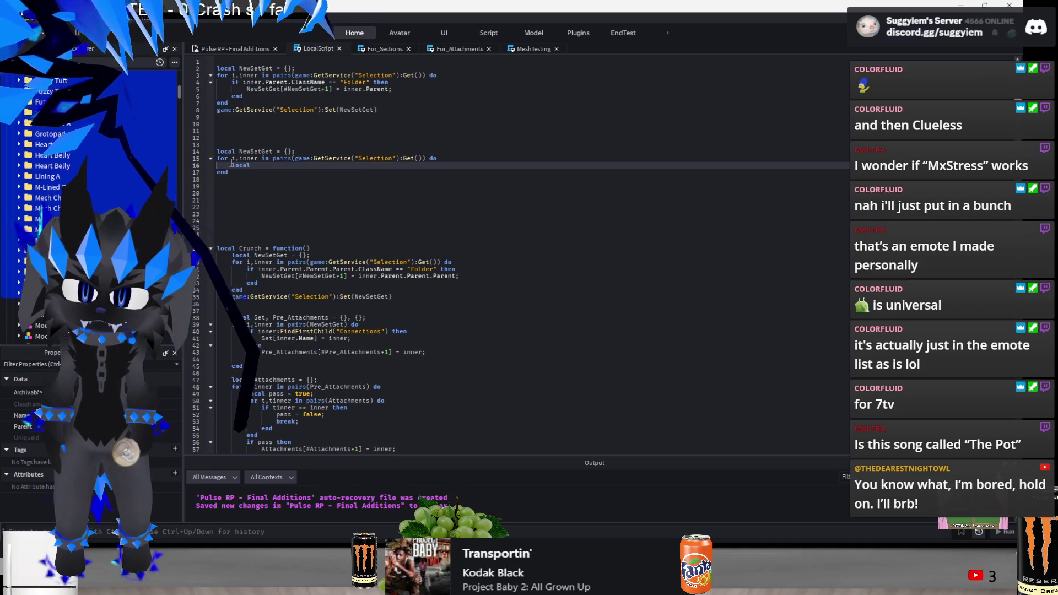
text( M = Instance.new("Model"))
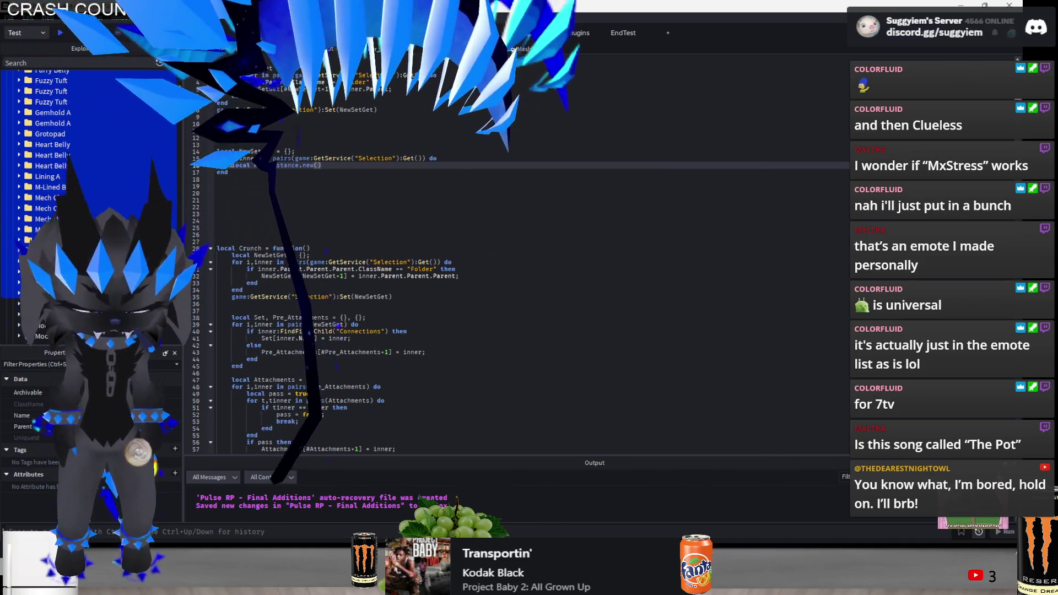
text(;)
key(Return)
text(M.Parent = inne)
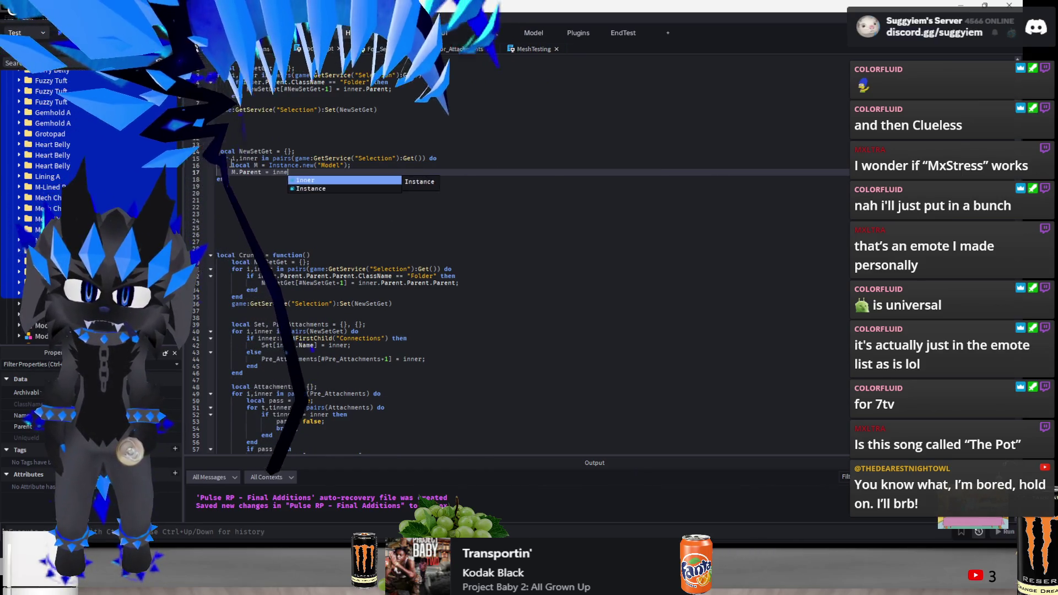
text(r.Parent;)
key(Return)
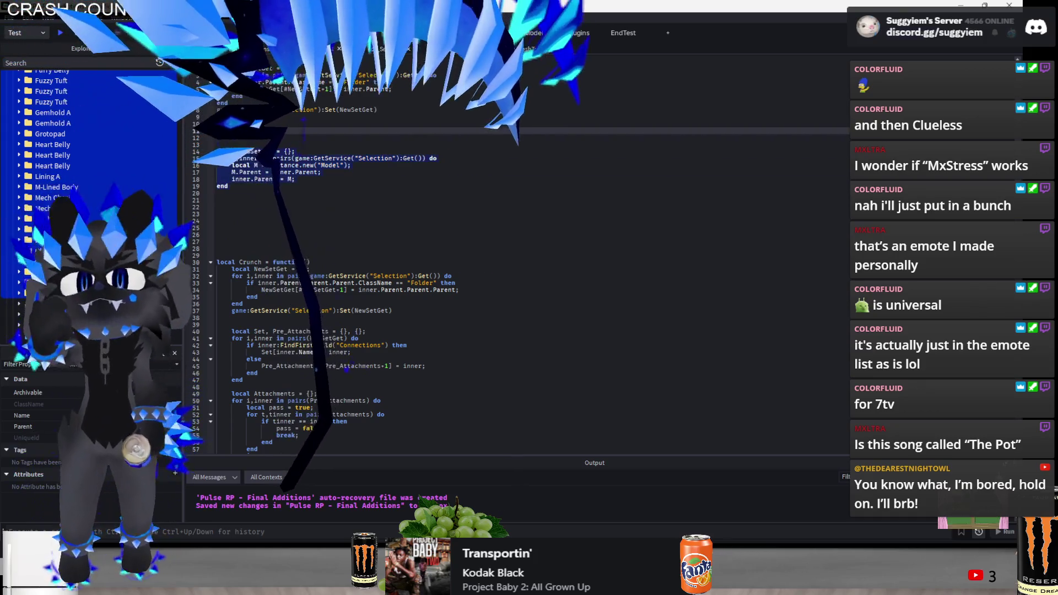
click(220, 49)
key(ctrl+v)
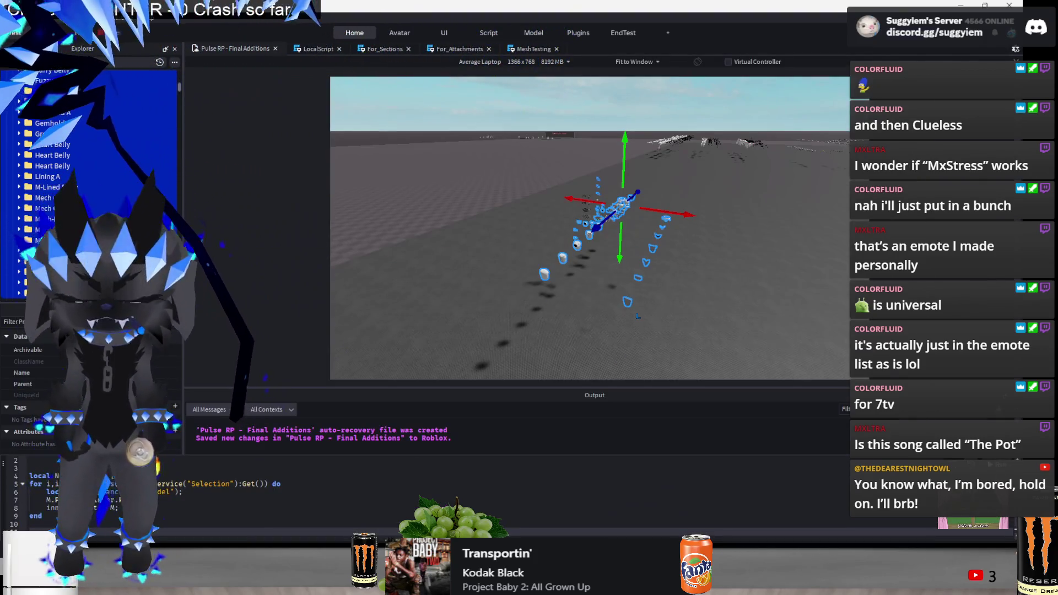
Run the command-bar code to wrap the selected folders in Models, then clear the bar
key(Return)
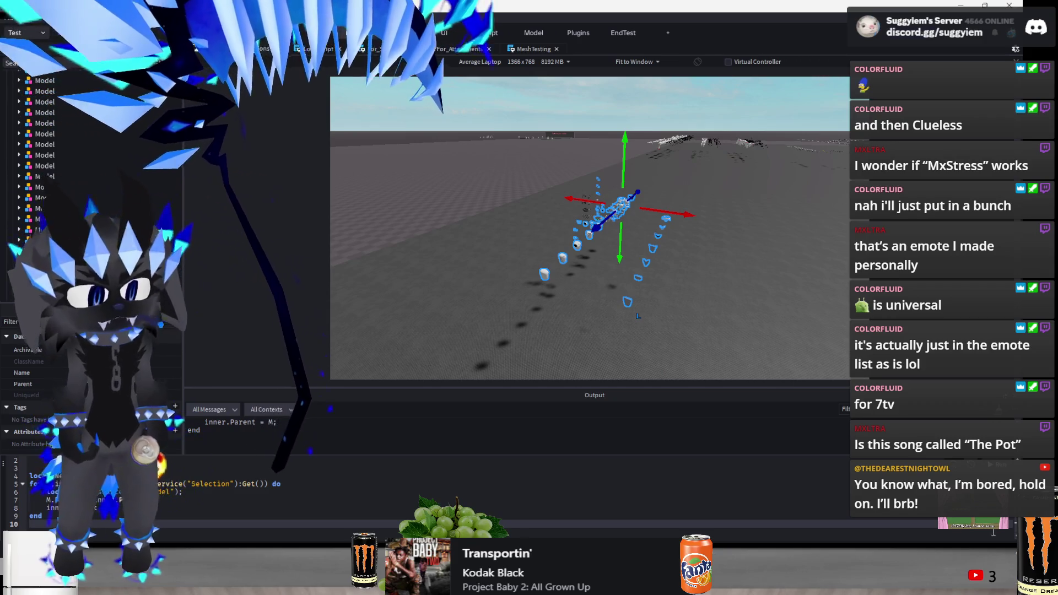
key(ctrl+a)
key(BackSpace)
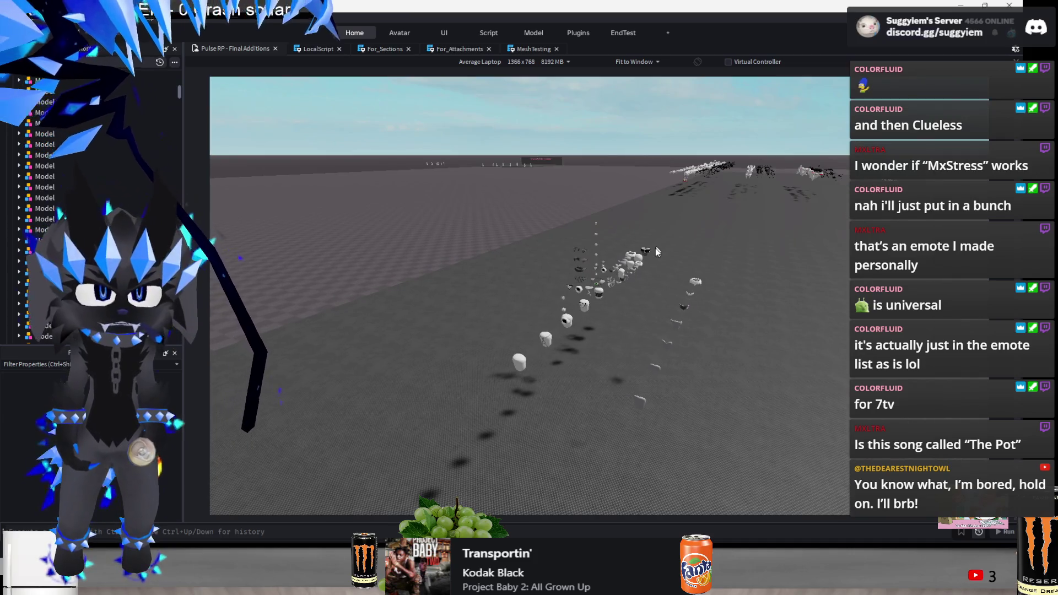
Select one grouped model, shift it -2 studs along X, and deselect it
click(562, 401)
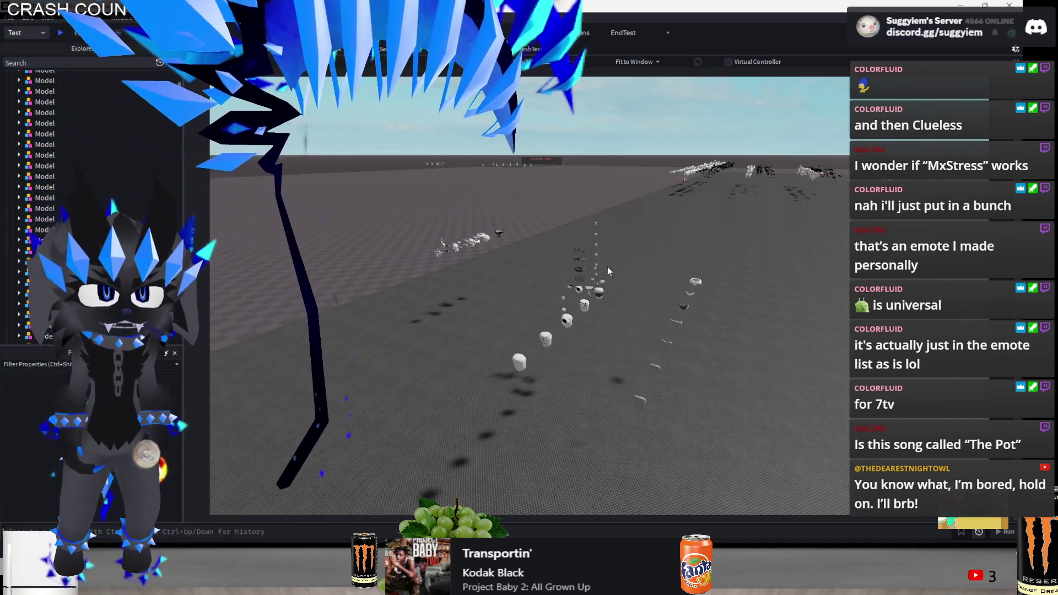
click(607, 267)
click(596, 227)
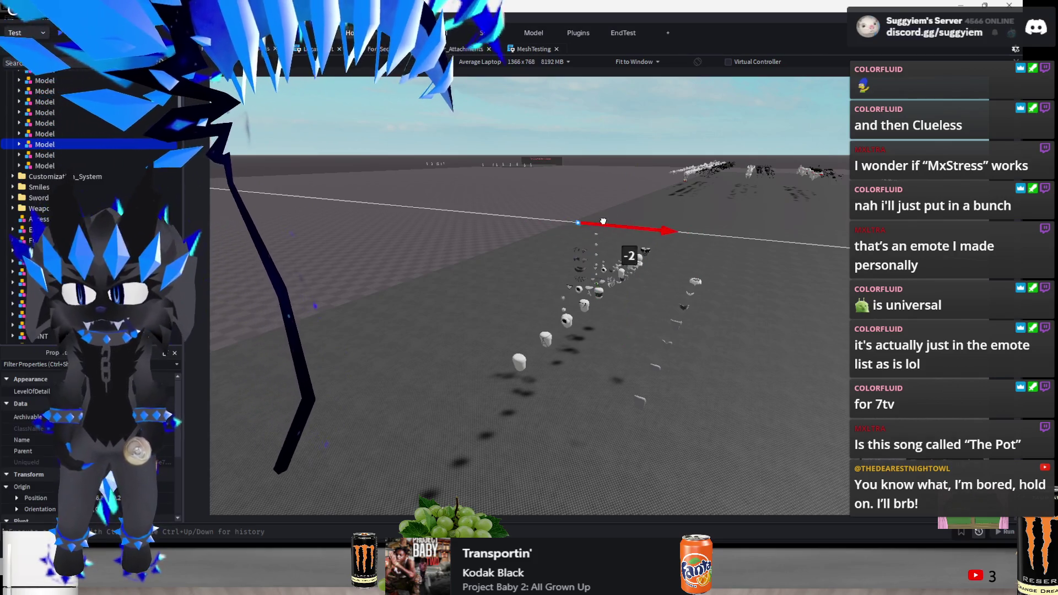
drag(606, 222, 624, 240)
click(790, 314)
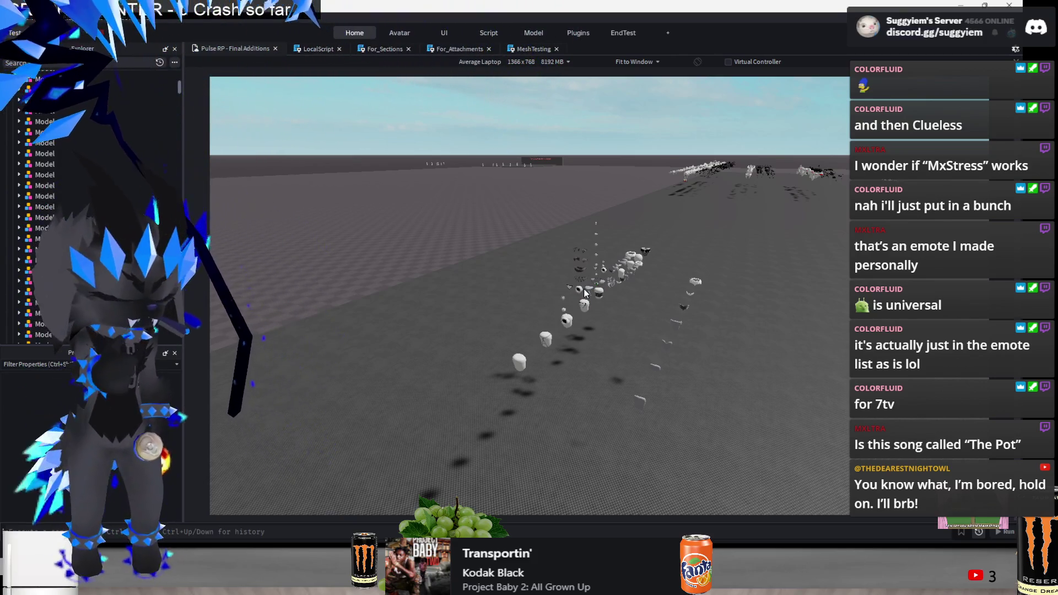
key(alt+Tab)
key(alt+Tab)
key(alt+Tab)
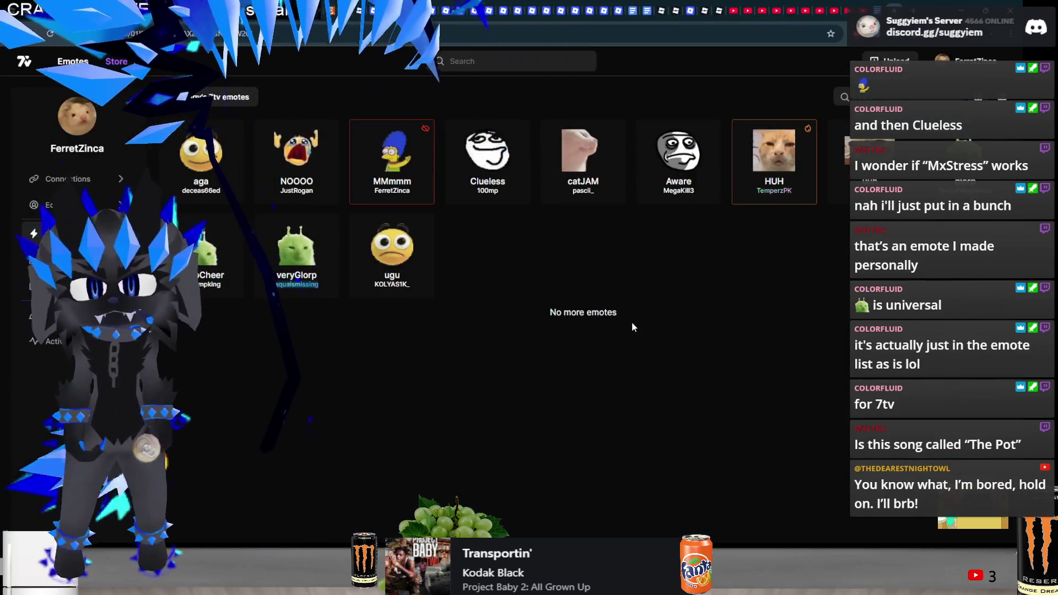
Reload the 7TV emotes page to show AINTNOWAY, then cycle through Discord back to Studio
key(F5)
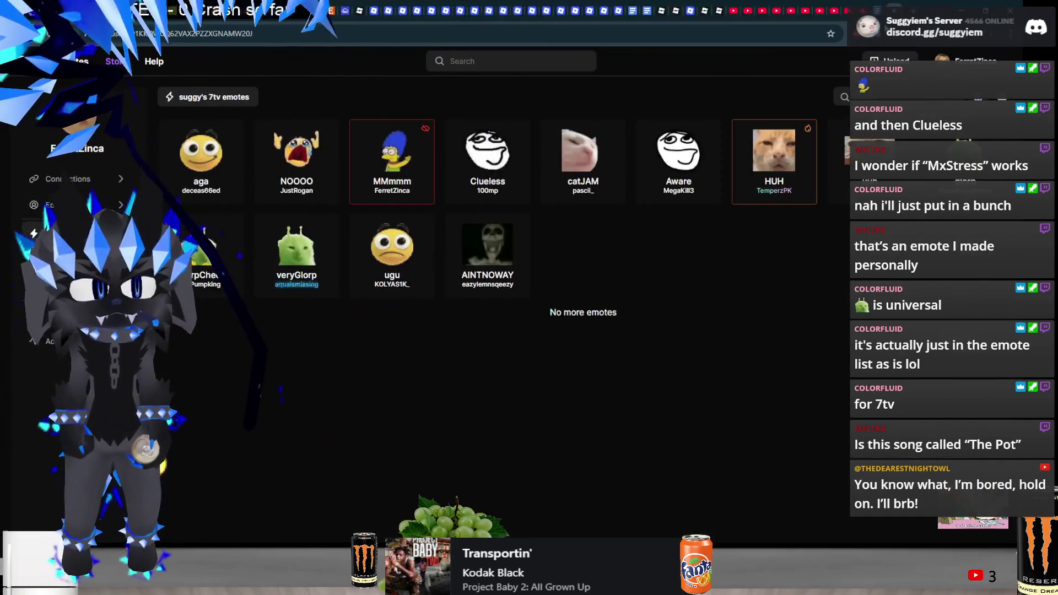
key(alt+Tab)
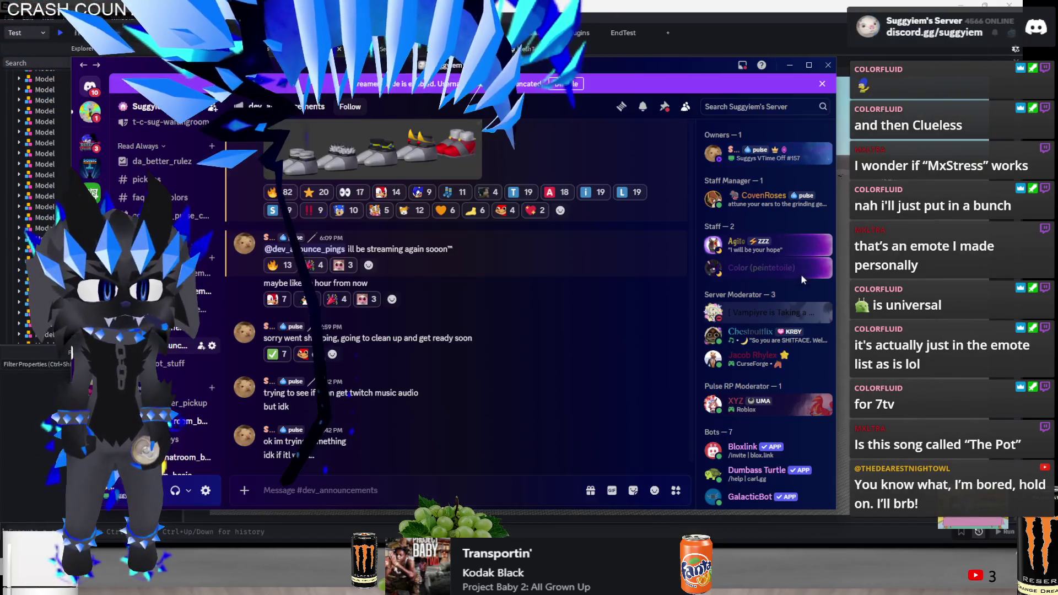
key(alt+Tab)
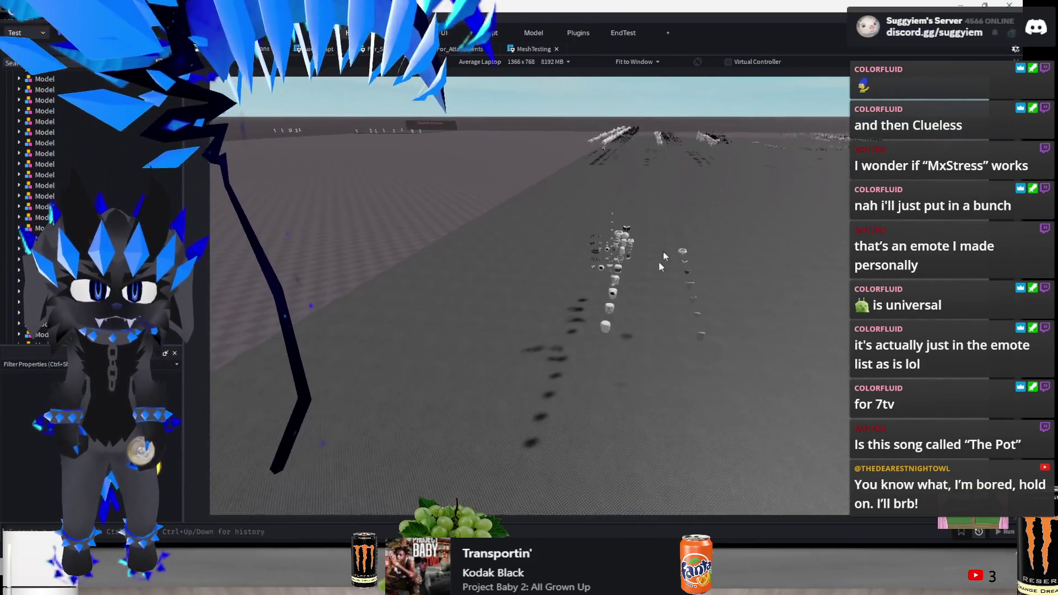
Drag a character model from the far rows over beside the grouped accessories, then deselect it
key(w)
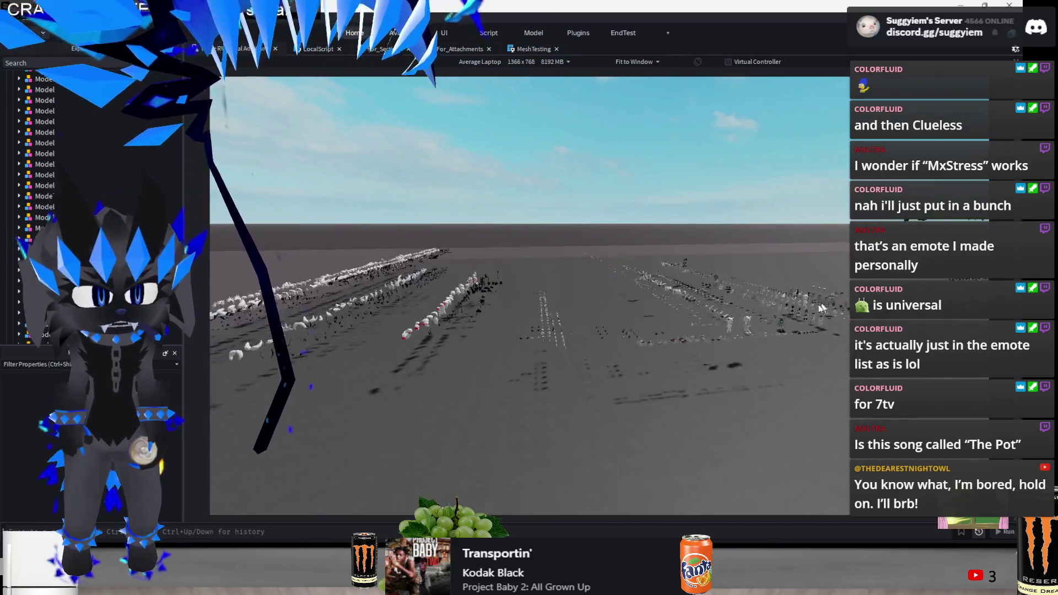
click(716, 335)
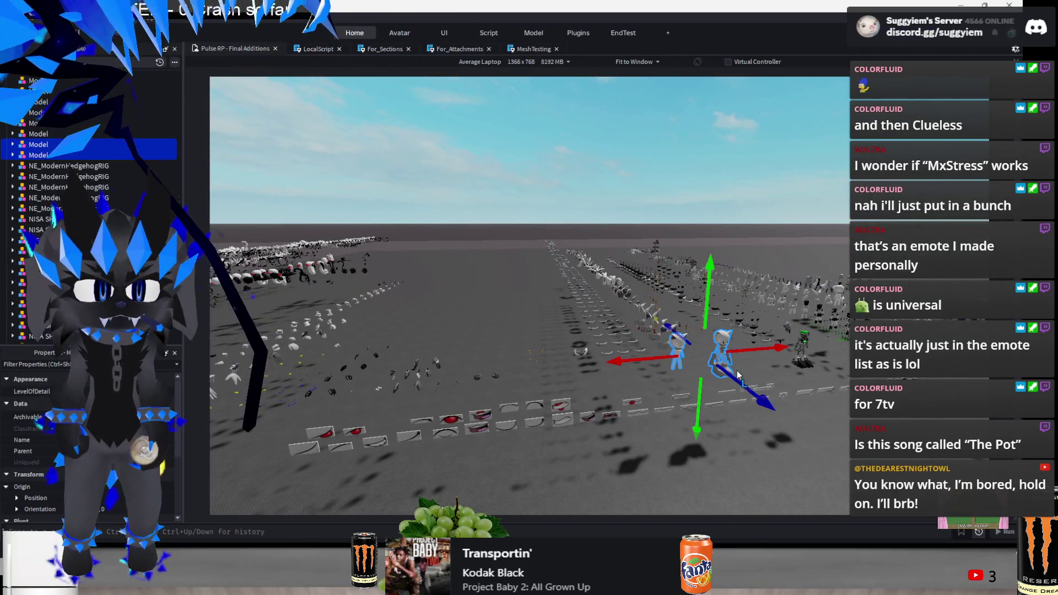
mouse_move(729, 375)
mouse_down()
mouse_move(675, 394)
mouse_move(771, 411)
mouse_move(709, 326)
mouse_move(644, 435)
mouse_move(683, 328)
mouse_move(437, 366)
mouse_move(437, 291)
mouse_move(419, 292)
mouse_move(498, 253)
mouse_move(646, 332)
mouse_up()
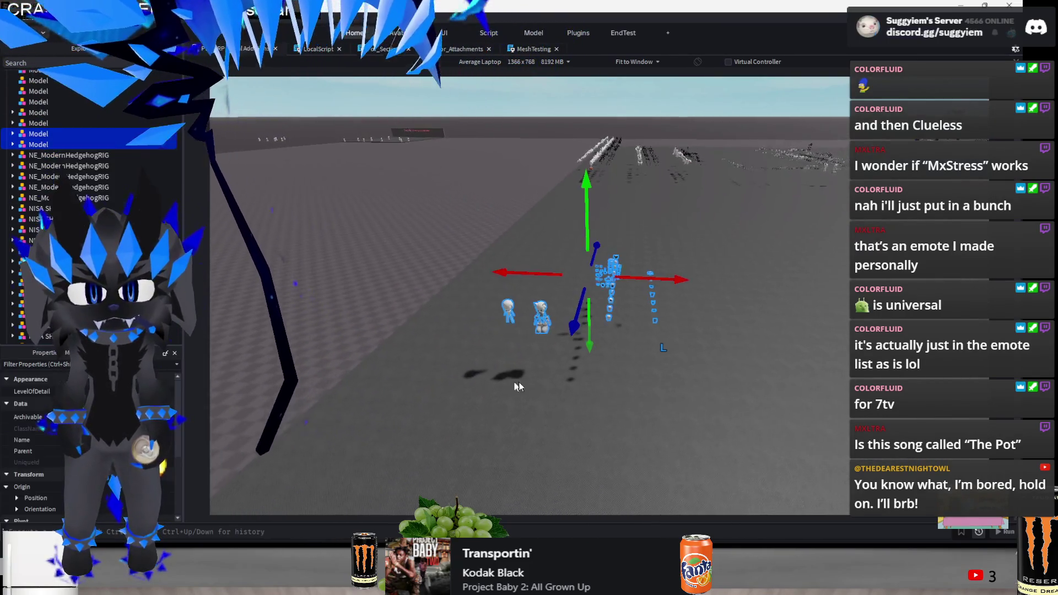
click(706, 450)
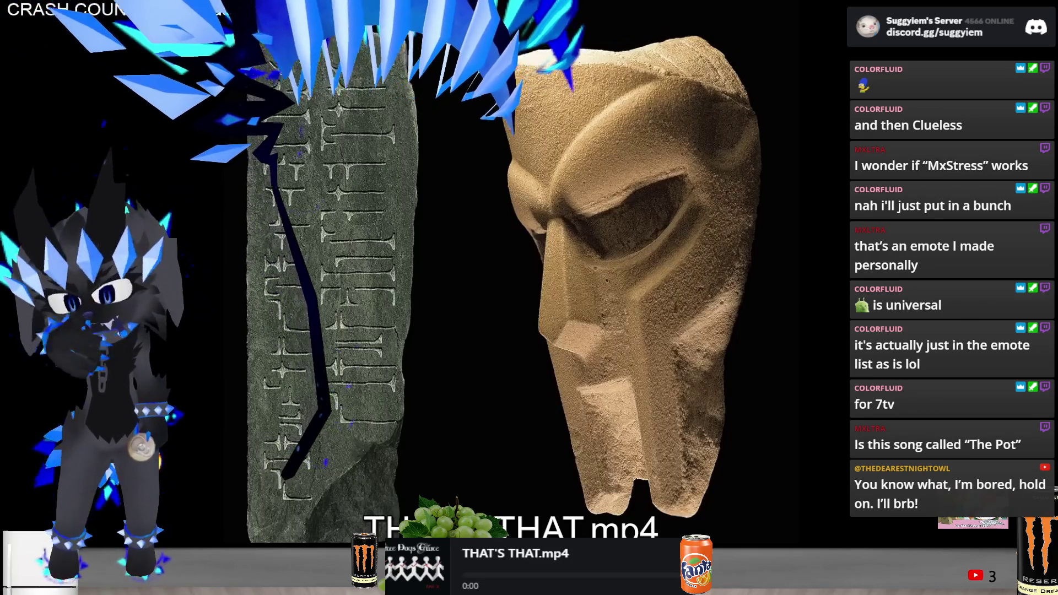
key(alt+Tab)
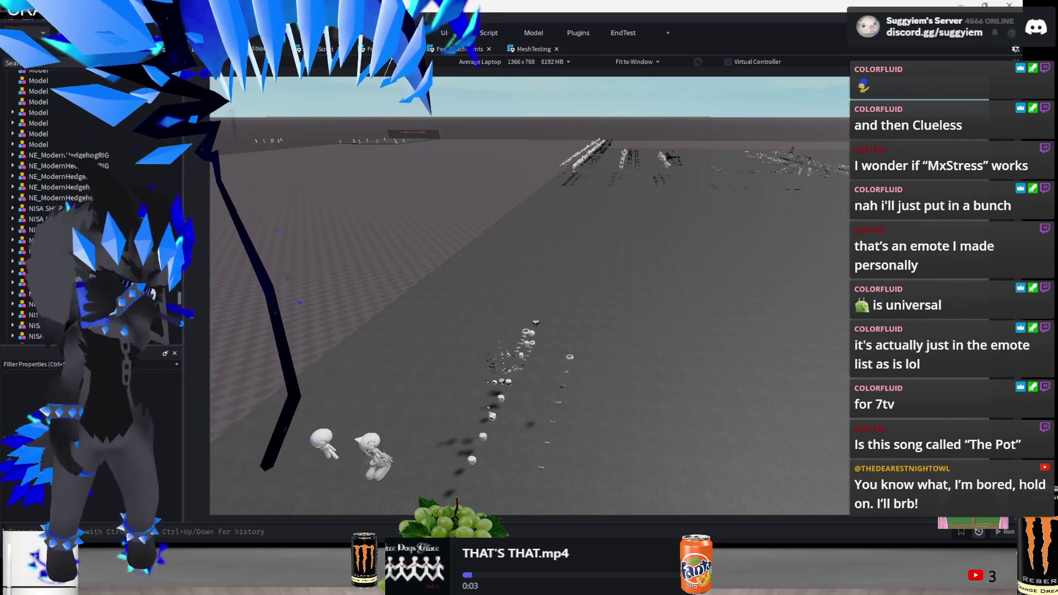
Slide one white character model along X so it stands beside the other
key(a)
key(w)
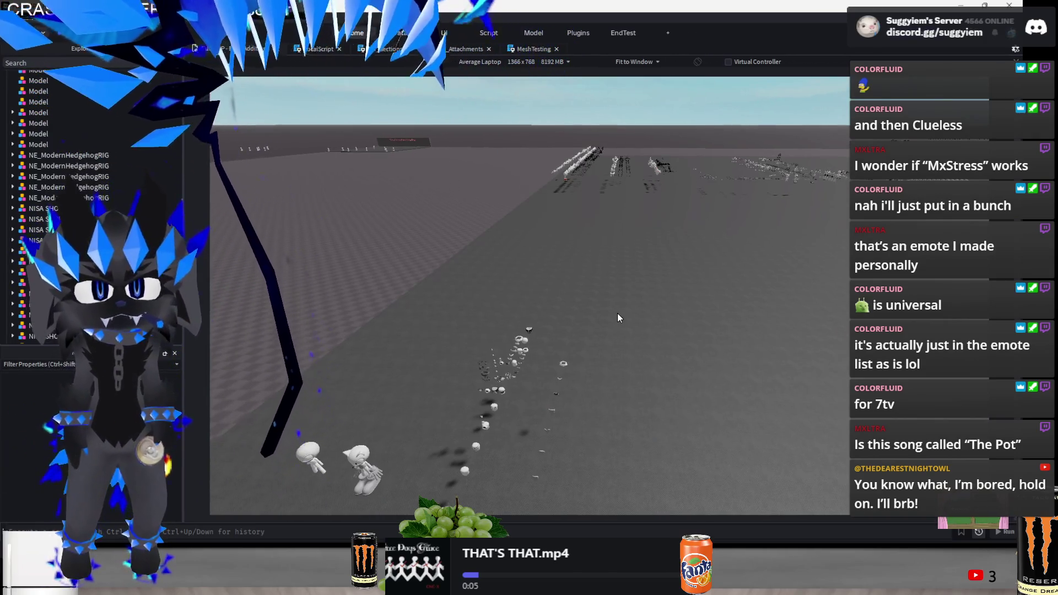
click(414, 286)
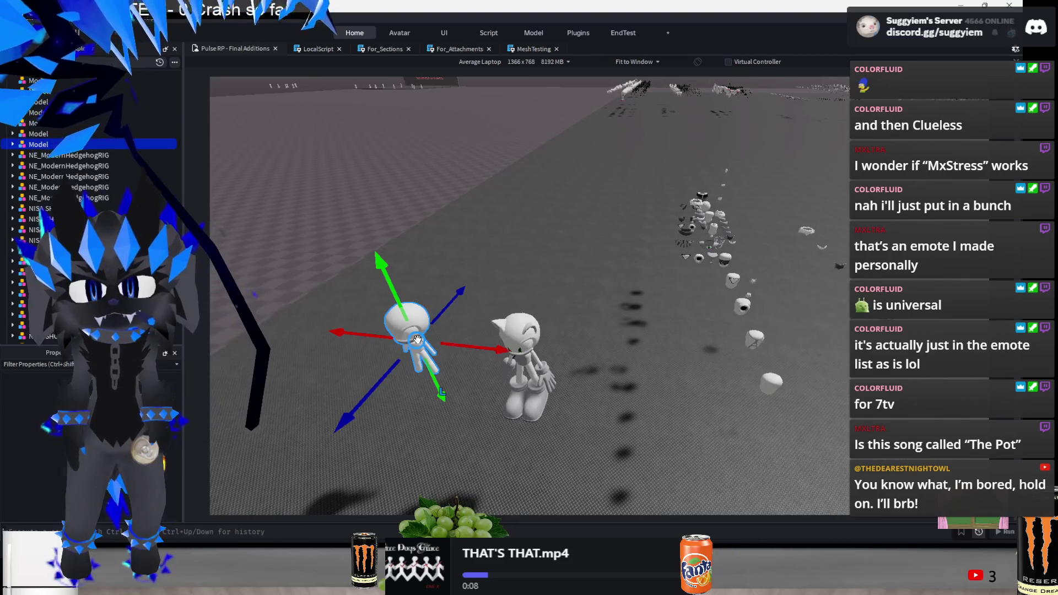
drag(504, 350, 486, 354)
scroll(614, 401, down, 5)
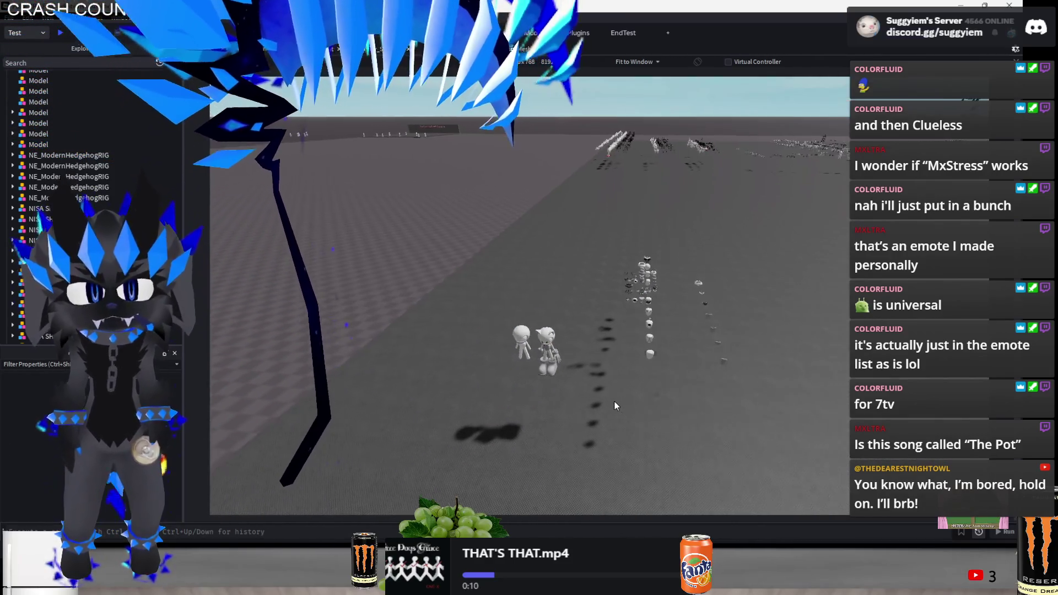
scroll(615, 404, up, 3)
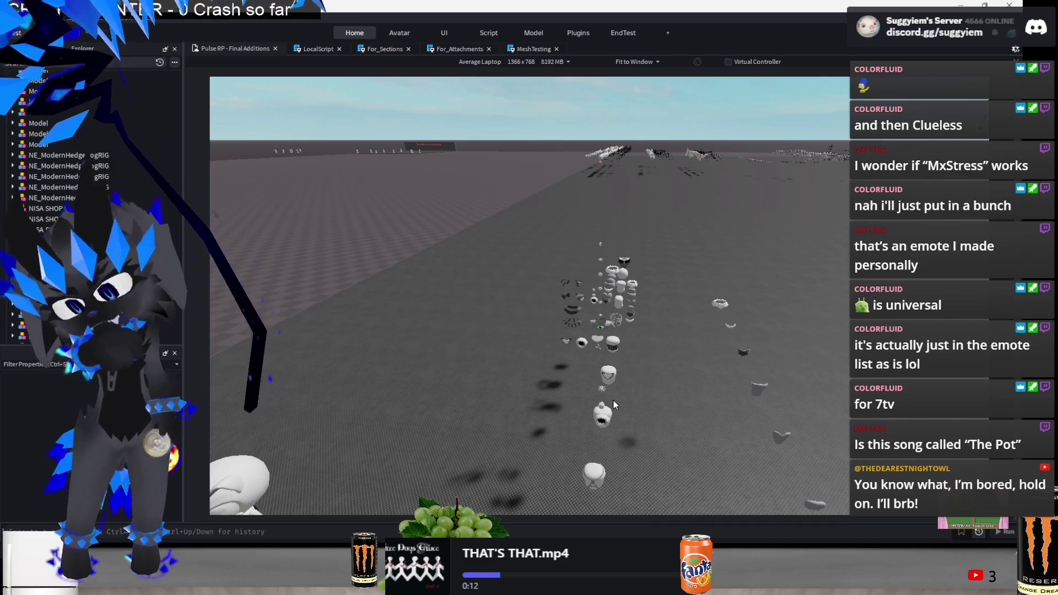
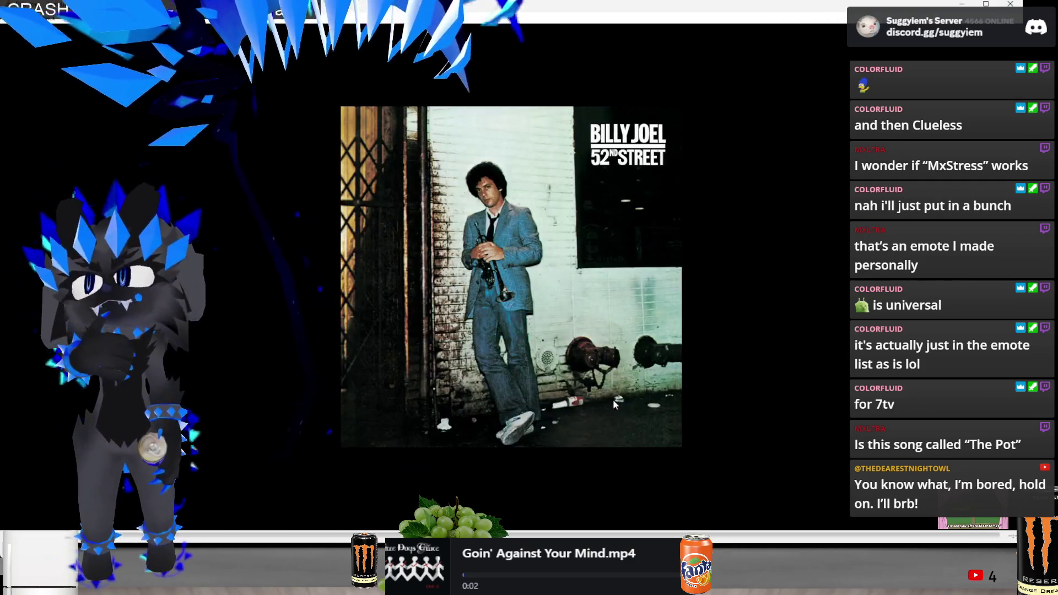
Skip through the Spotify queue track by track until 'Snake Pit Poetry' is playing
key(n)
key(n)
key(n)
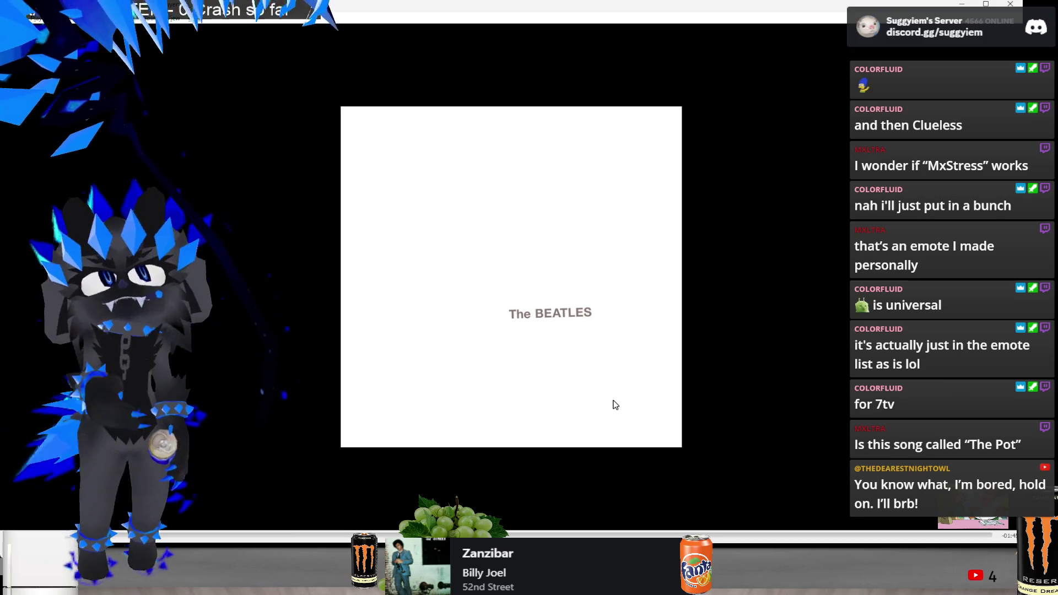
key(n)
key(n)
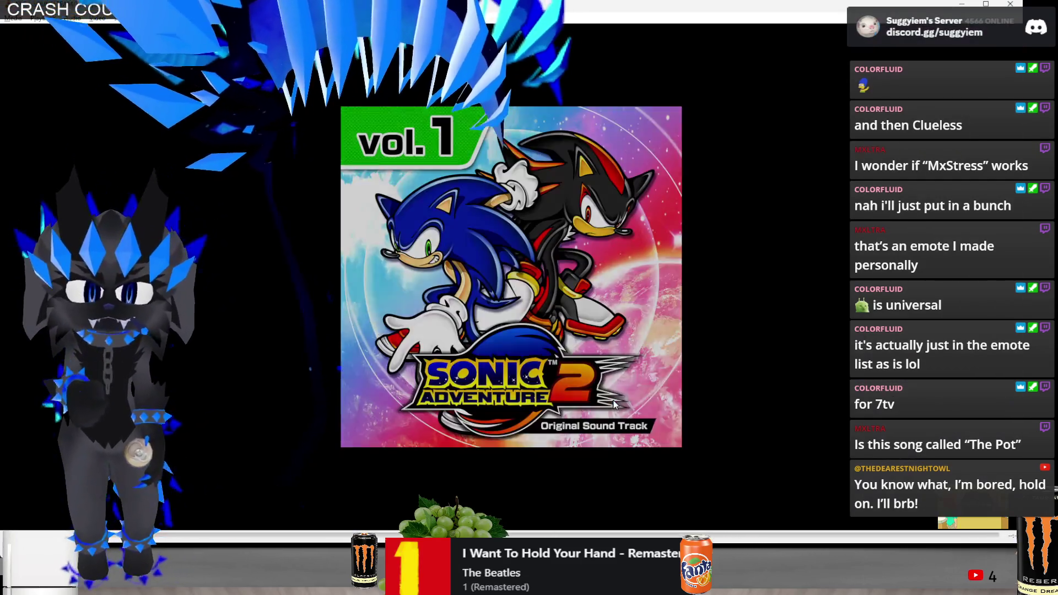
key(n)
key(n)
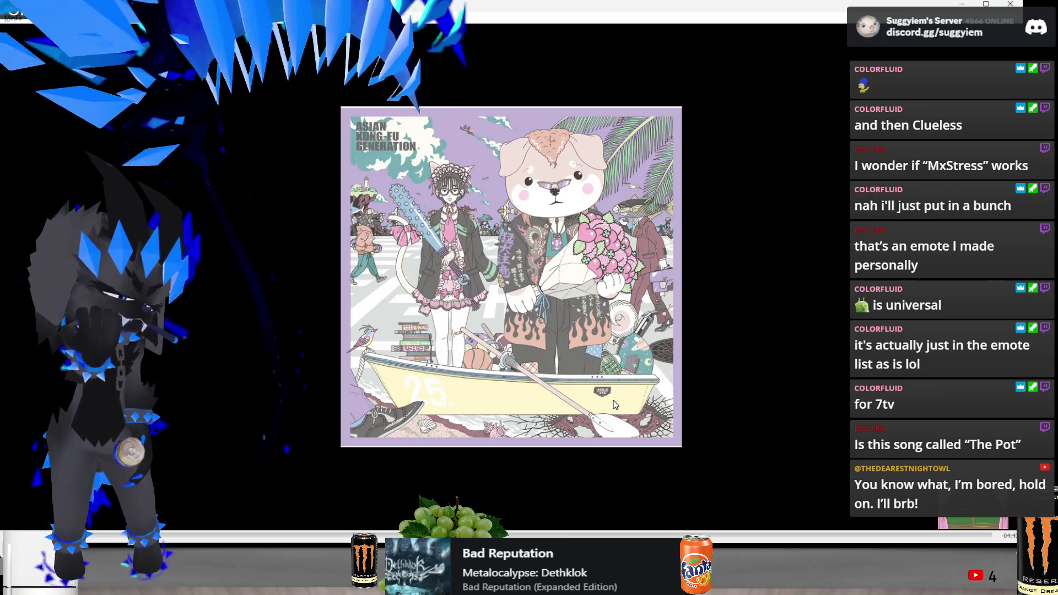
key(n)
key(n)
key(n)
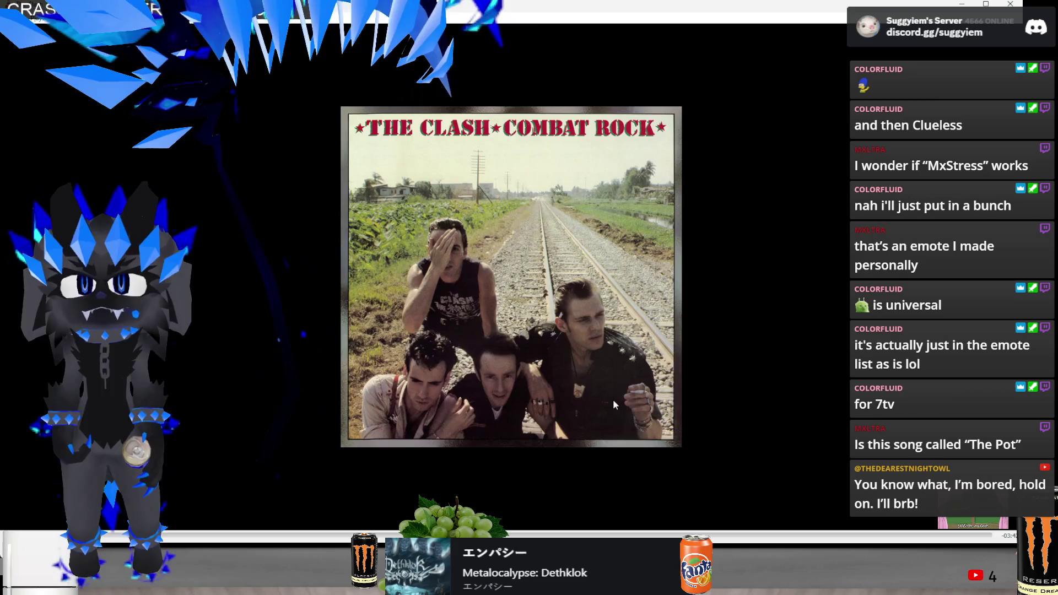
key(n)
key(n)
key(n)
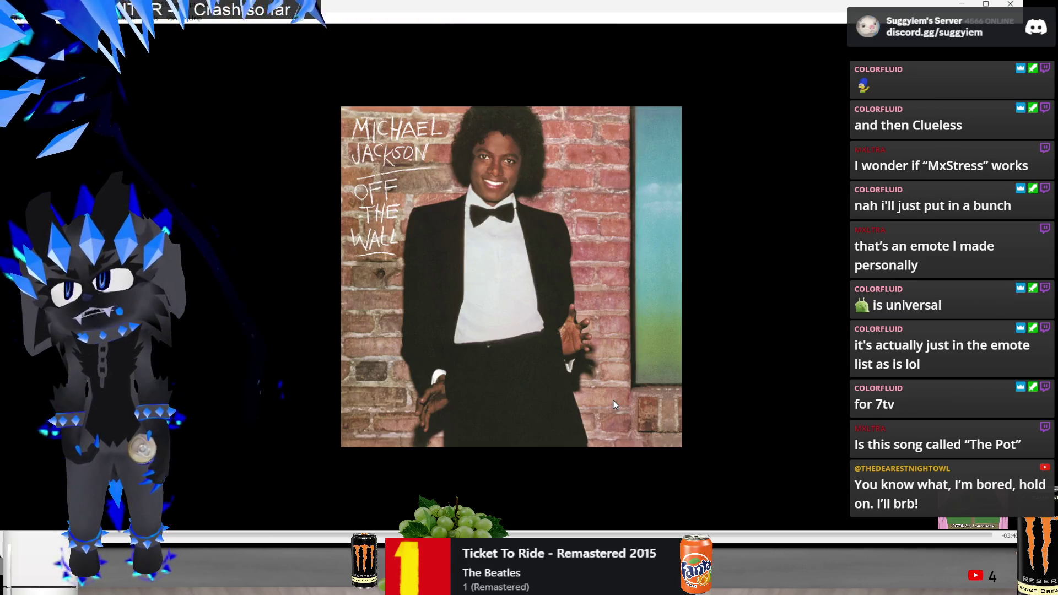
key(n)
key(n)
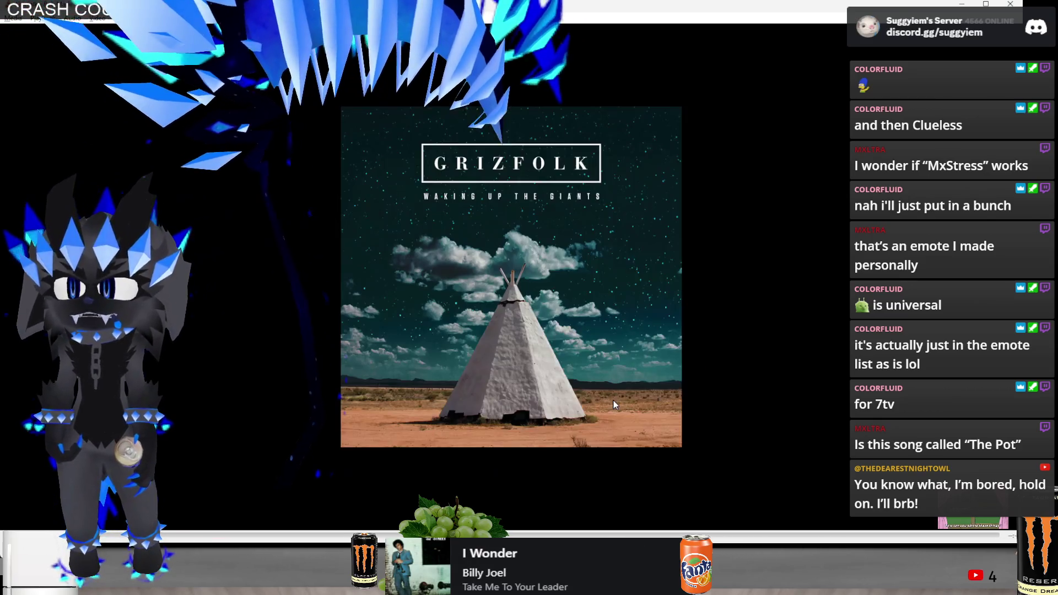
key(n)
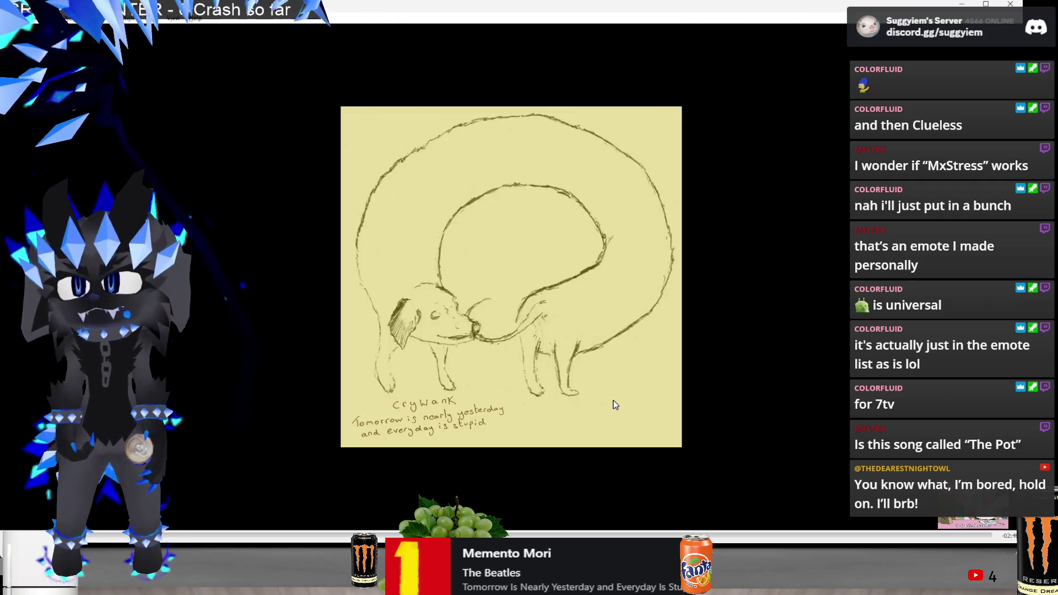
key(n)
key(n)
key(n)
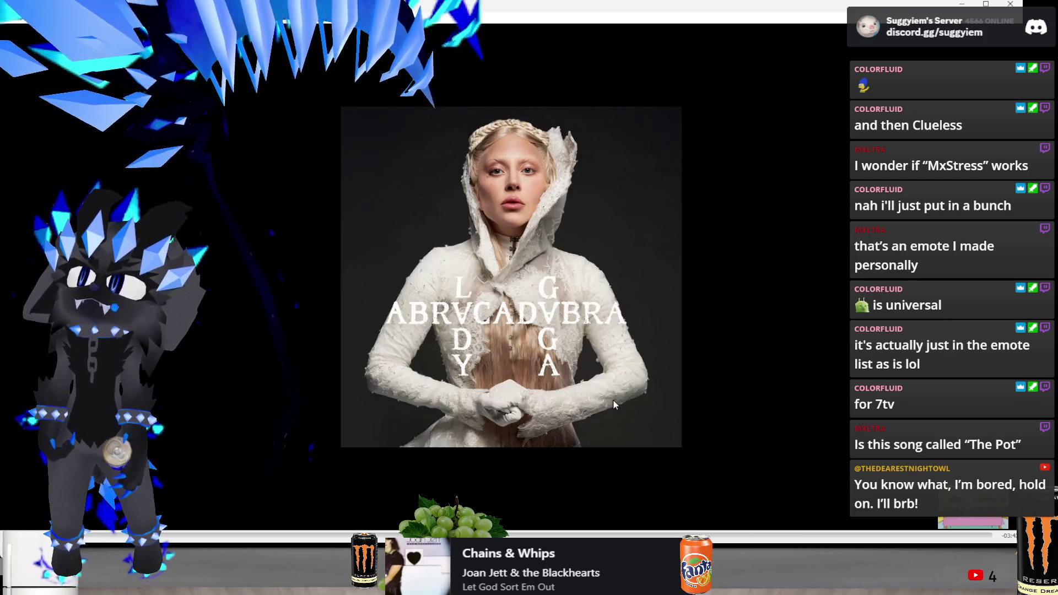
key(n)
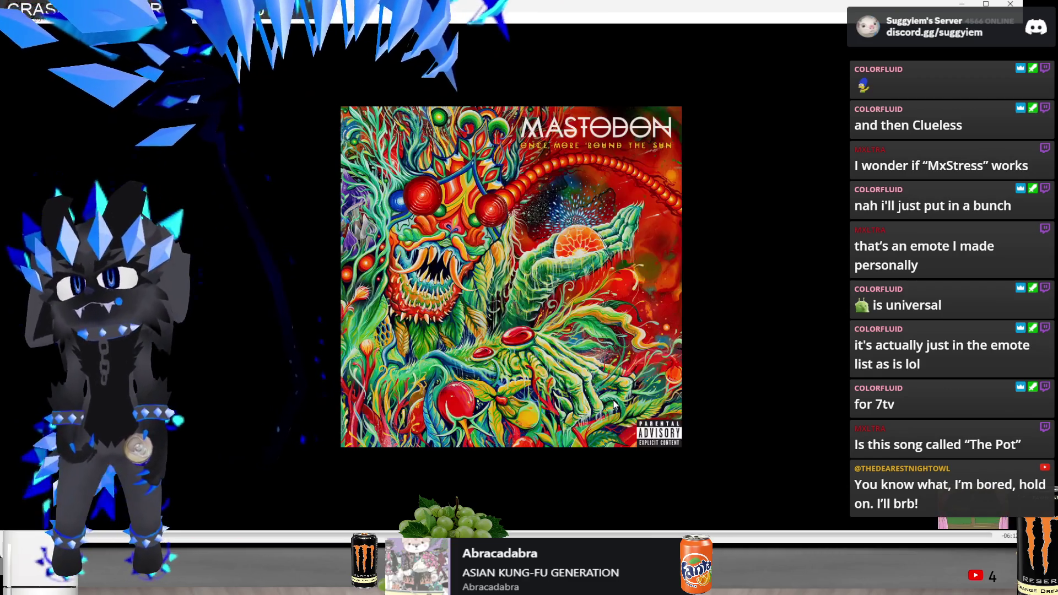
key(n)
key(n)
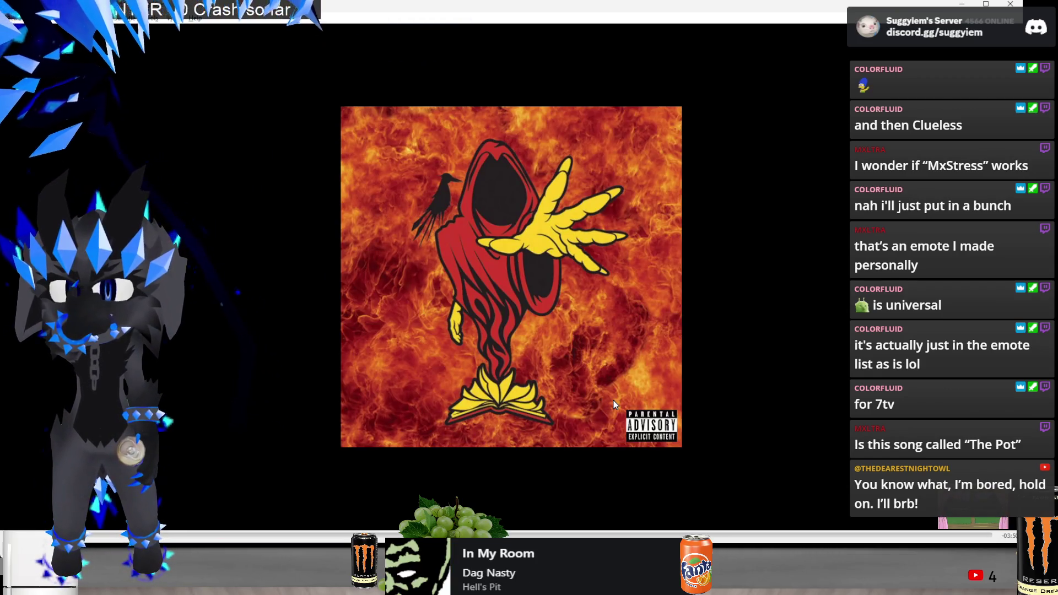
key(n)
key(n)
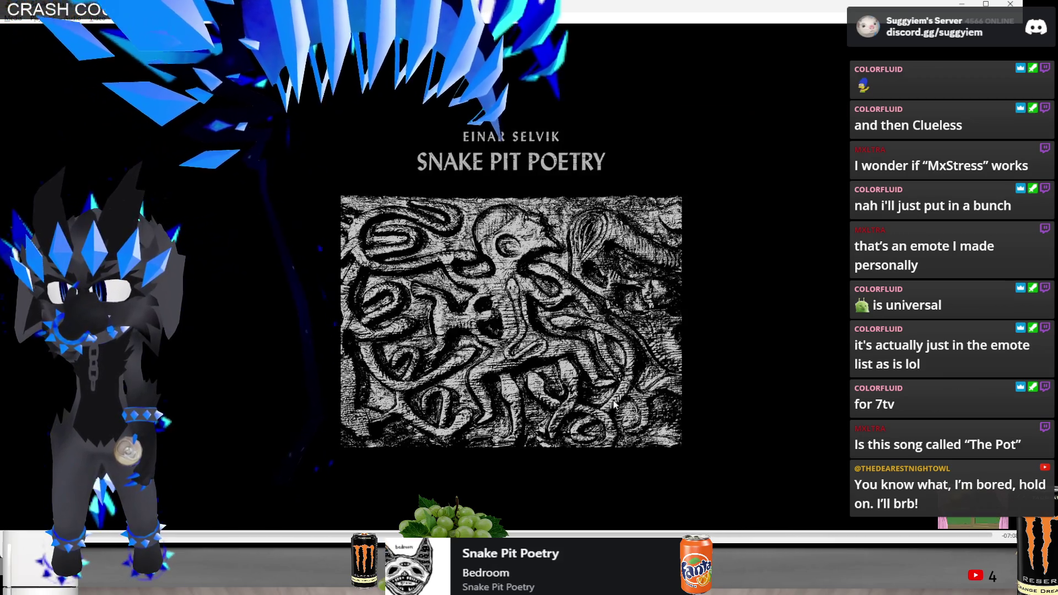
key(n)
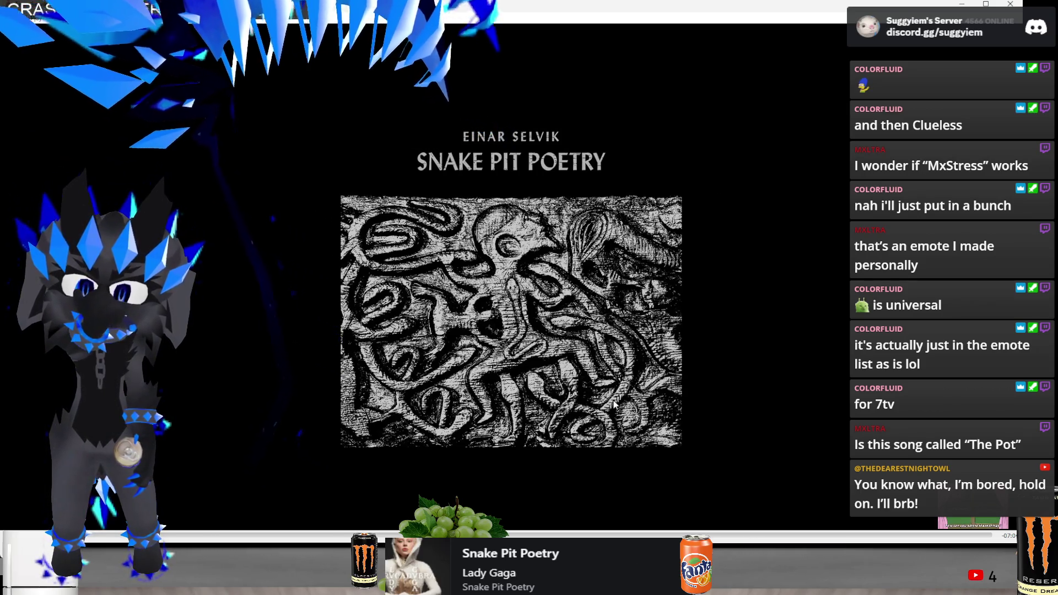
Bring Roblox Studio forward and move the whole accessory cluster to a new spot
click(961, 6)
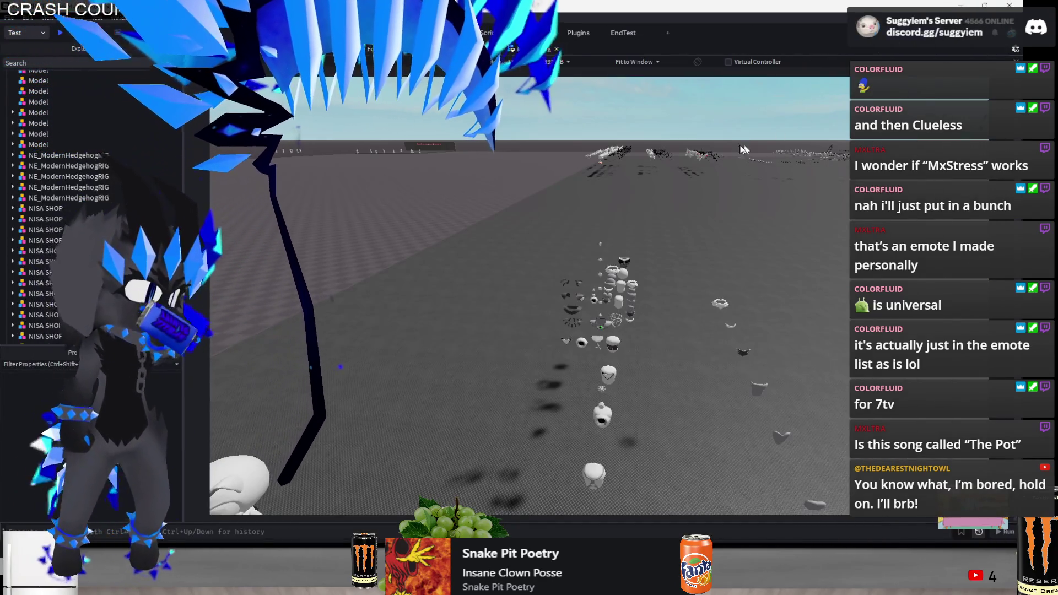
key(w)
key(s)
click(515, 406)
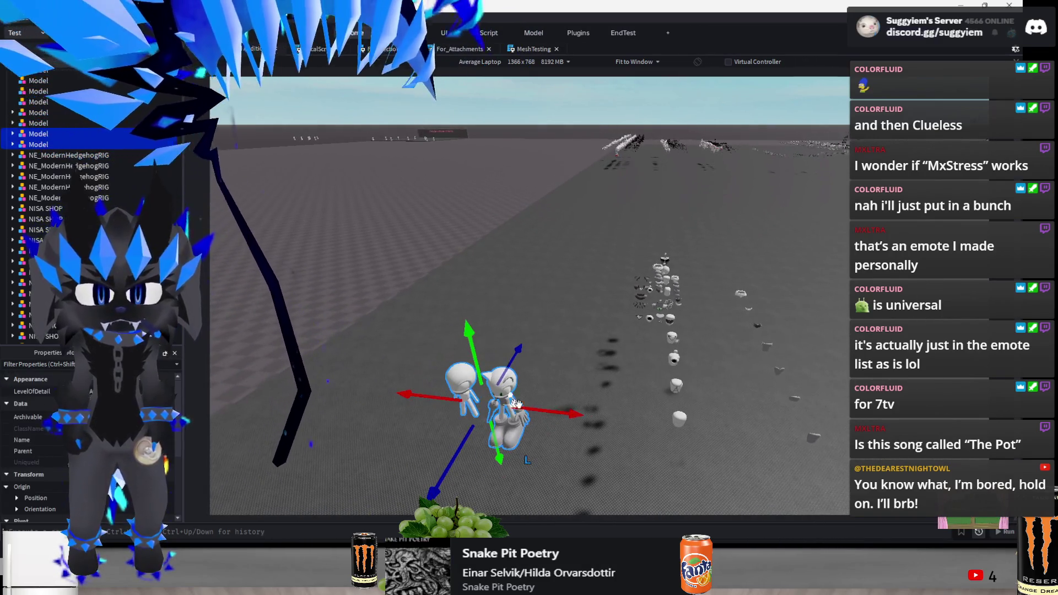
key(w)
click(581, 380)
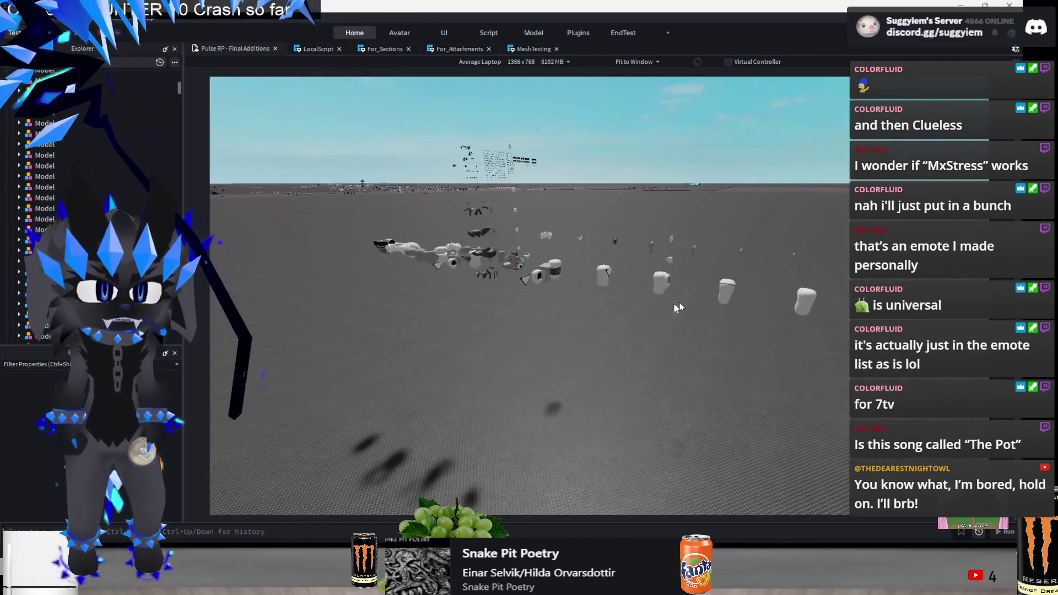
click(727, 292)
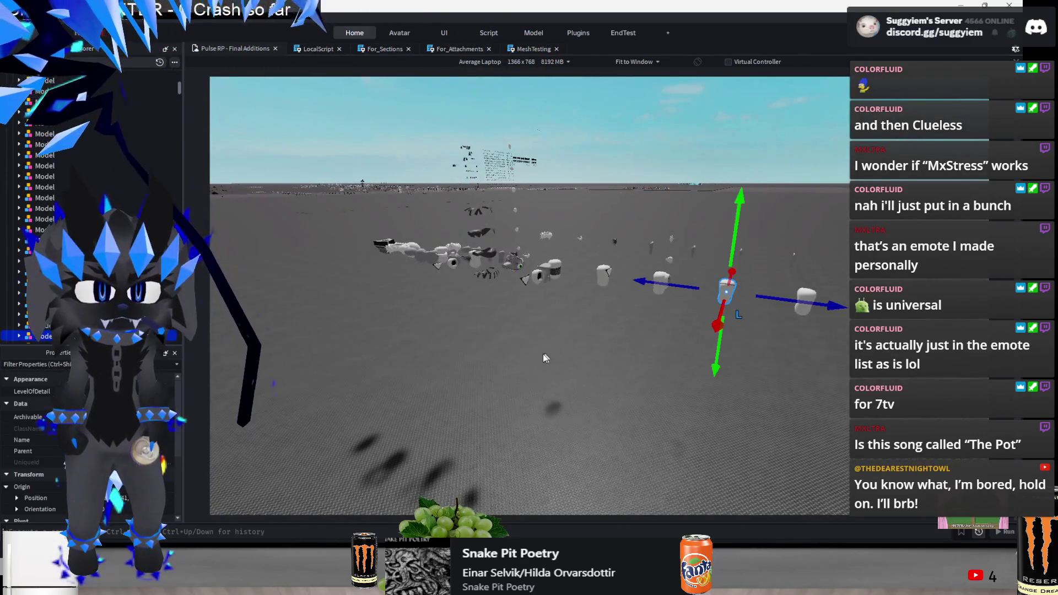
drag(739, 284, 738, 286)
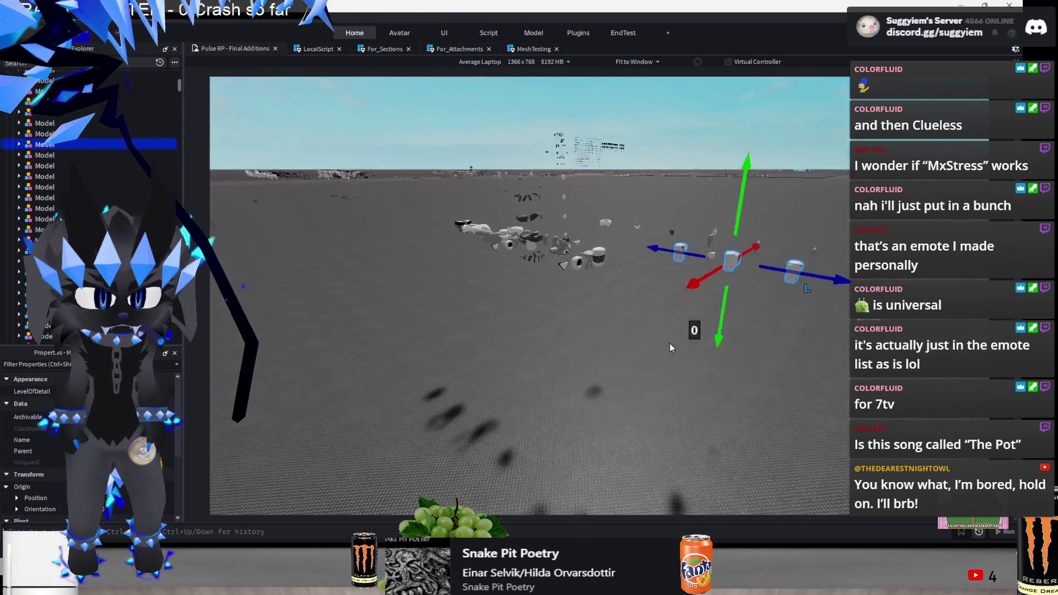
click(669, 343)
click(578, 353)
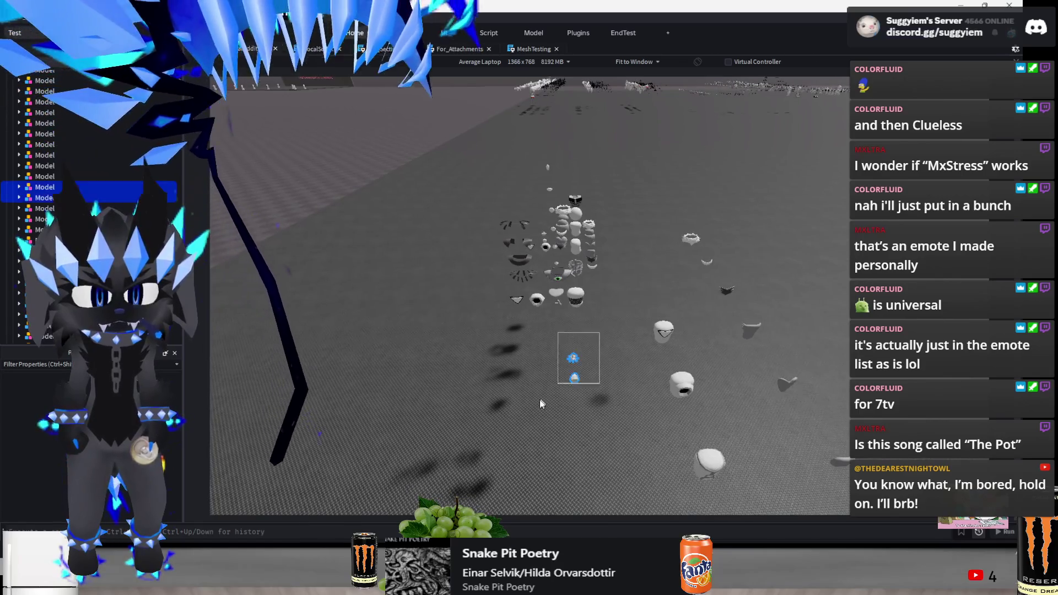
drag(680, 165, 425, 355)
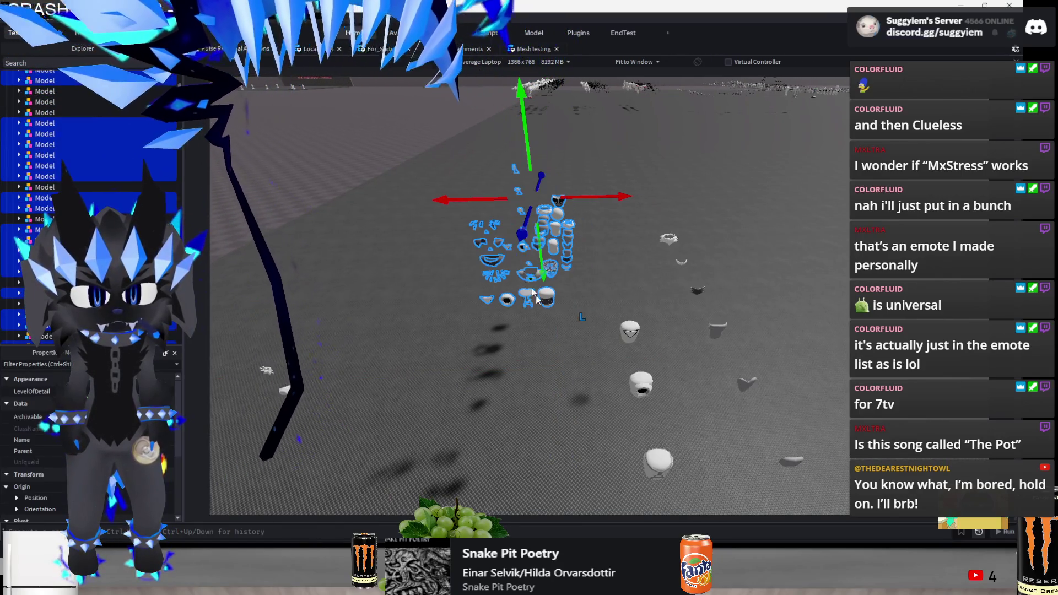
mouse_move(522, 241)
mouse_down()
mouse_move(524, 210)
mouse_move(609, 273)
mouse_move(772, 251)
mouse_up()
Slide three small parts into a row and shift the tall stack 5 studs left
scroll(717, 276, down, 5)
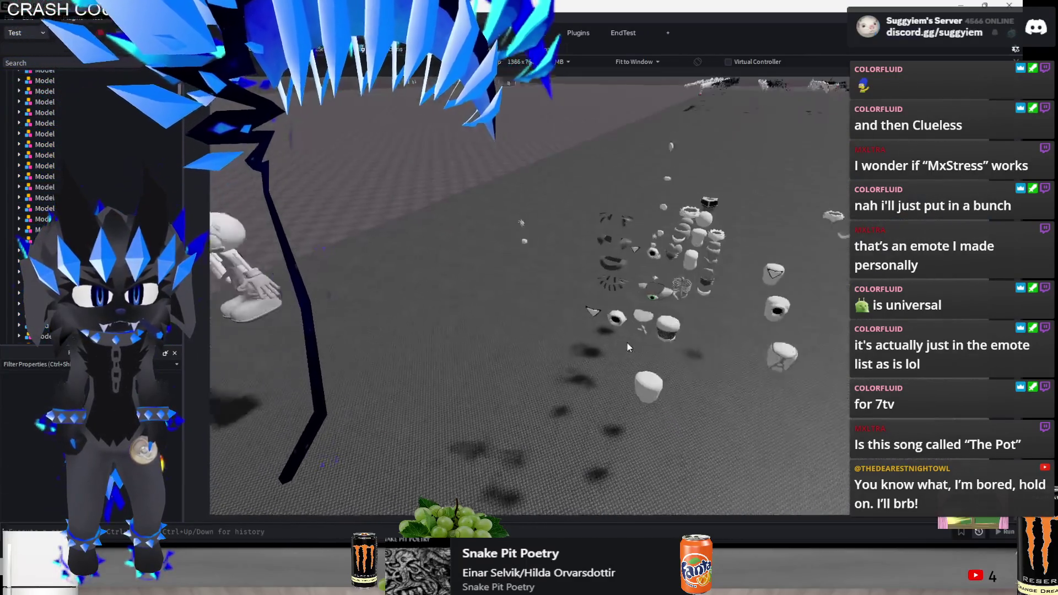
drag(639, 320, 474, 388)
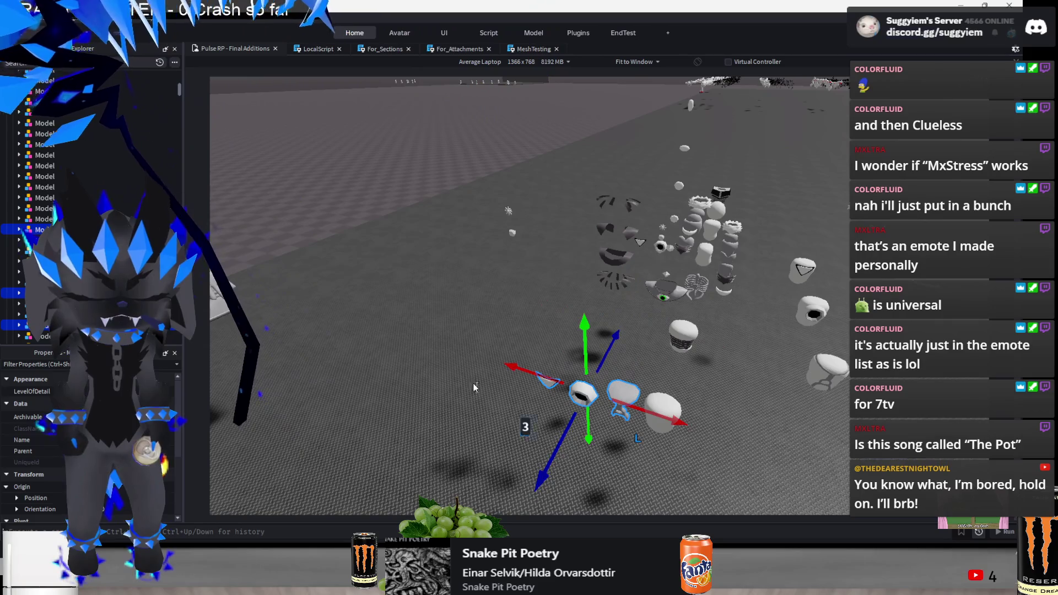
drag(491, 241, 465, 310)
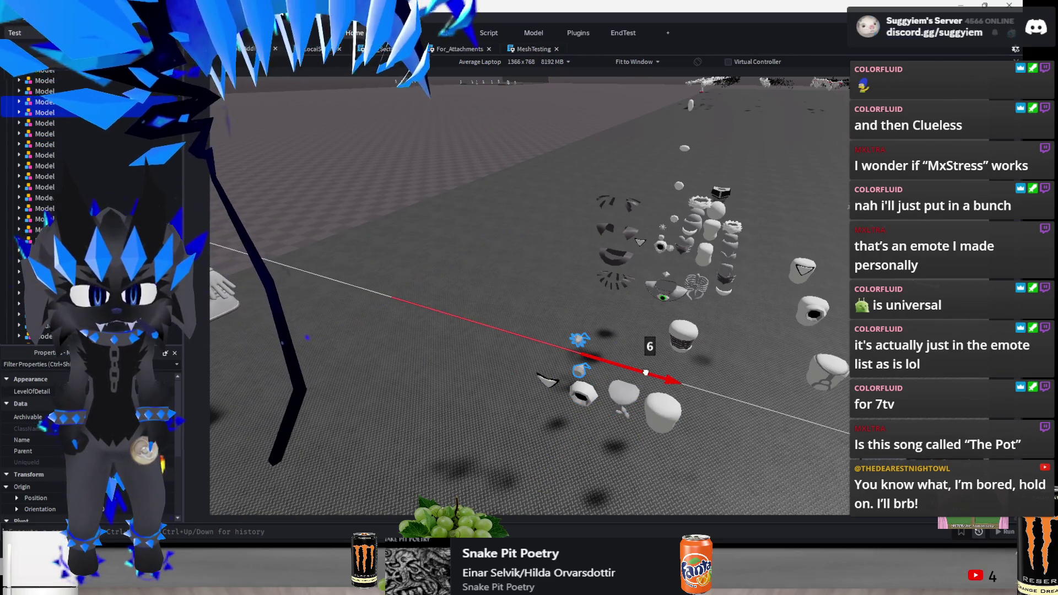
key(w)
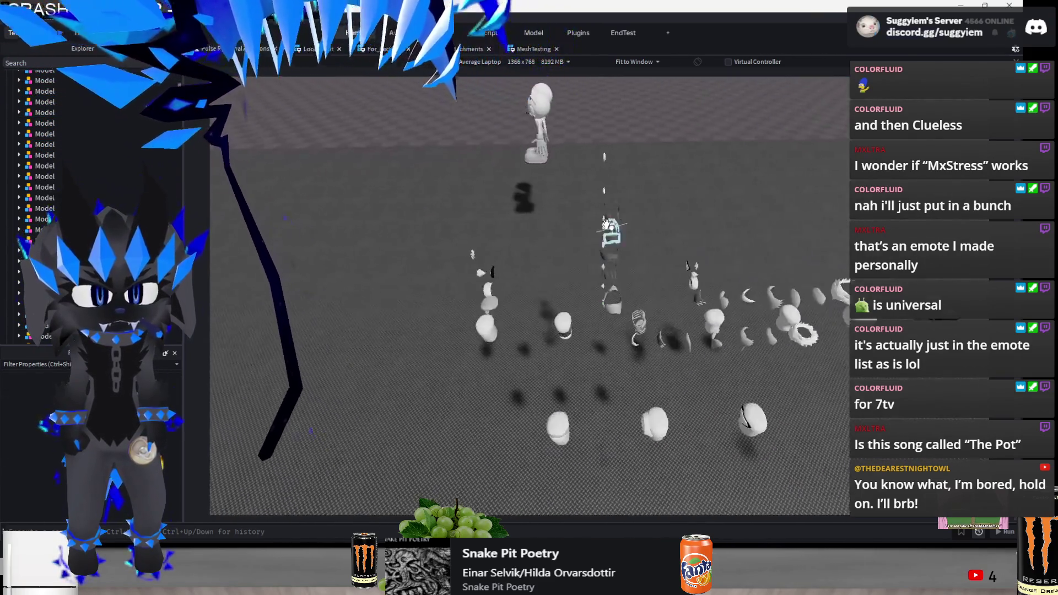
click(604, 233)
drag(568, 256, 518, 282)
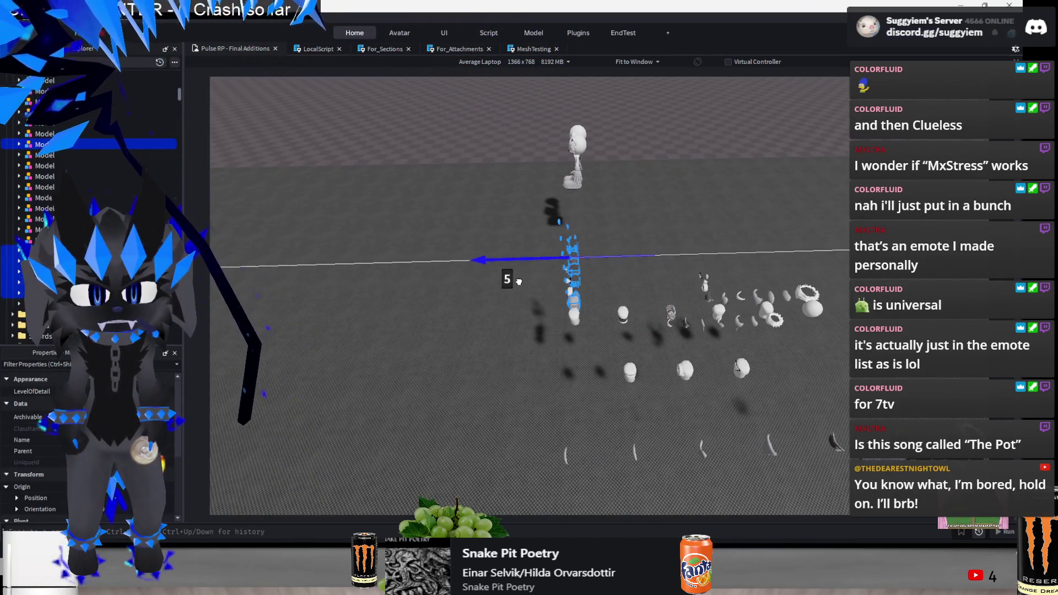
key(f)
scroll(664, 315, down, 5)
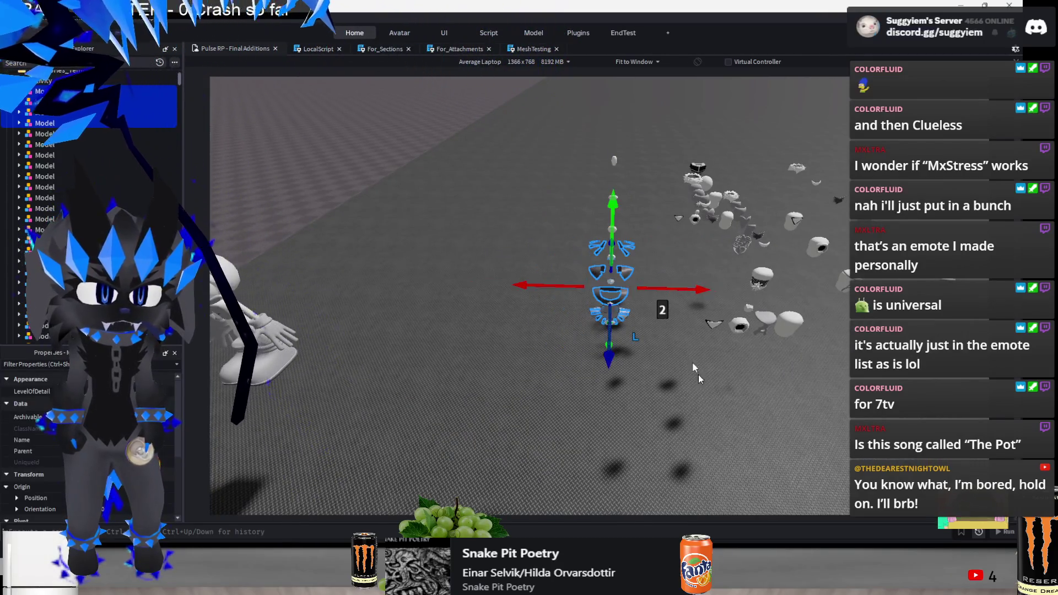
click(694, 366)
key(d)
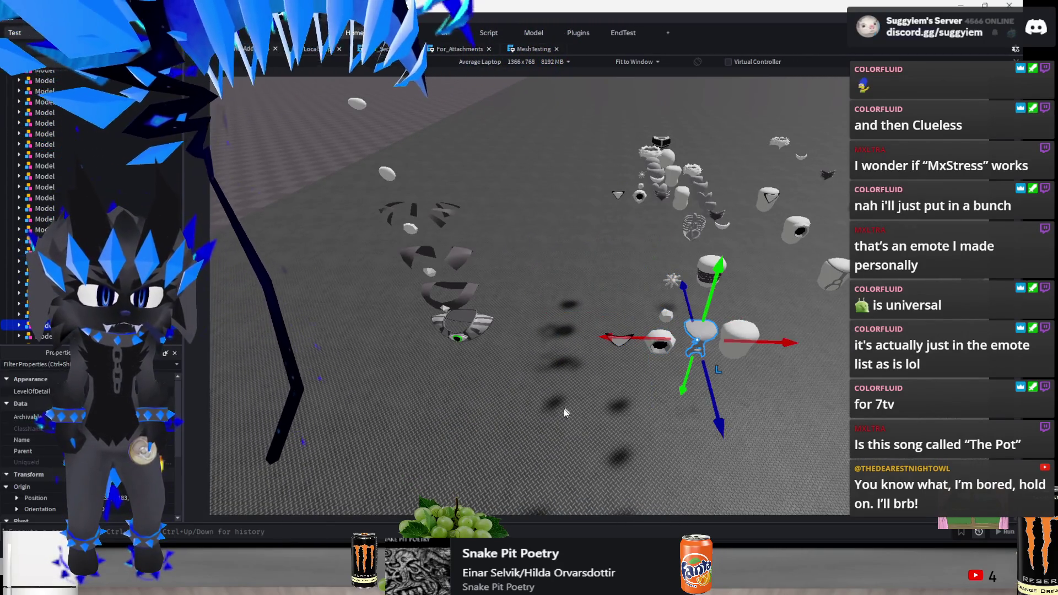
Slide a stack of accessory parts right so it sits alongside the other rows
drag(660, 294, 661, 298)
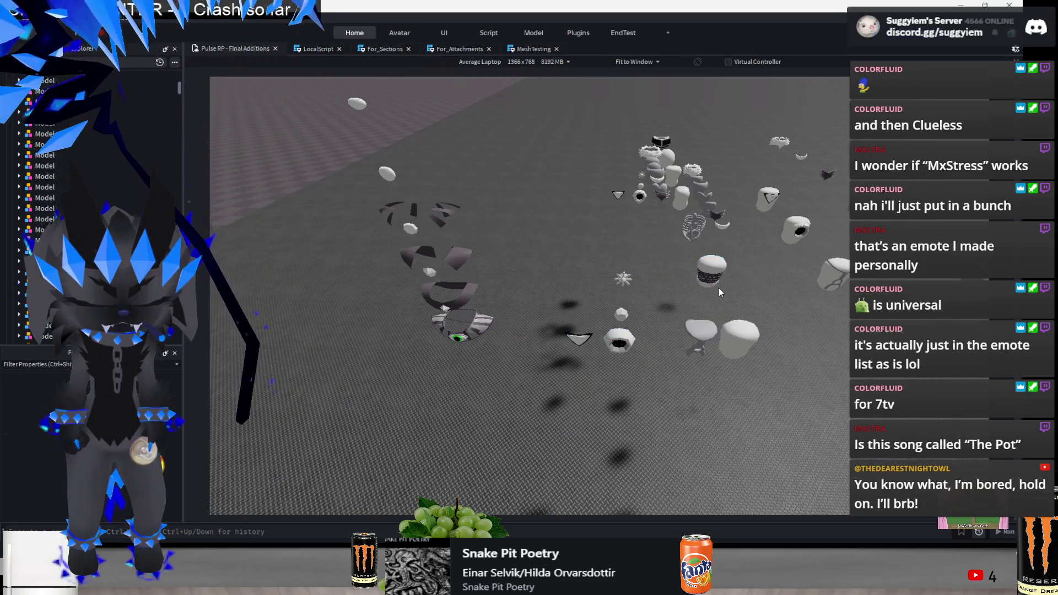
scroll(487, 249, down, 5)
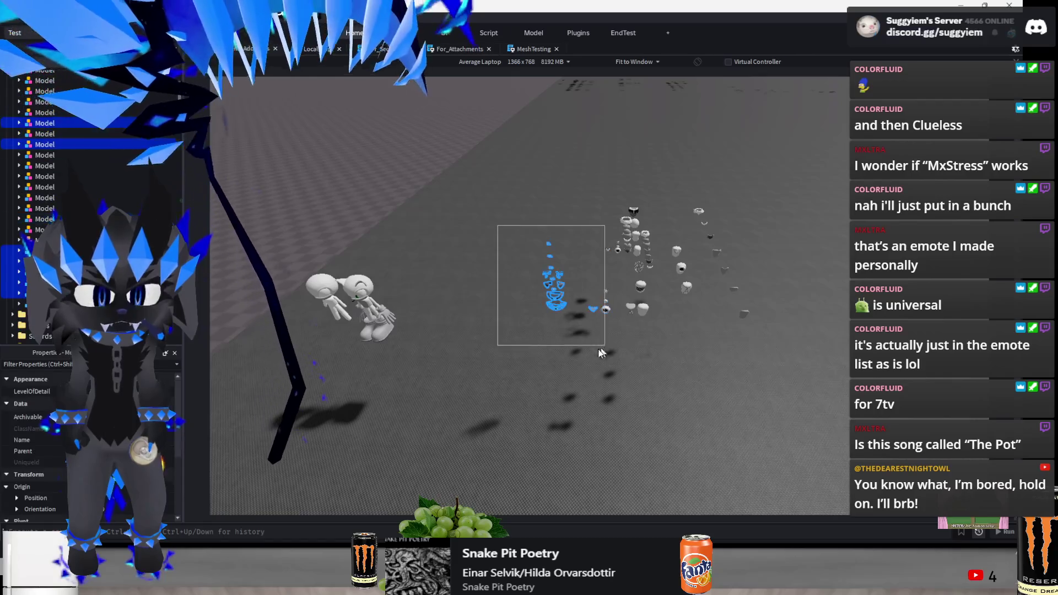
mouse_move(601, 353)
mouse_down()
mouse_move(588, 350)
mouse_move(618, 279)
mouse_move(646, 287)
mouse_up()
scroll(587, 351, up, 3)
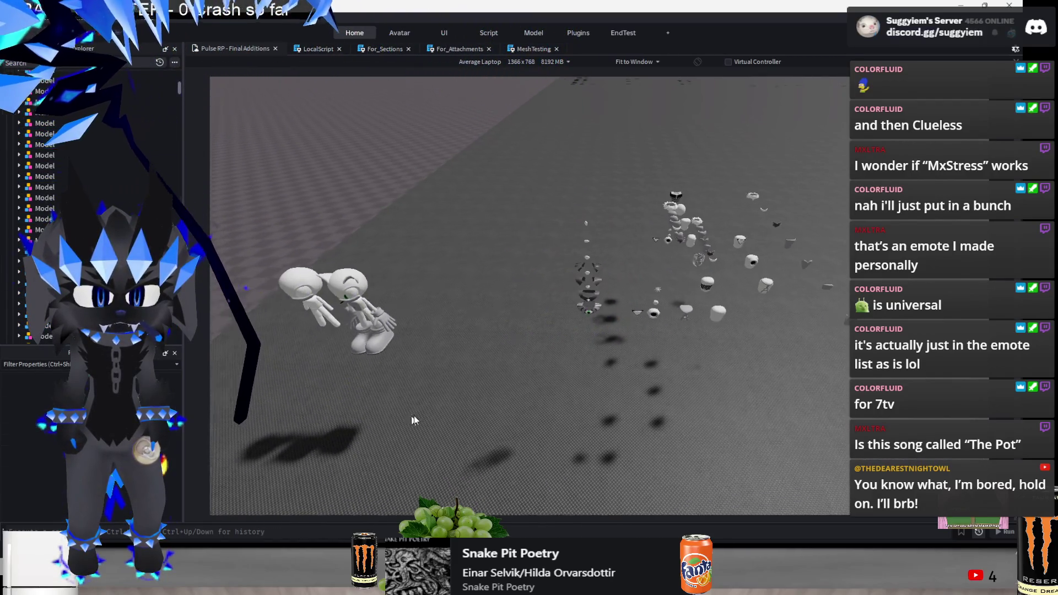
mouse_move(512, 383)
mouse_down()
mouse_move(606, 181)
mouse_move(612, 213)
mouse_up()
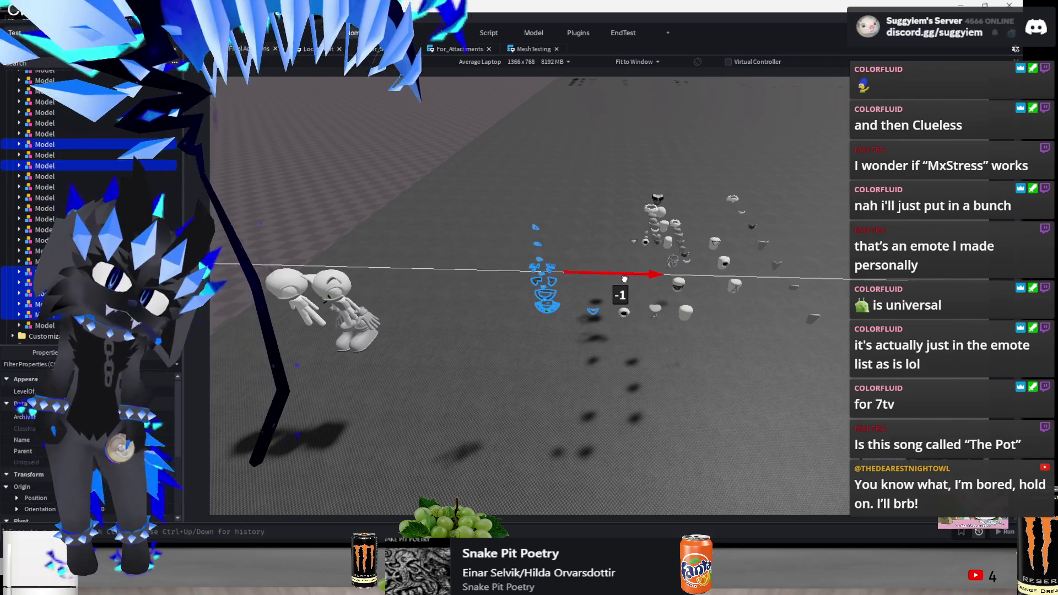
click(623, 425)
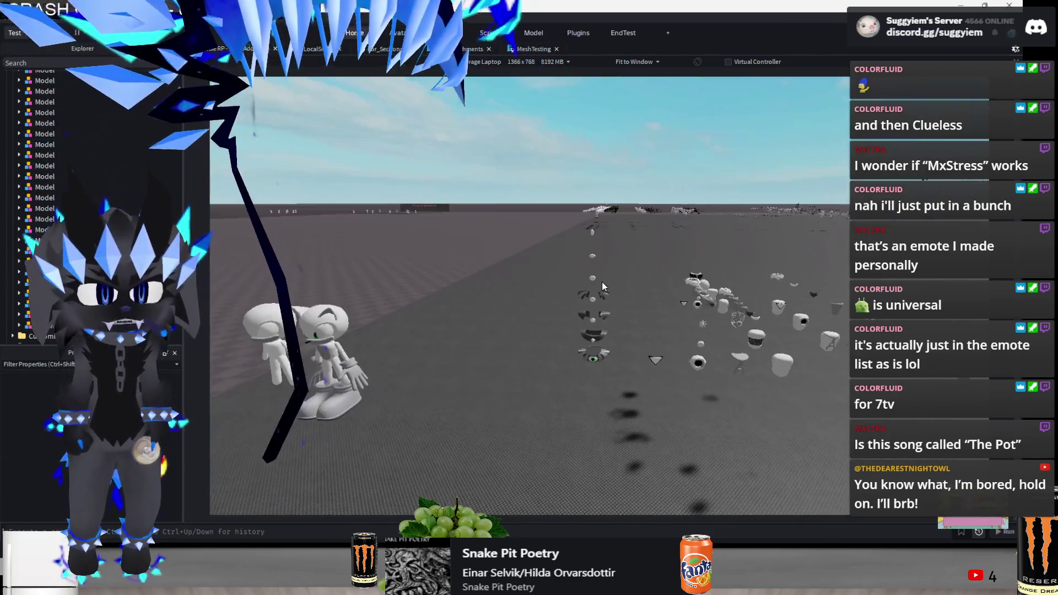
click(589, 289)
mouse_move(618, 304)
mouse_down()
mouse_move(711, 328)
mouse_move(660, 336)
mouse_up()
click(656, 445)
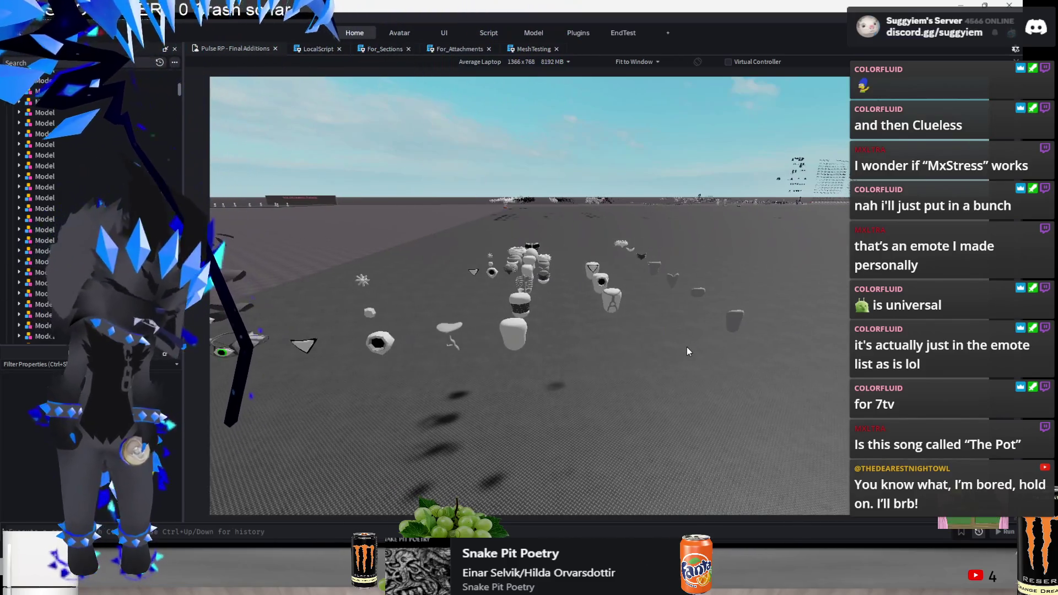
Select the column of parts including the cup-shaped mesh and slide it along one axis
click(585, 421)
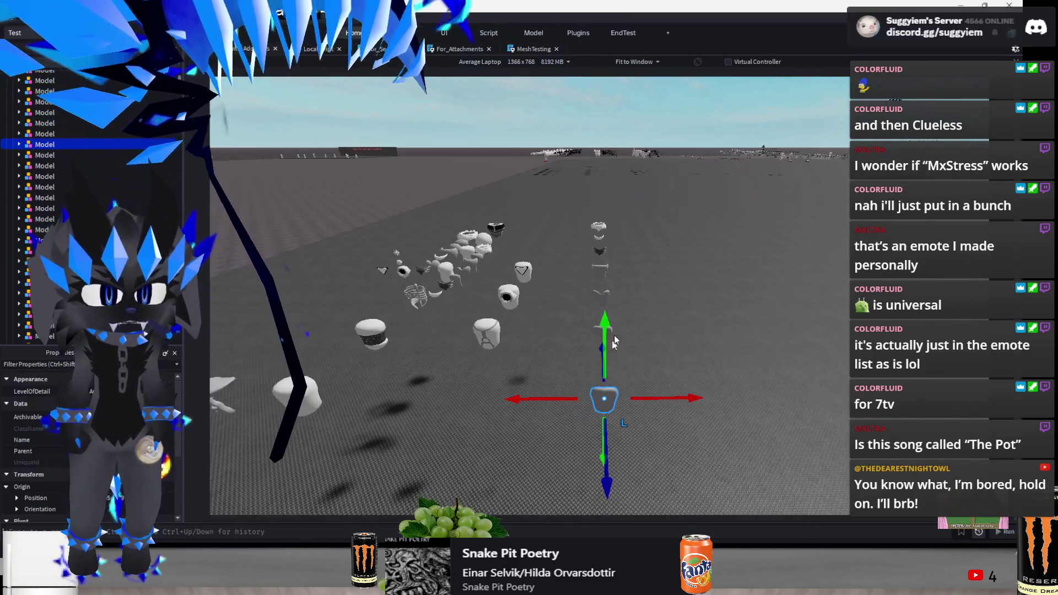
drag(650, 193, 538, 350)
key(w)
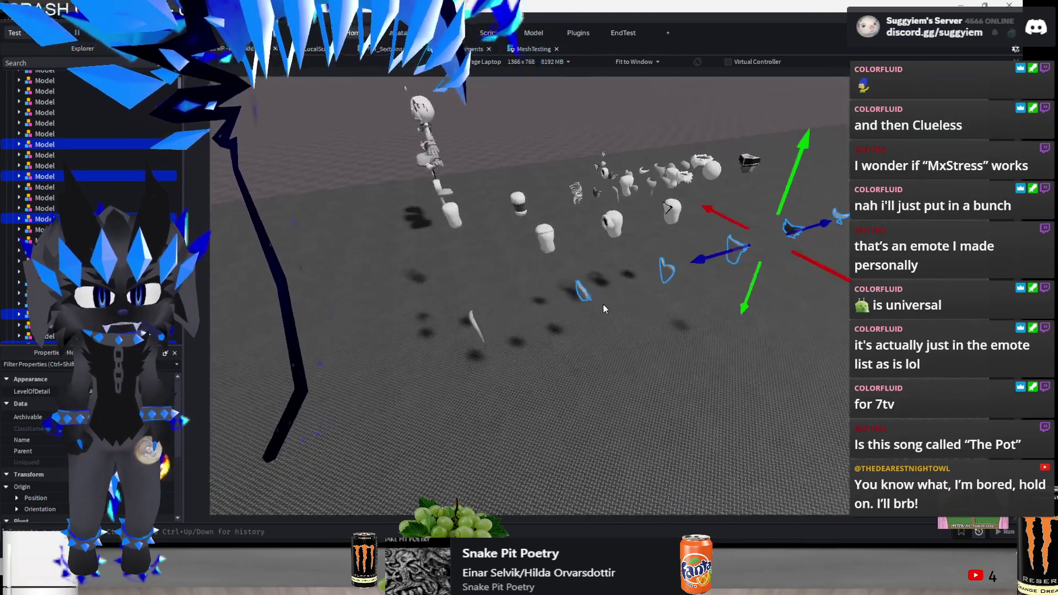
scroll(619, 296, down, 5)
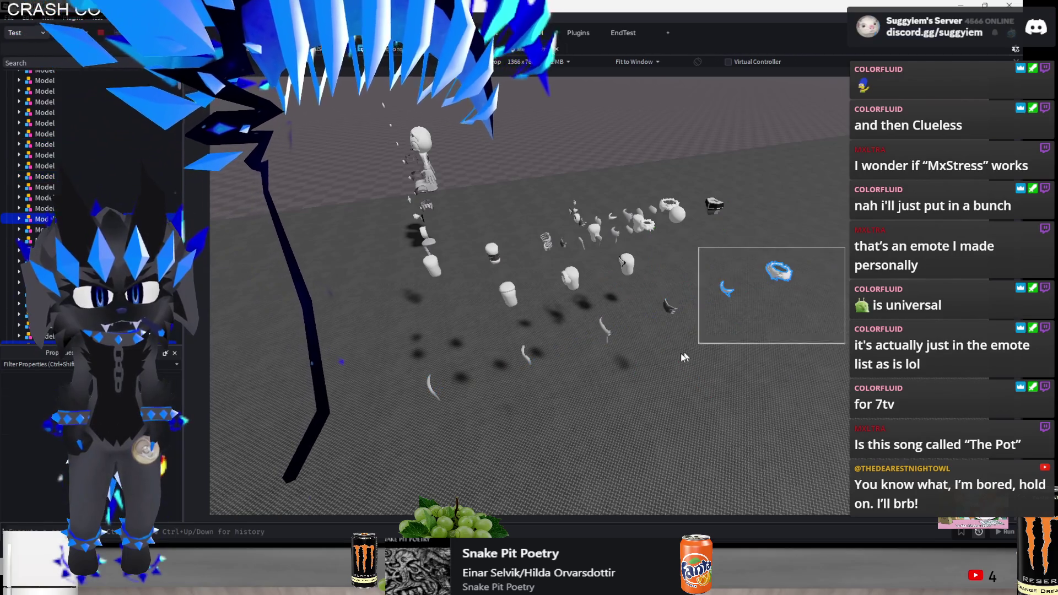
drag(621, 324, 585, 388)
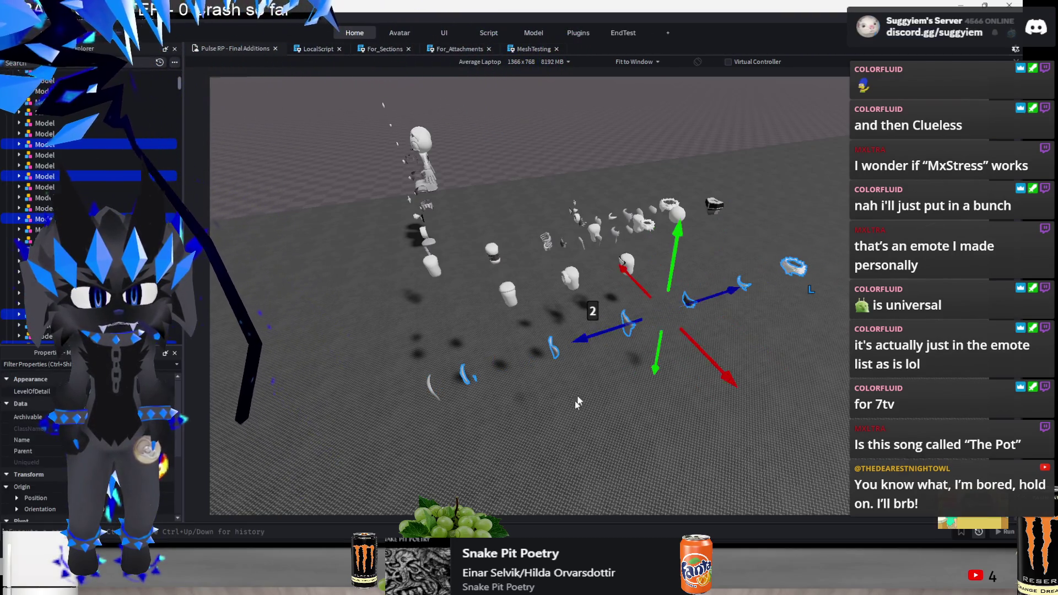
Slide the crescent parts left in 2-stud steps, then bring the ring part into the same row
drag(727, 312, 811, 276)
drag(683, 254, 626, 259)
drag(562, 236, 831, 331)
mouse_move(752, 257)
mouse_down()
mouse_move(611, 275)
mouse_move(601, 260)
mouse_move(573, 261)
mouse_up()
drag(639, 251, 570, 266)
click(610, 329)
drag(642, 262, 602, 254)
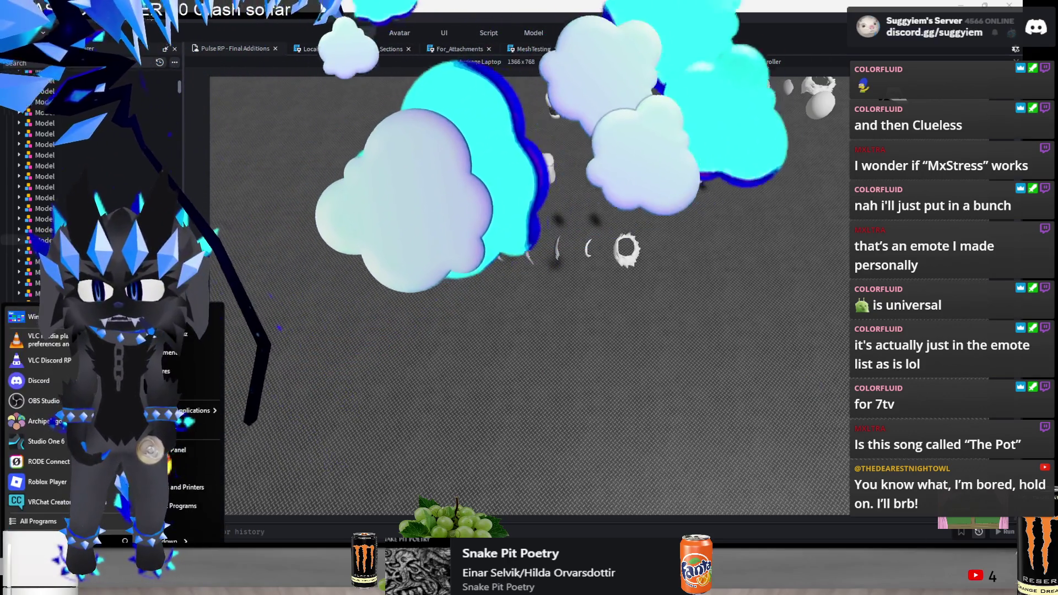
Select the ring parts, then slide the horn part left beside them
right_click(474, 387)
click(446, 398)
drag(740, 220, 547, 321)
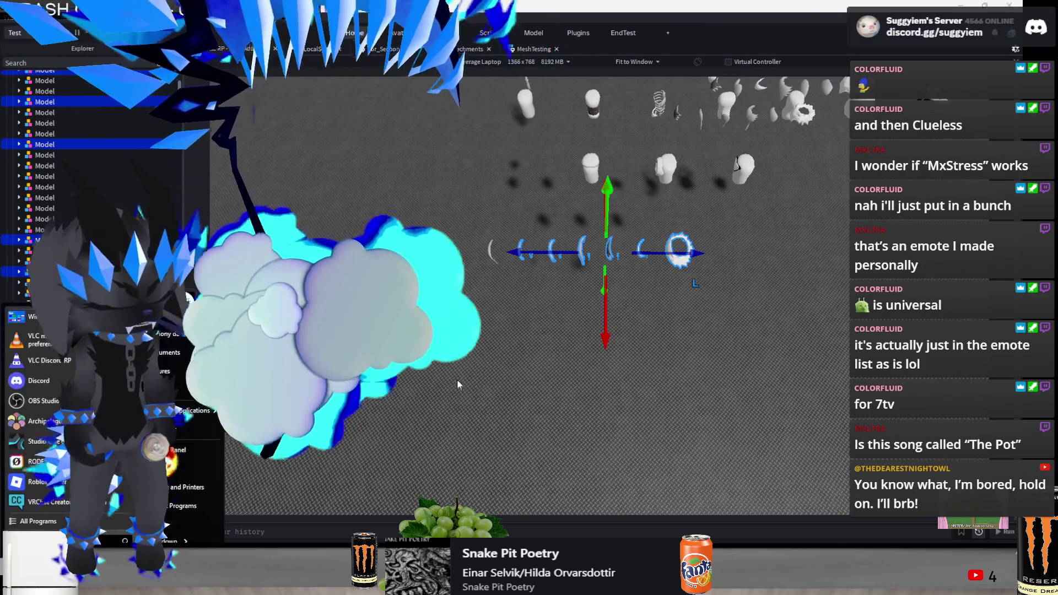
right_click(463, 446)
click(258, 417)
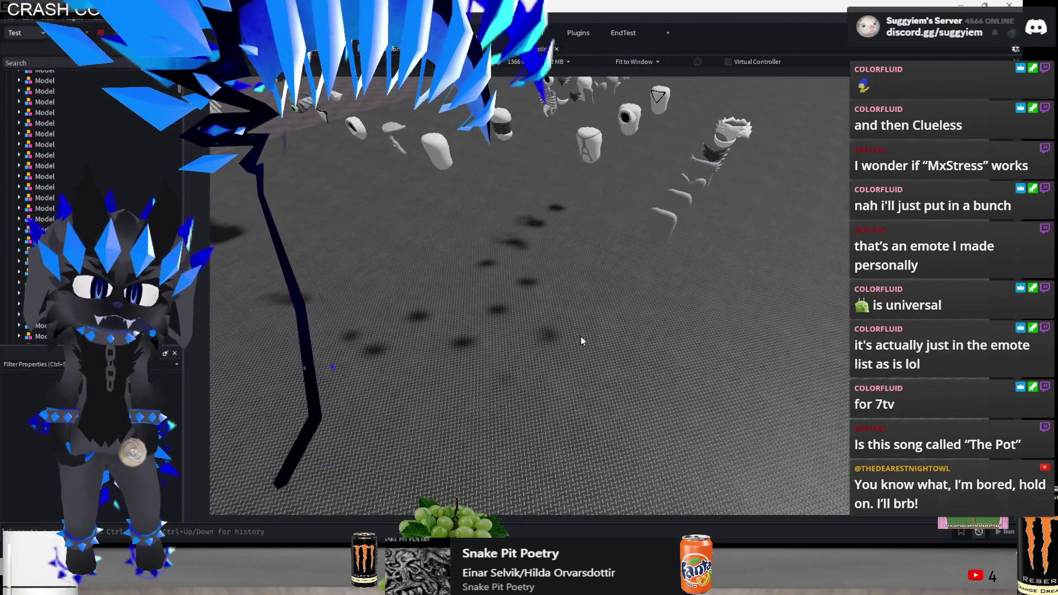
key(w)
drag(668, 181, 590, 297)
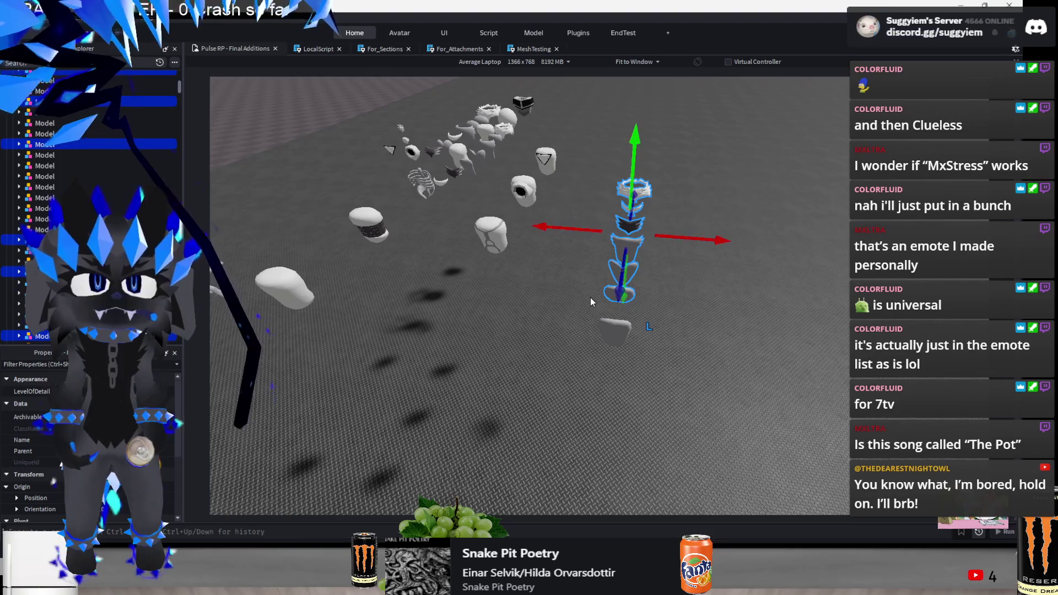
click(598, 354)
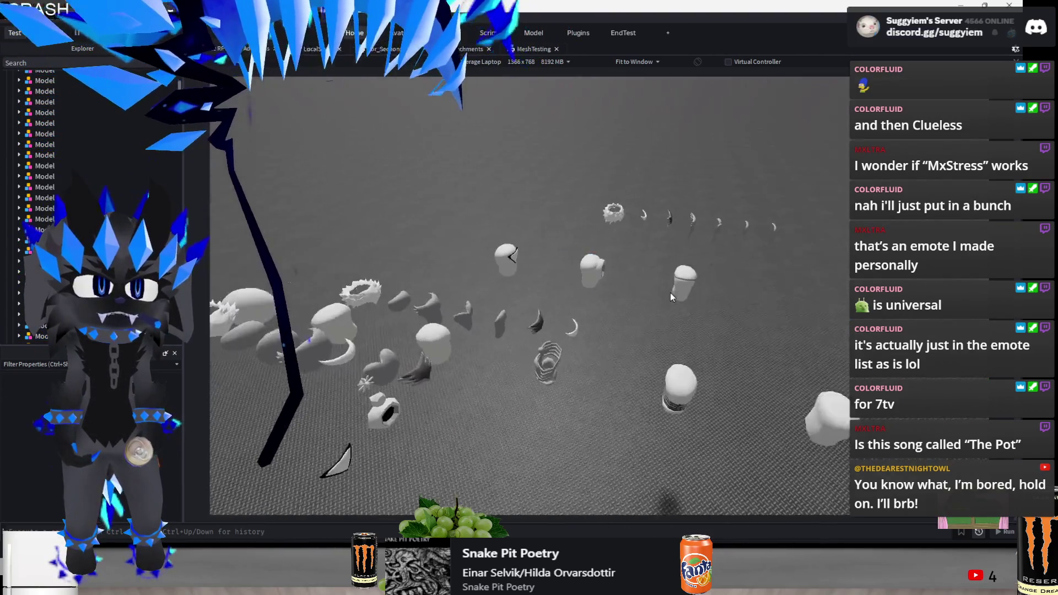
mouse_move(714, 198)
mouse_down()
mouse_move(586, 245)
mouse_move(586, 190)
mouse_up()
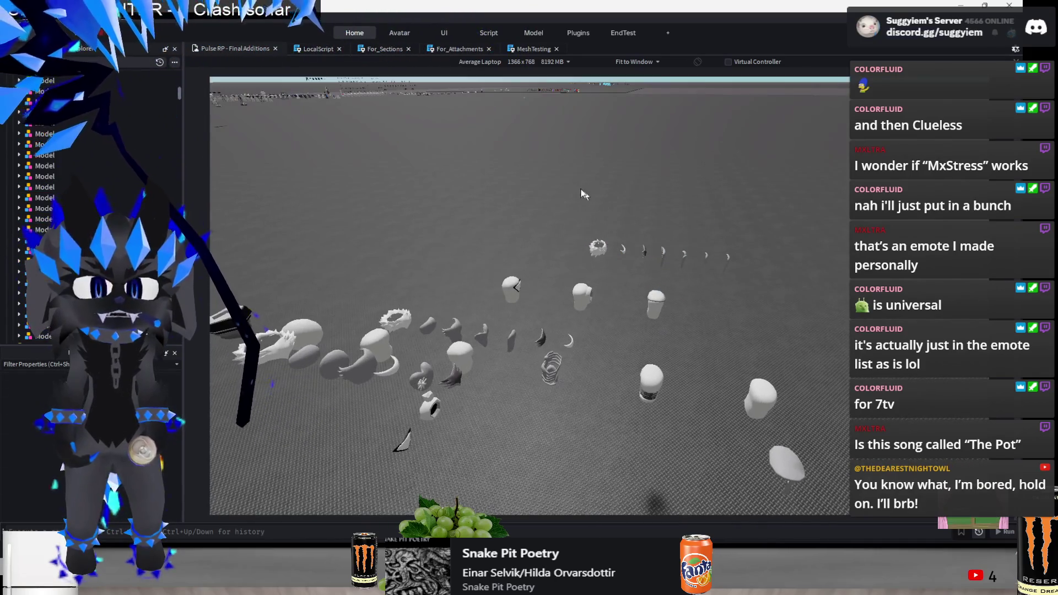
click(485, 374)
mouse_move(558, 389)
mouse_down()
mouse_move(329, 355)
mouse_move(544, 356)
mouse_up()
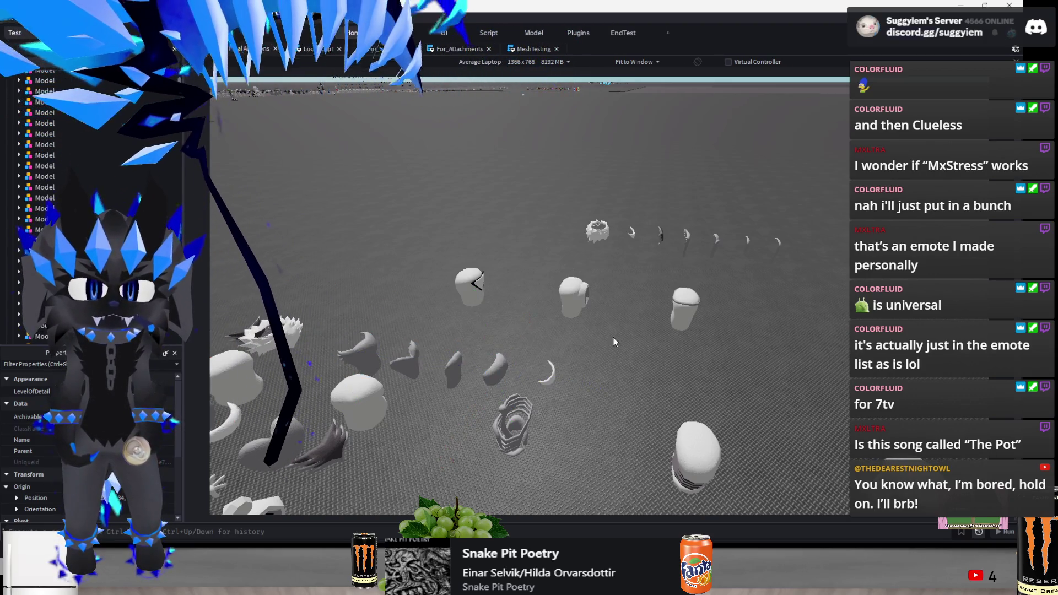
Switch Move axes to world space (Ctrl+L) and slide a crescent 2 studs along its axis
click(246, 329)
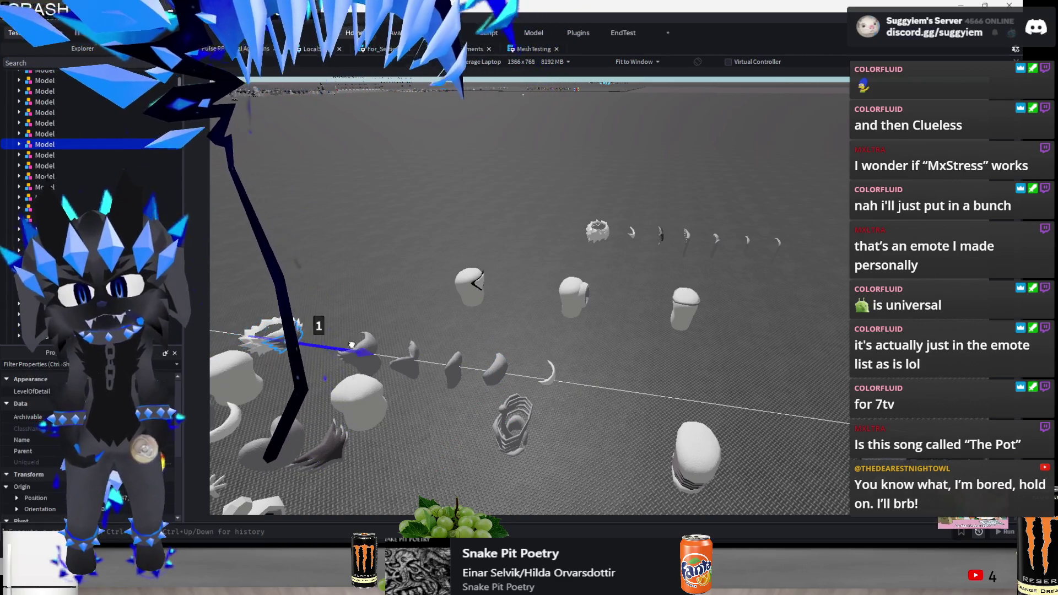
key(s)
key(a)
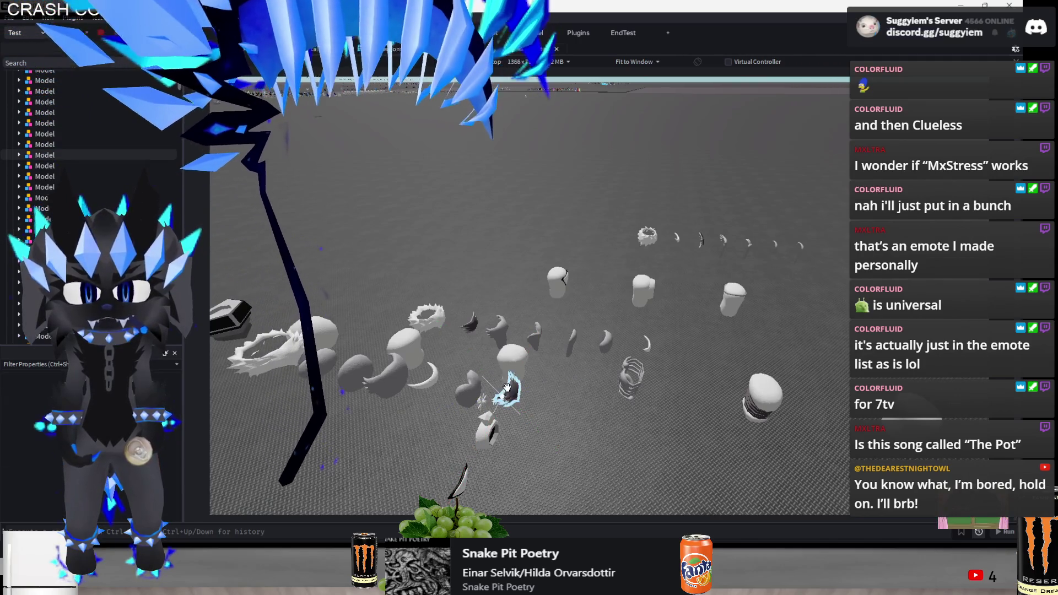
click(505, 392)
key(ctrl+l)
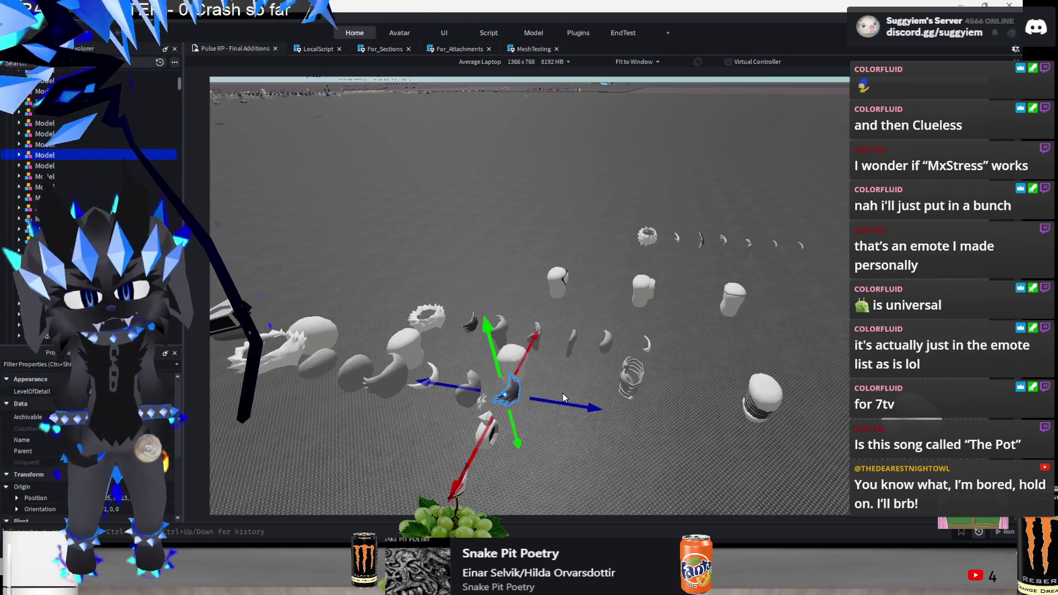
key(ctrl+z)
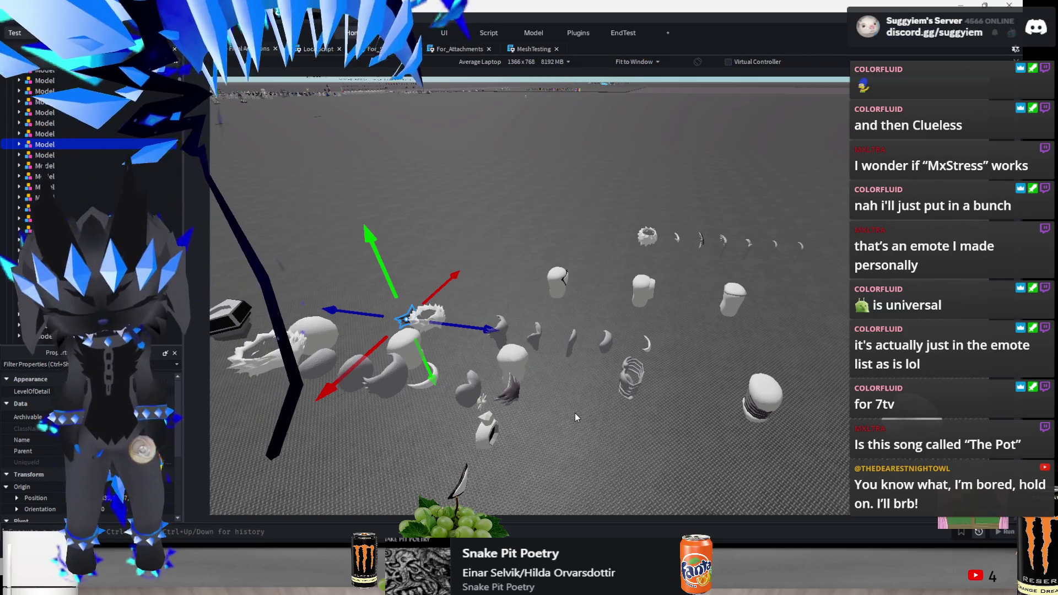
key(a)
mouse_move(574, 399)
mouse_down()
mouse_move(566, 408)
mouse_move(319, 395)
mouse_move(629, 465)
mouse_up()
key(a)
drag(617, 379, 571, 376)
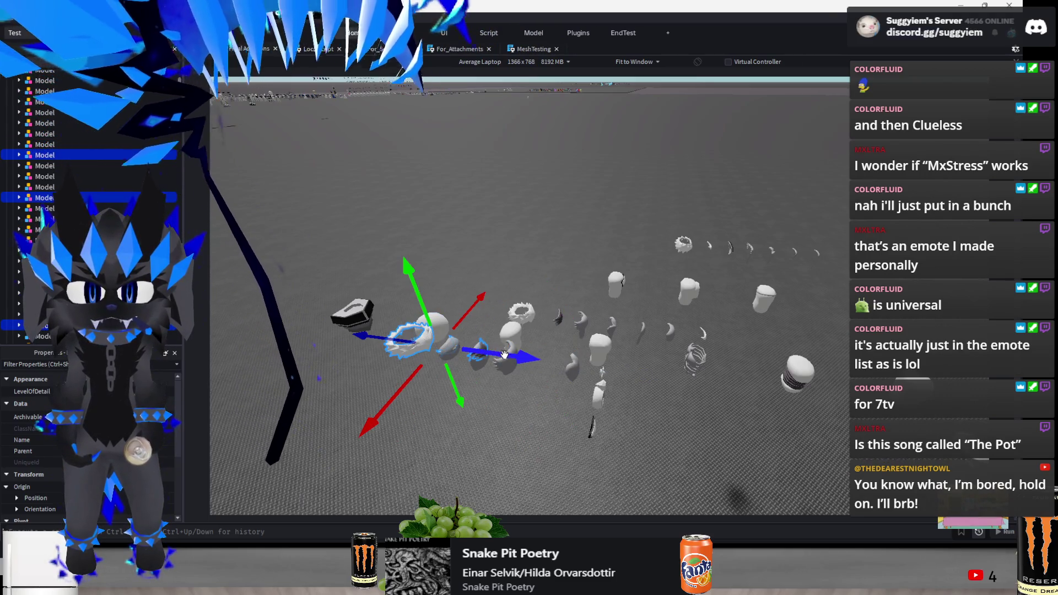
Shift the selected crescents 3 studs left, then move crescents right and upward into a cluster
mouse_move(504, 355)
mouse_down()
mouse_move(565, 366)
mouse_move(572, 389)
mouse_up()
ctrl+click(574, 371)
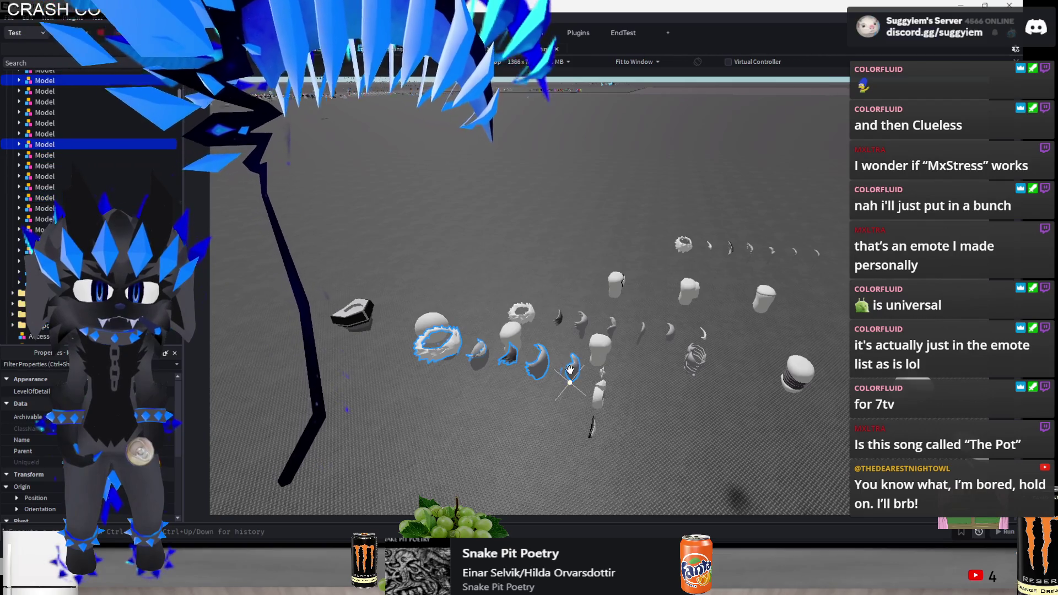
drag(576, 374, 472, 388)
key(F5)
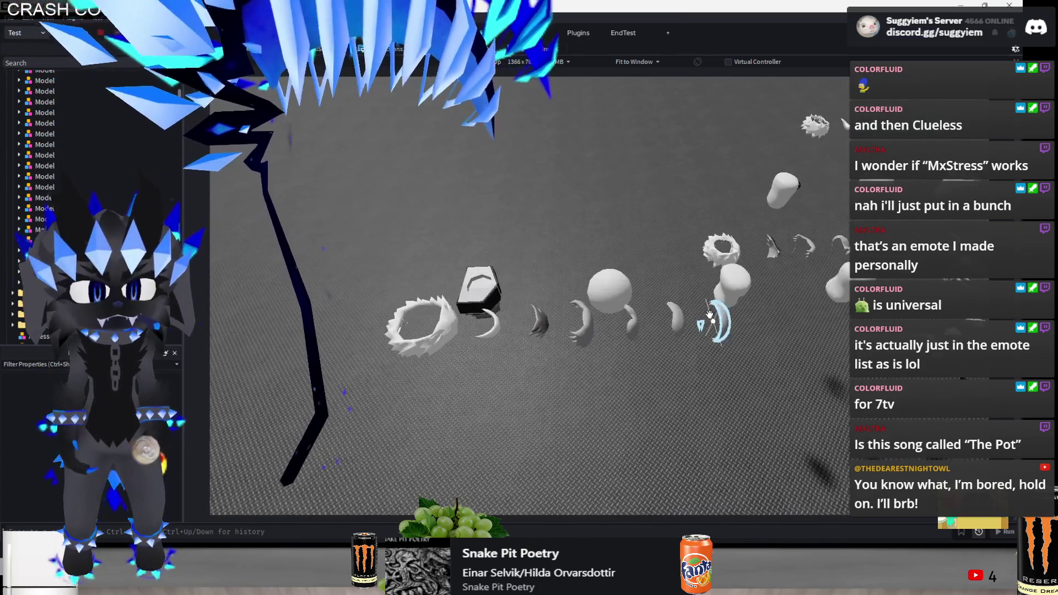
click(711, 317)
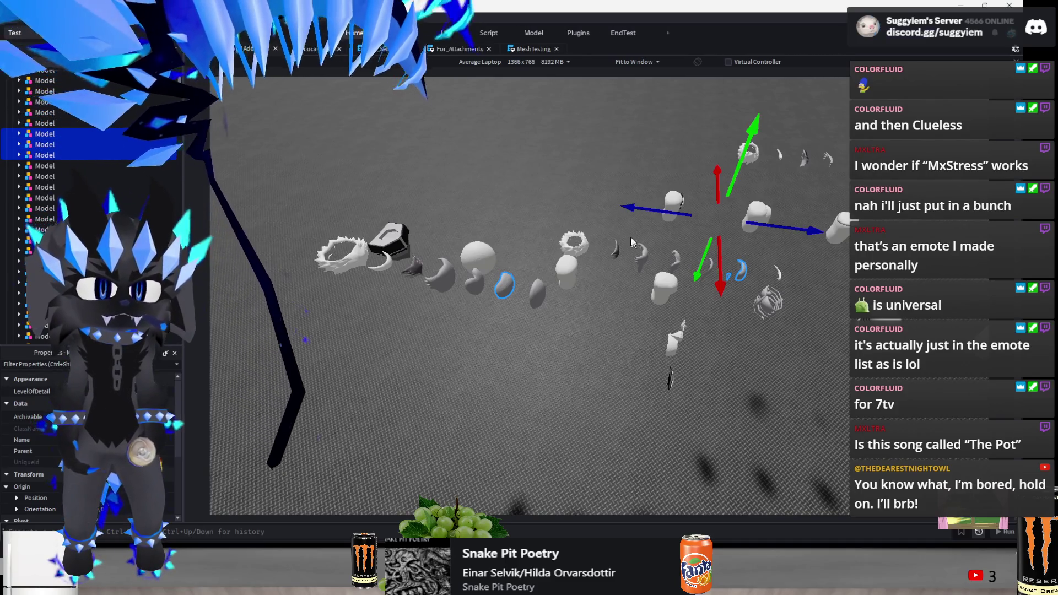
mouse_move(750, 165)
mouse_down()
mouse_move(744, 158)
mouse_move(796, 142)
mouse_up()
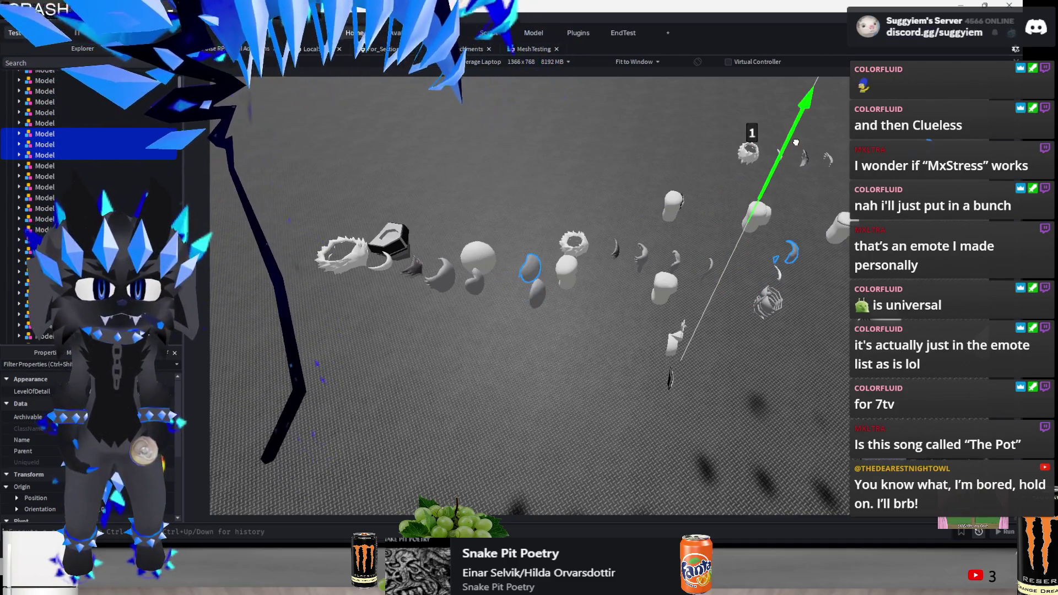
click(697, 278)
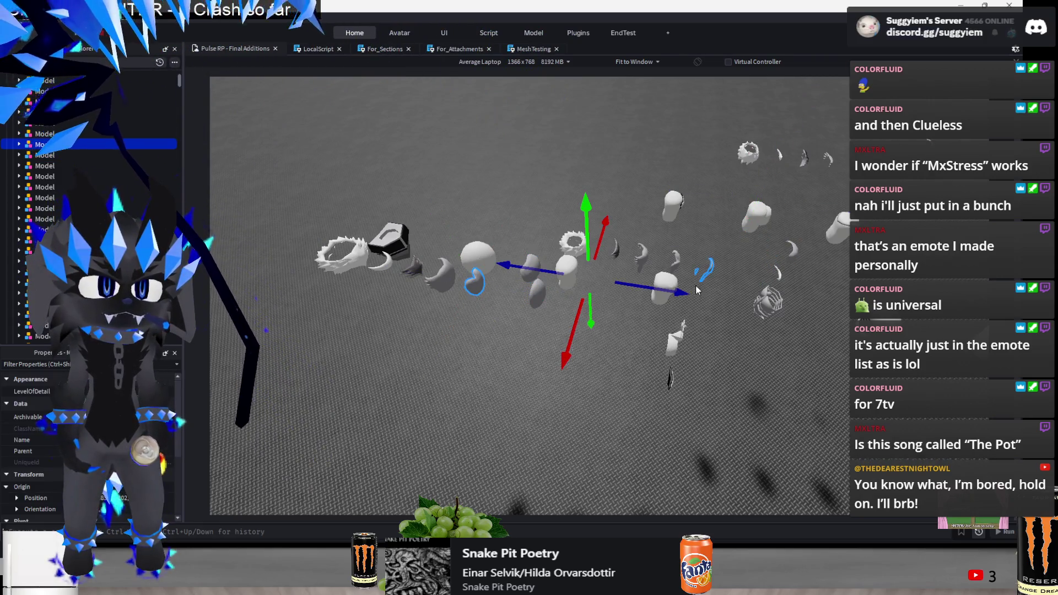
mouse_move(769, 231)
mouse_down()
mouse_move(827, 223)
mouse_move(816, 220)
mouse_up()
drag(774, 176, 825, 128)
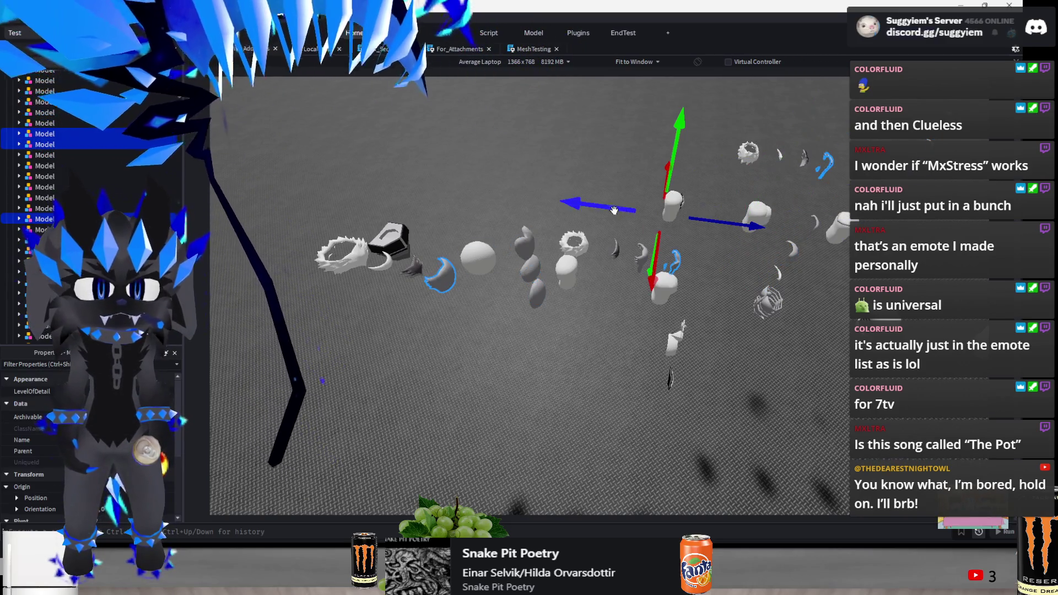
Delete and restore the meshes with undo, move them upward, and add the small crescent
drag(614, 210, 688, 231)
key(Delete)
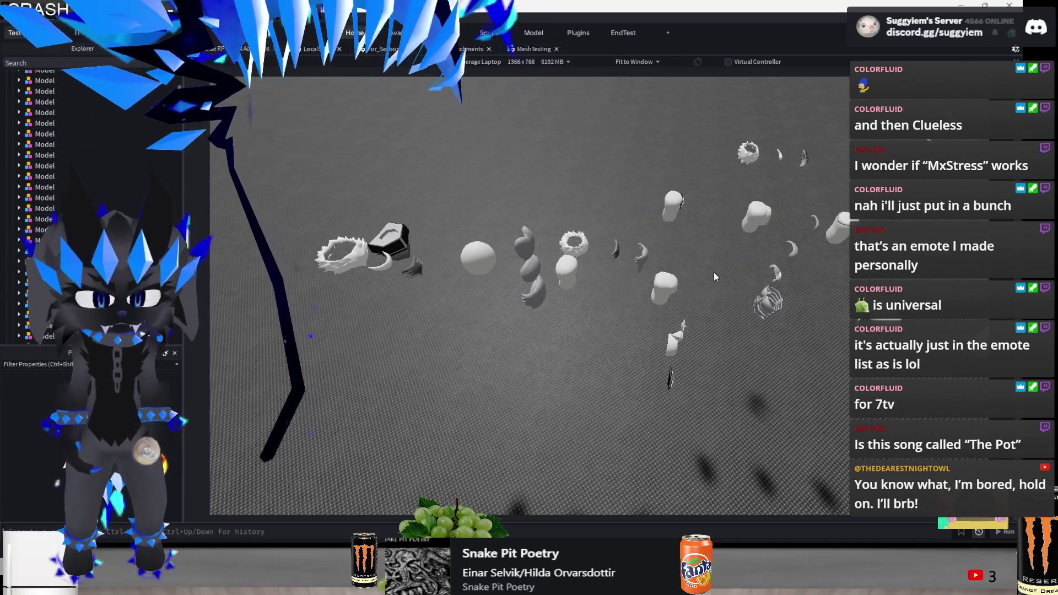
key(ctrl+z)
key(ctrl+z)
key(ctrl+z)
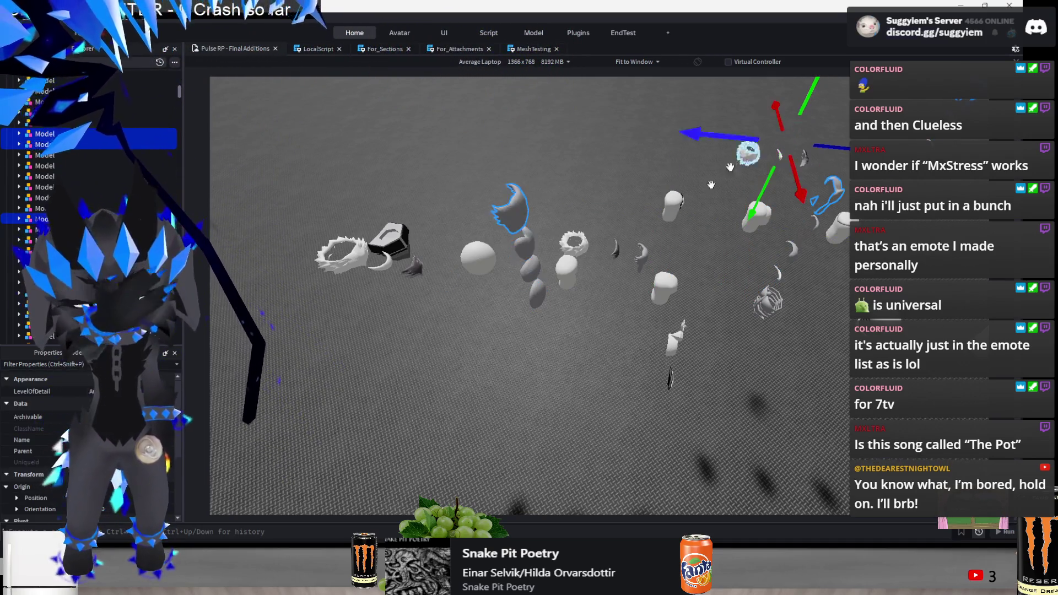
key(ctrl+z)
key(ctrl+z)
key(ctrl+z)
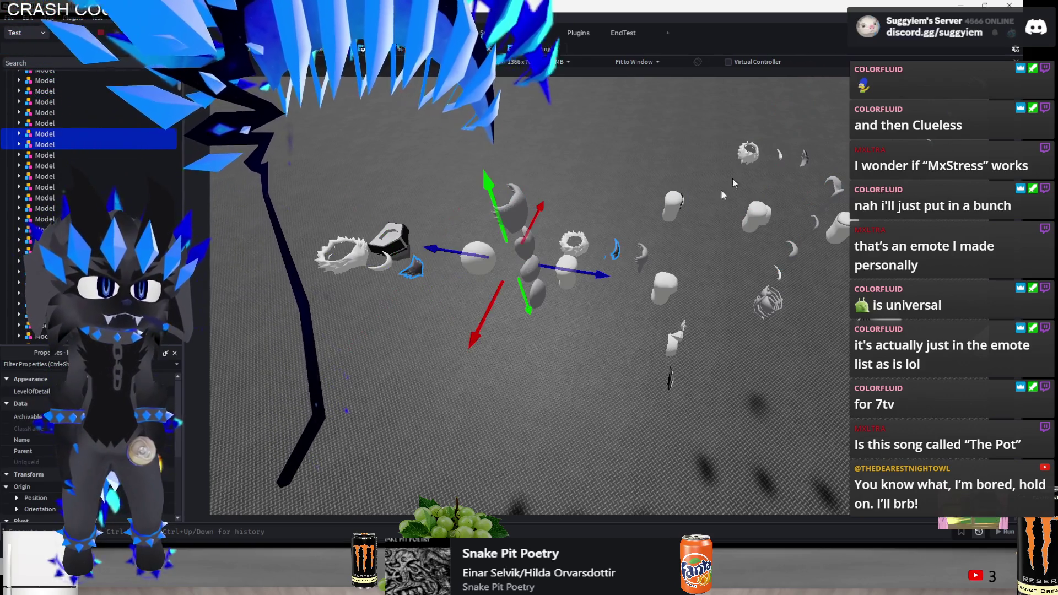
drag(738, 215, 823, 226)
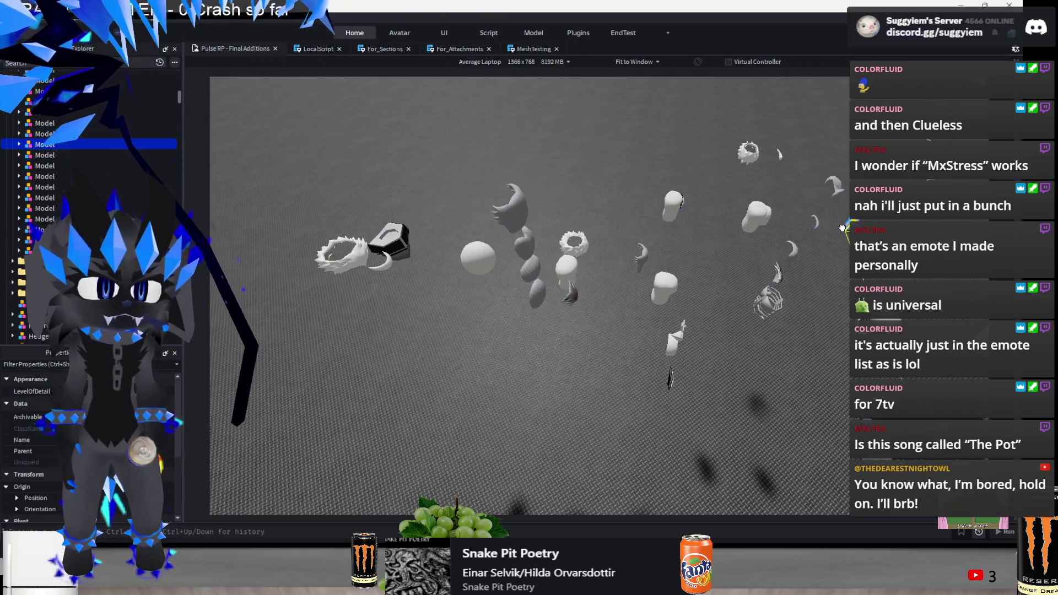
key(ctrl+z)
key(ctrl+z)
key(ctrl+z)
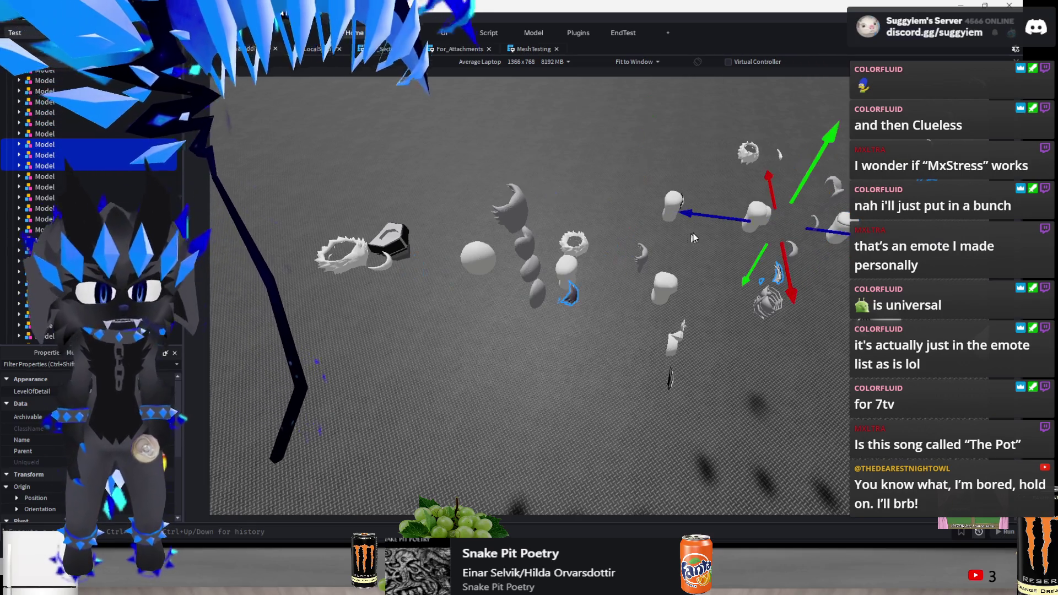
mouse_move(752, 167)
mouse_down()
mouse_move(772, 110)
mouse_move(847, 40)
mouse_up()
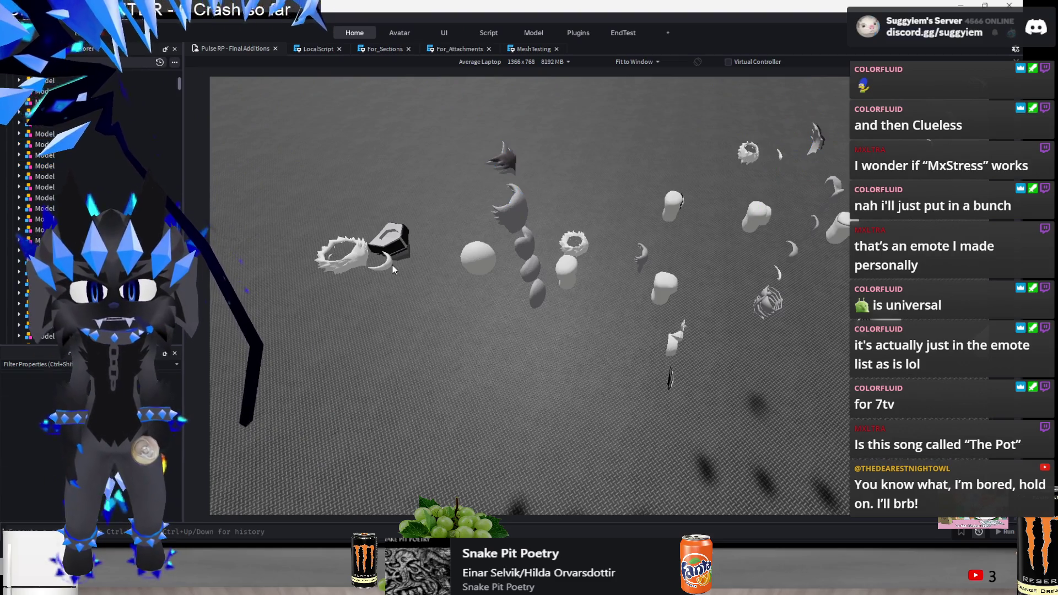
ctrl+click(779, 156)
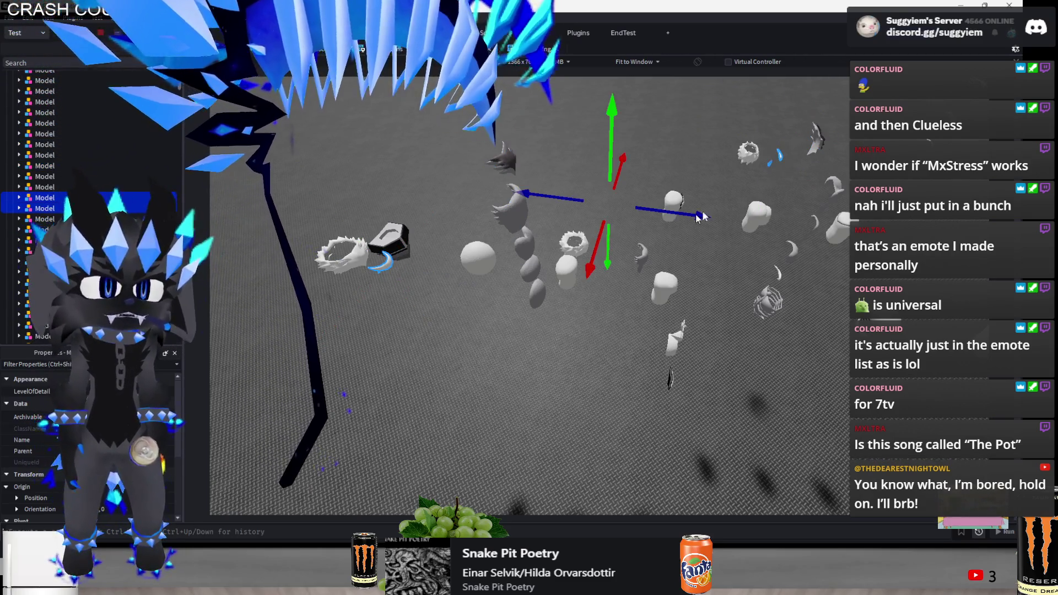
mouse_move(777, 277)
mouse_down()
mouse_move(742, 298)
mouse_move(729, 335)
mouse_move(636, 428)
mouse_move(567, 451)
mouse_move(593, 368)
mouse_move(613, 381)
mouse_move(585, 394)
mouse_up()
Raise an accessory mesh up into the vertical stack
click(584, 386)
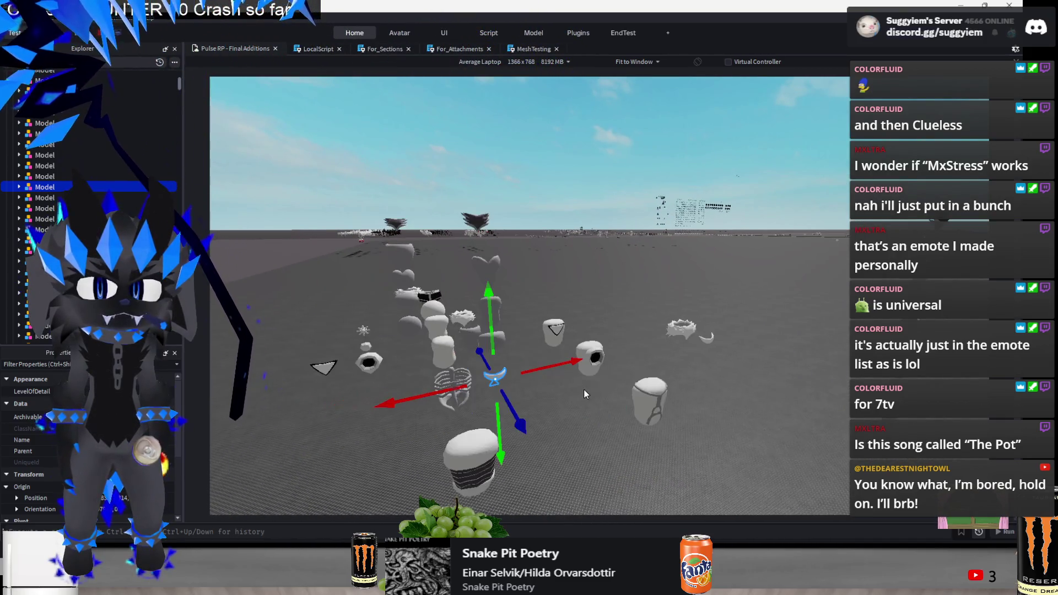
click(609, 449)
scroll(488, 296, up, 3)
click(406, 343)
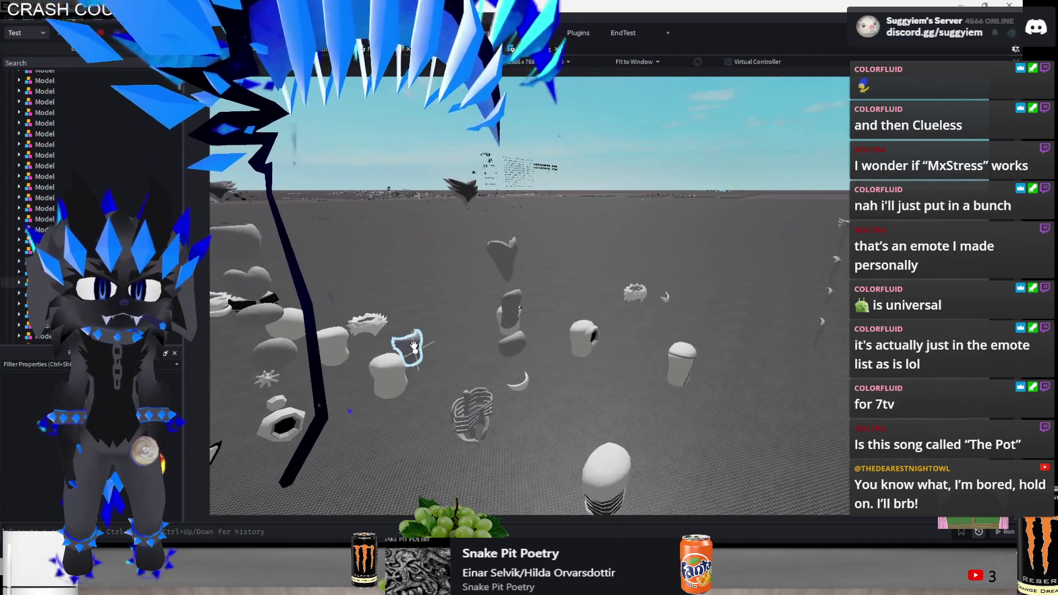
drag(569, 398, 570, 399)
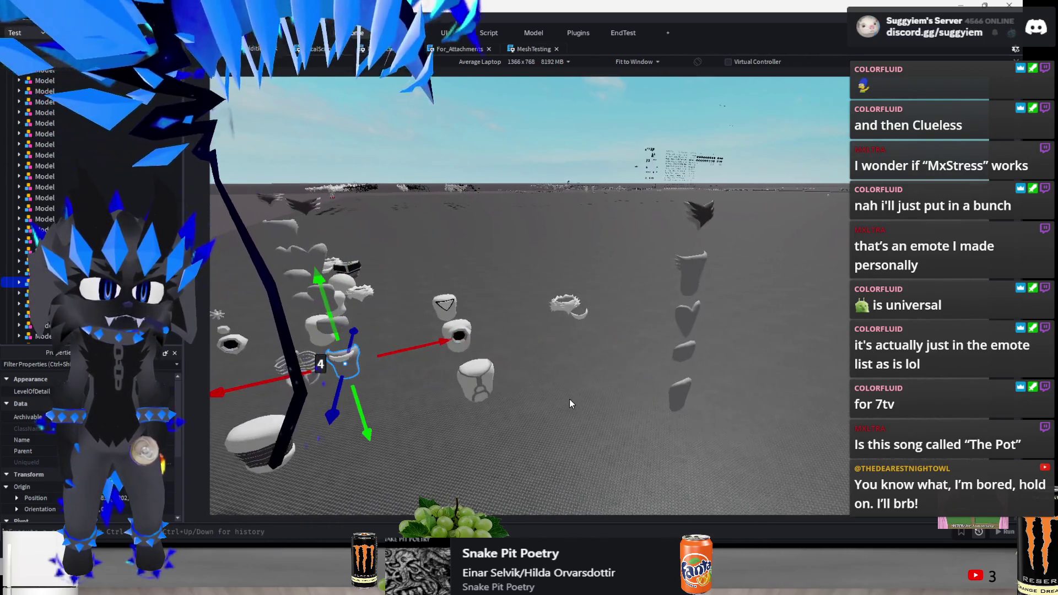
drag(357, 318, 289, 155)
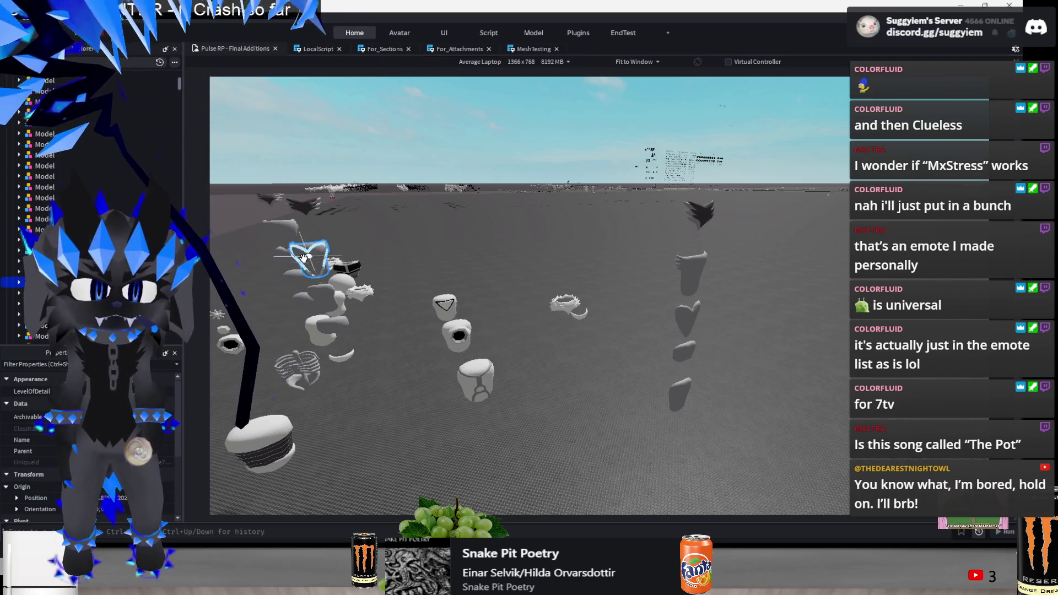
Select the coffin-shaped accessory, then move two white rings right beside the accessory column
click(320, 284)
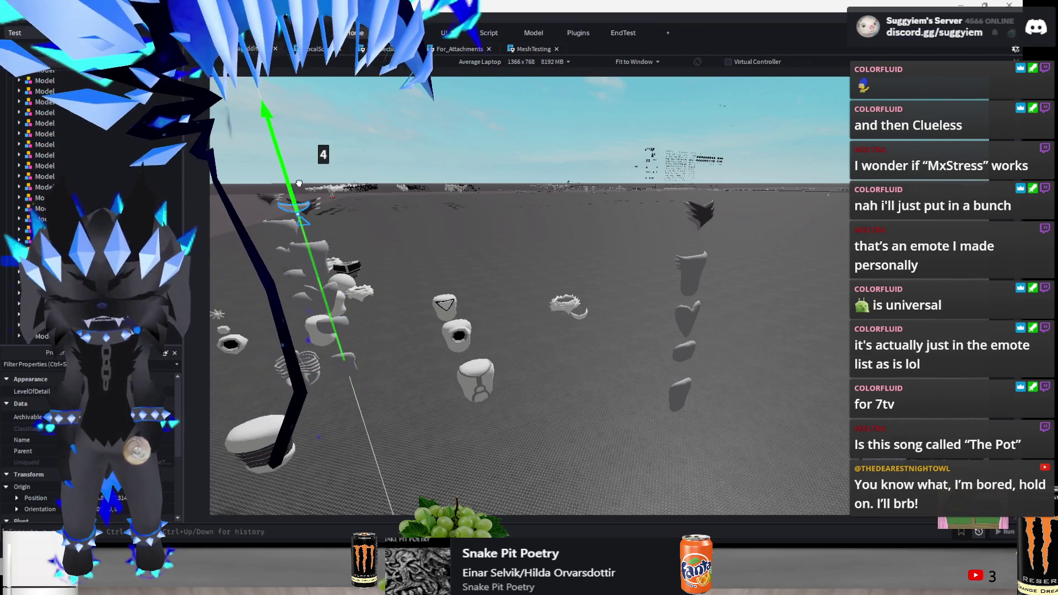
key(w)
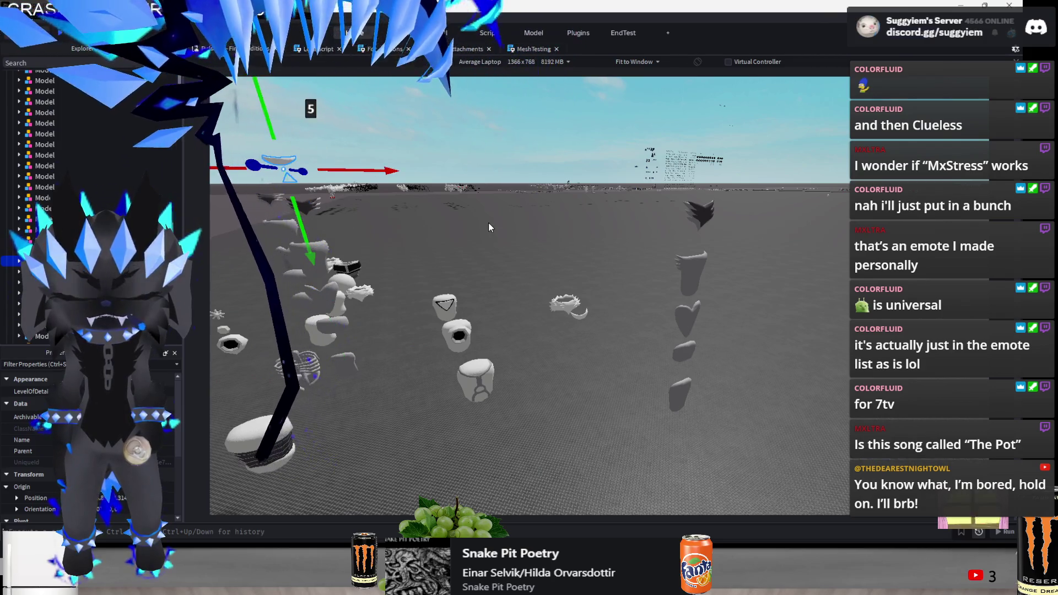
key(s)
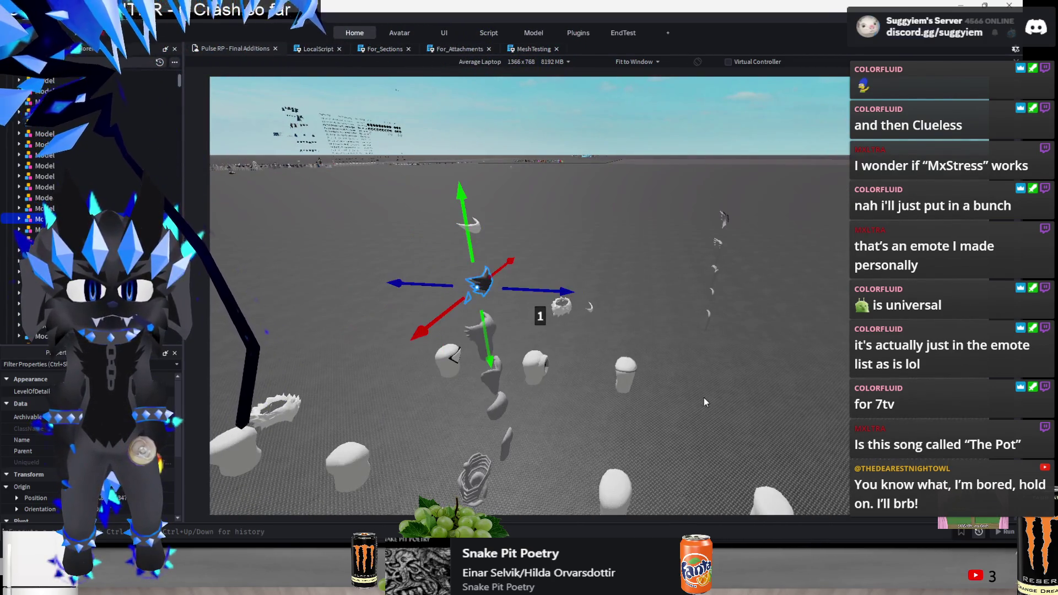
key(a)
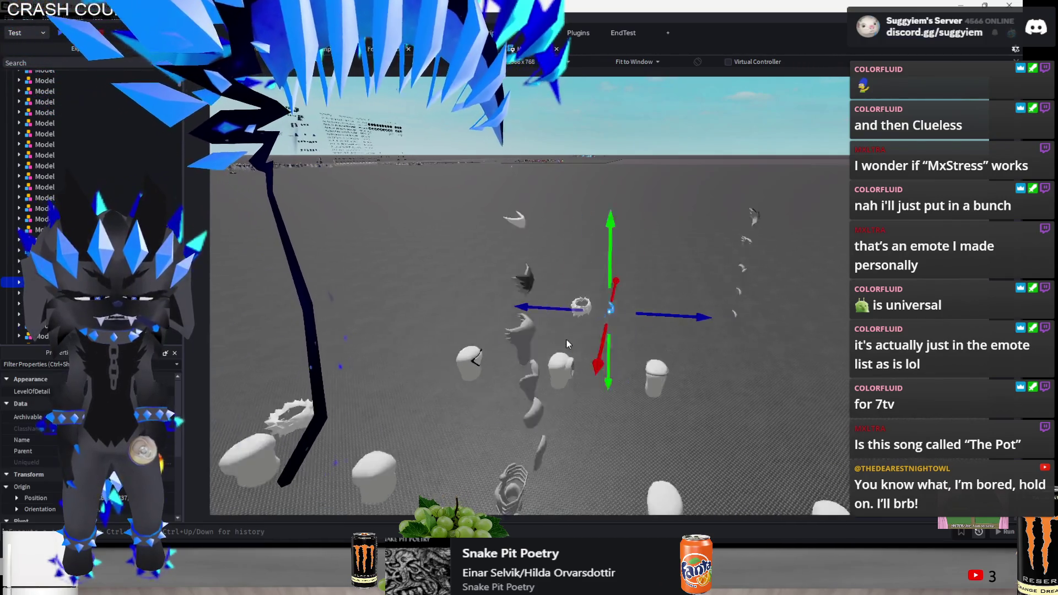
click(373, 396)
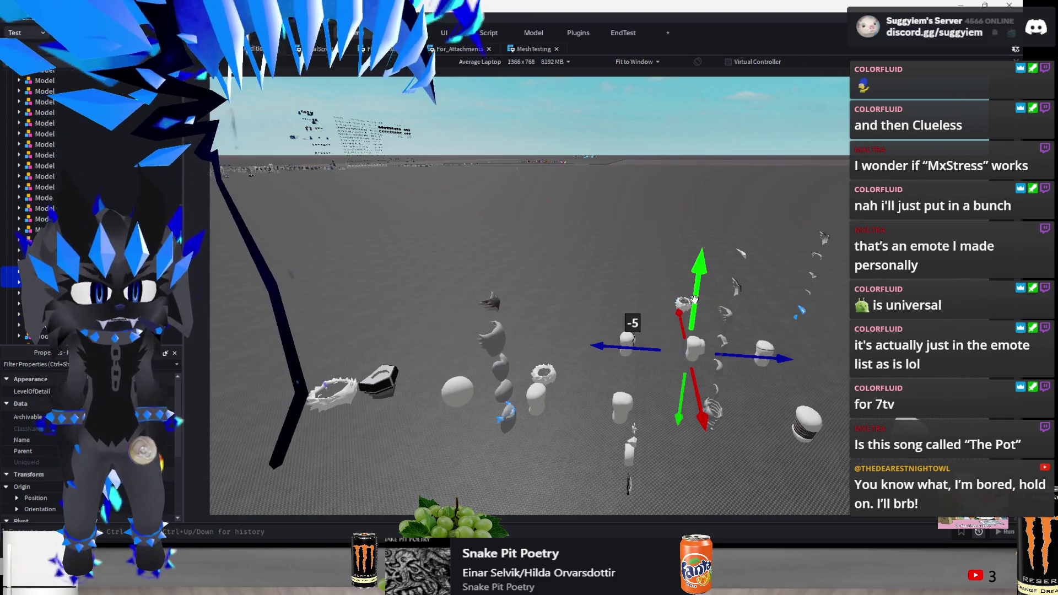
key(a)
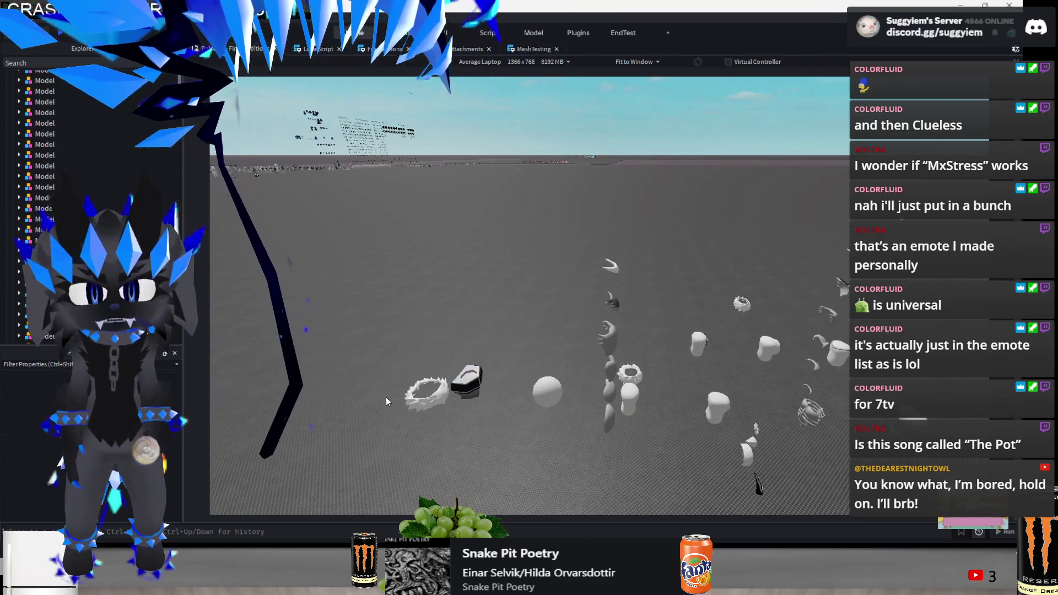
click(395, 393)
key(d)
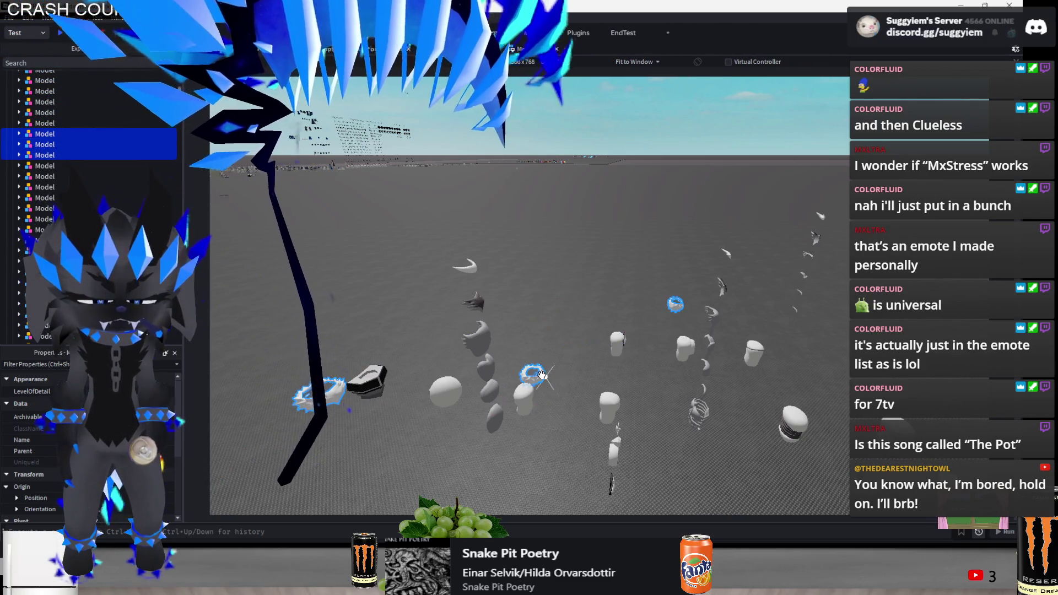
ctrl+click(548, 384)
mouse_move(548, 384)
mouse_down()
mouse_move(693, 329)
mouse_move(648, 198)
mouse_move(649, 146)
mouse_up()
key(w)
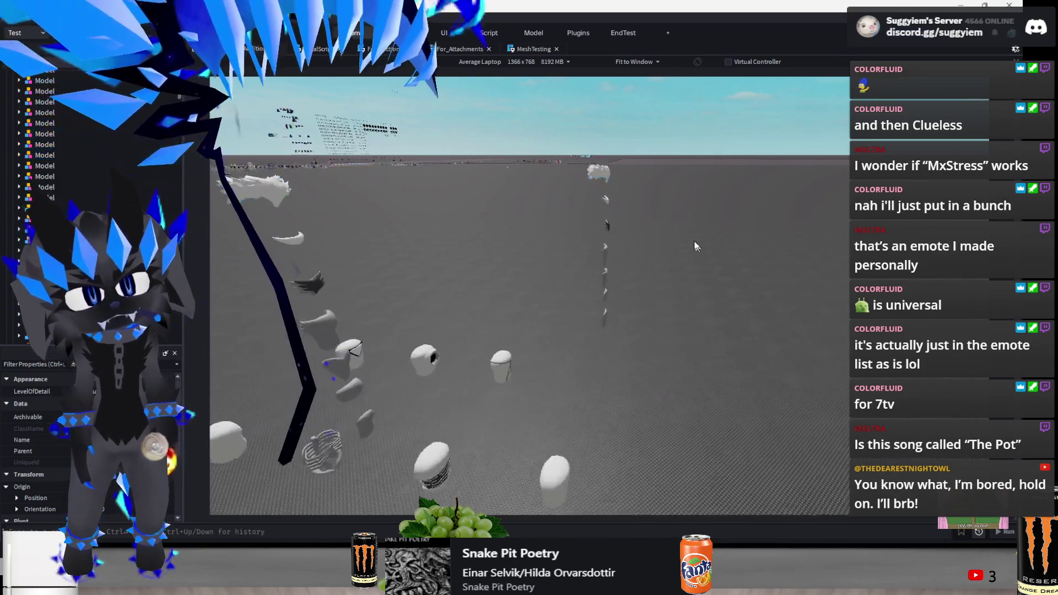
drag(648, 200, 589, 345)
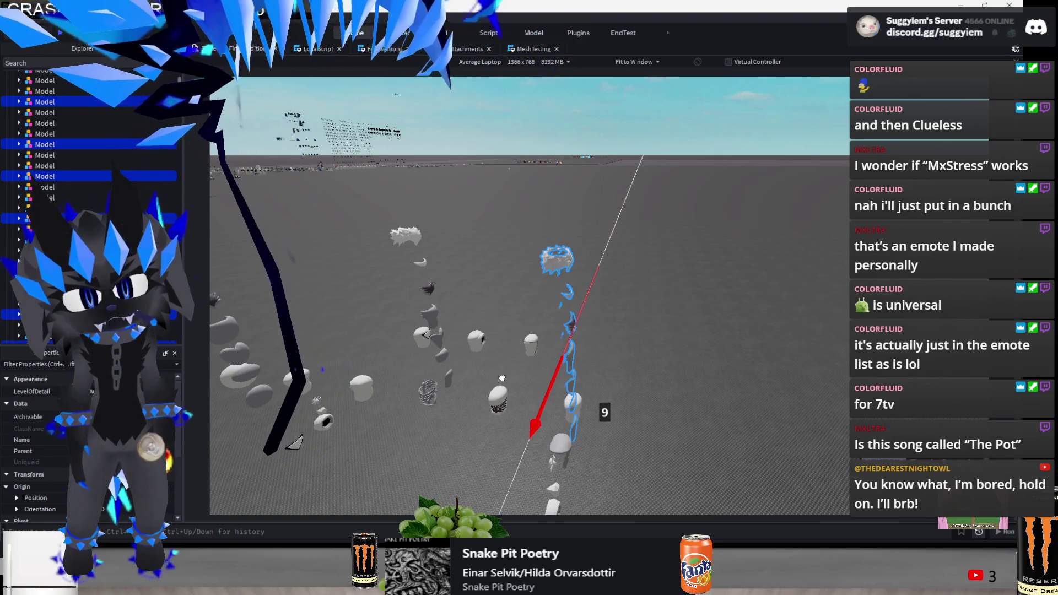
click(528, 350)
Shift the ring-topped accessory stack left toward the upper models and move another model right
scroll(460, 464, down, 5)
scroll(554, 400, down, 5)
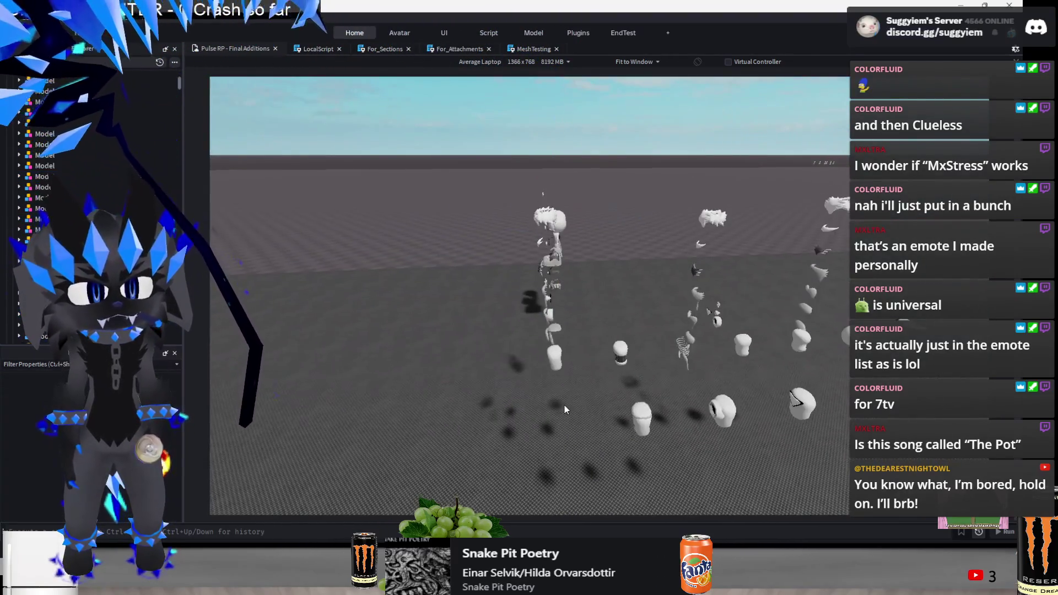
click(632, 272)
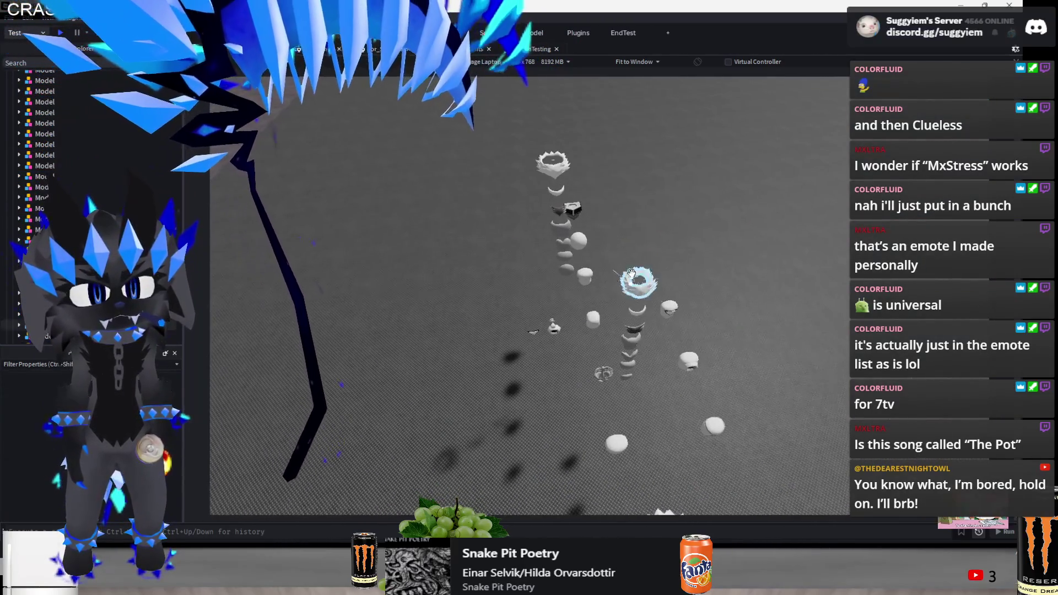
click(632, 273)
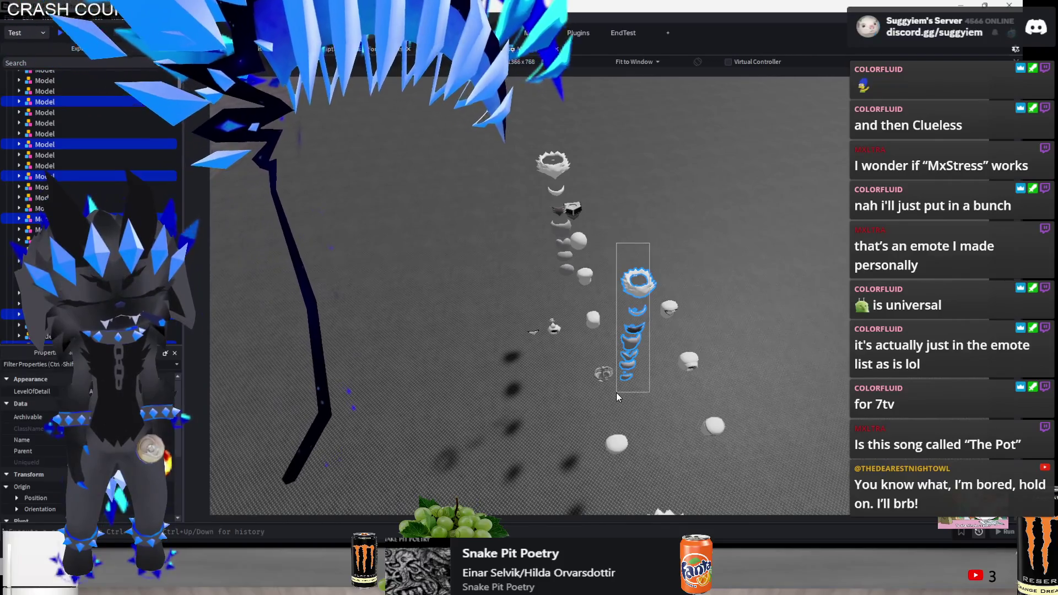
drag(590, 357, 556, 366)
drag(621, 412, 602, 352)
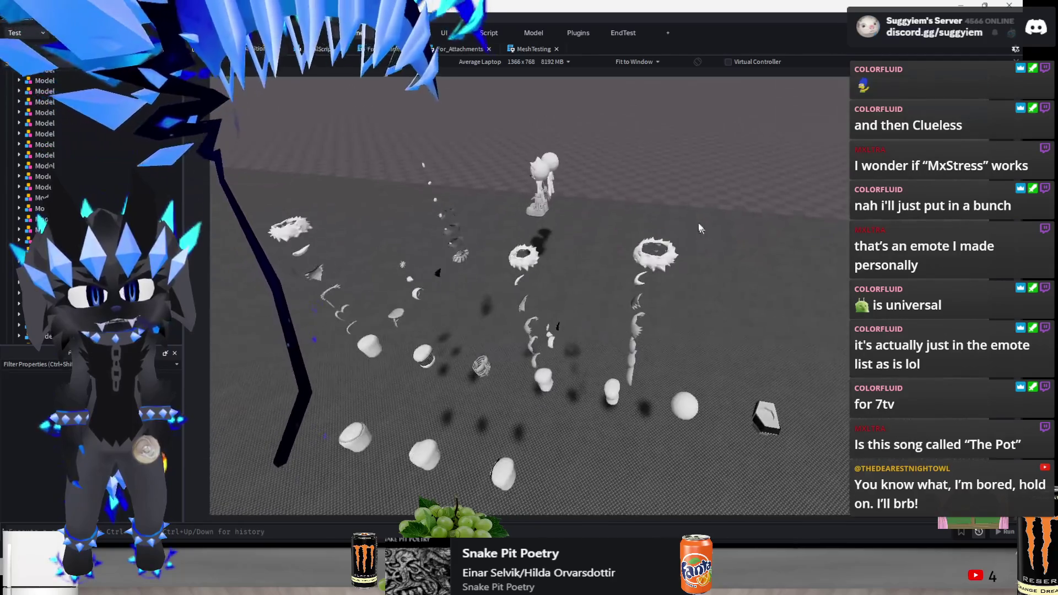
click(625, 389)
drag(683, 352, 722, 330)
click(727, 334)
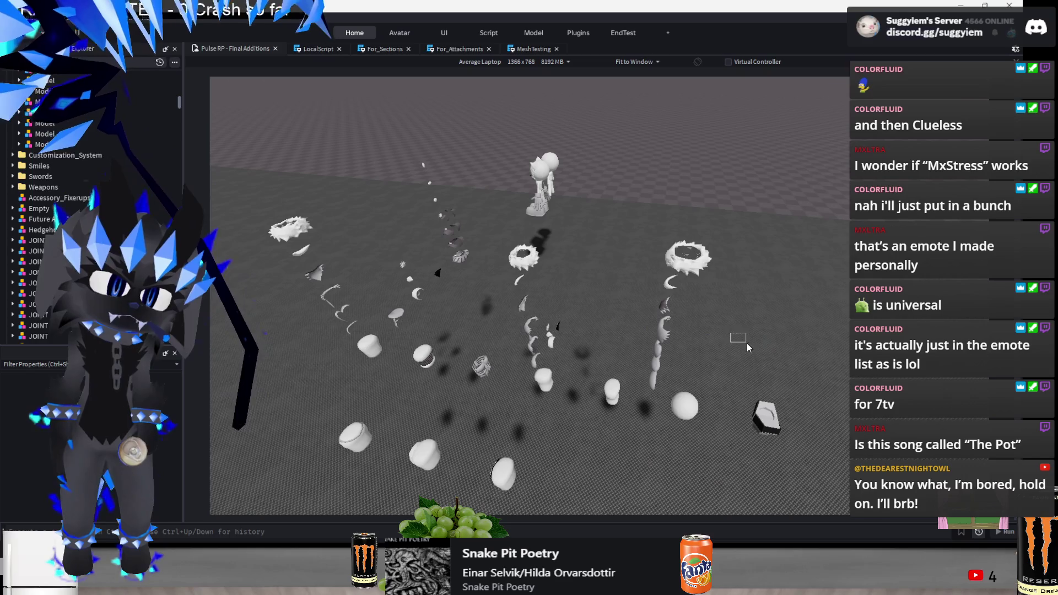
Slide the whole accessory chain sideways and forward into its column
mouse_move(785, 227)
mouse_down()
mouse_move(720, 189)
mouse_move(662, 373)
mouse_up()
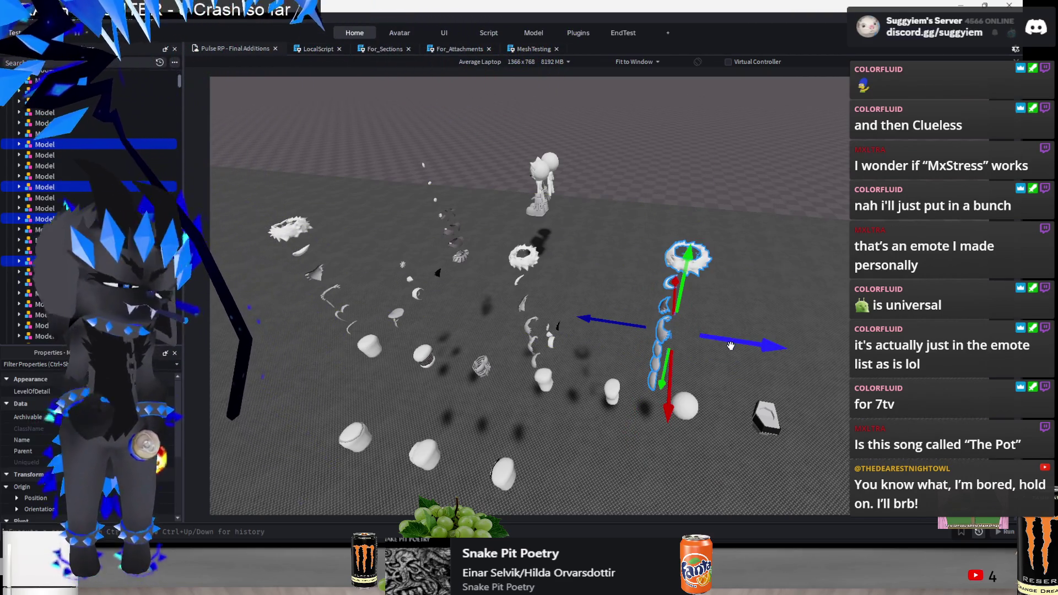
drag(747, 342, 771, 345)
drag(688, 399, 699, 423)
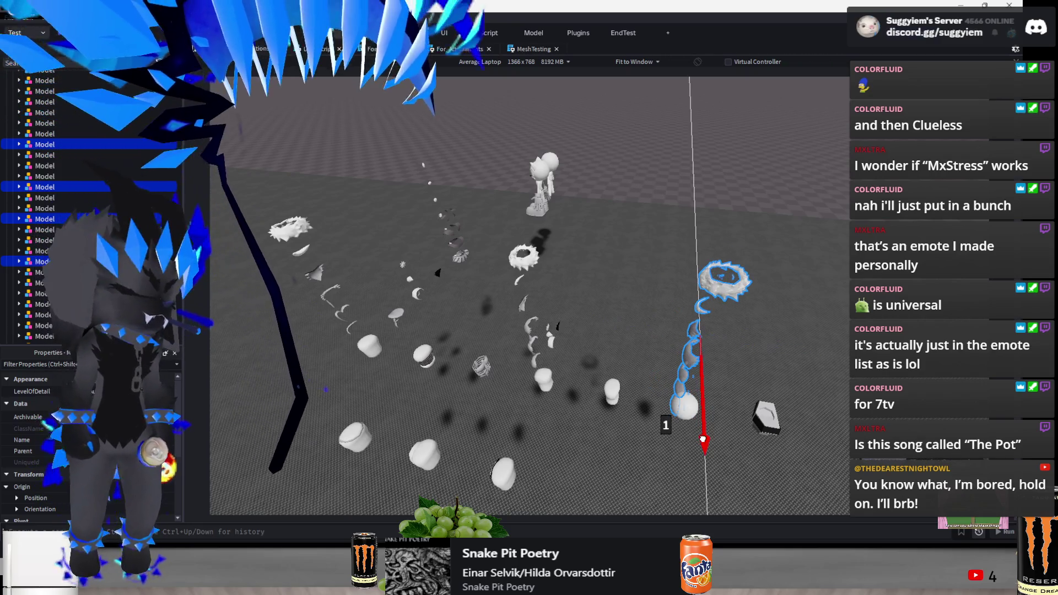
key(shift+F5)
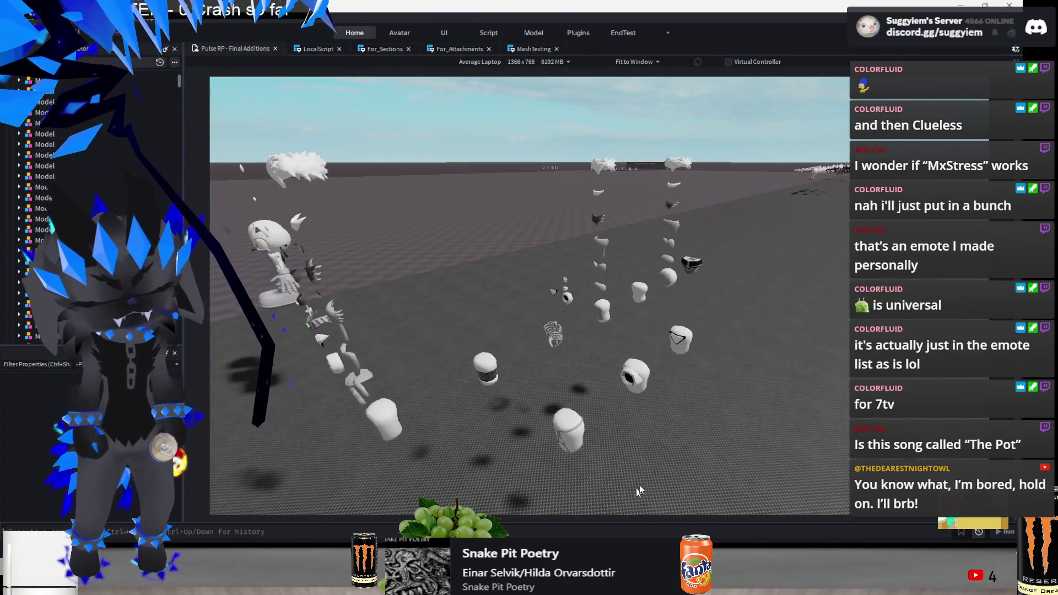
Slide an accessory sideways along its row, then select the two white character figures
key(F5)
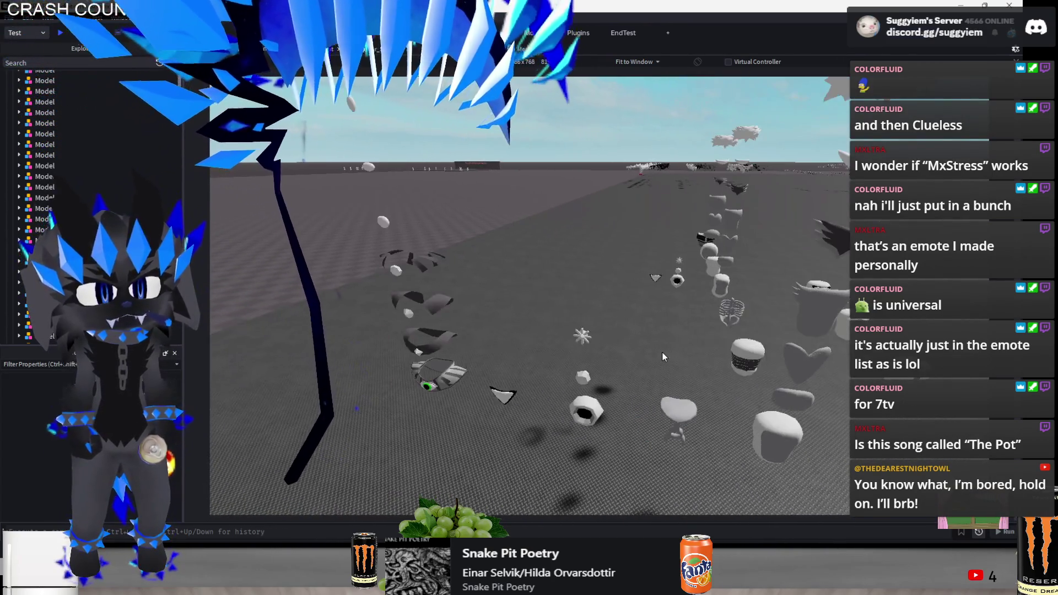
drag(669, 278, 681, 281)
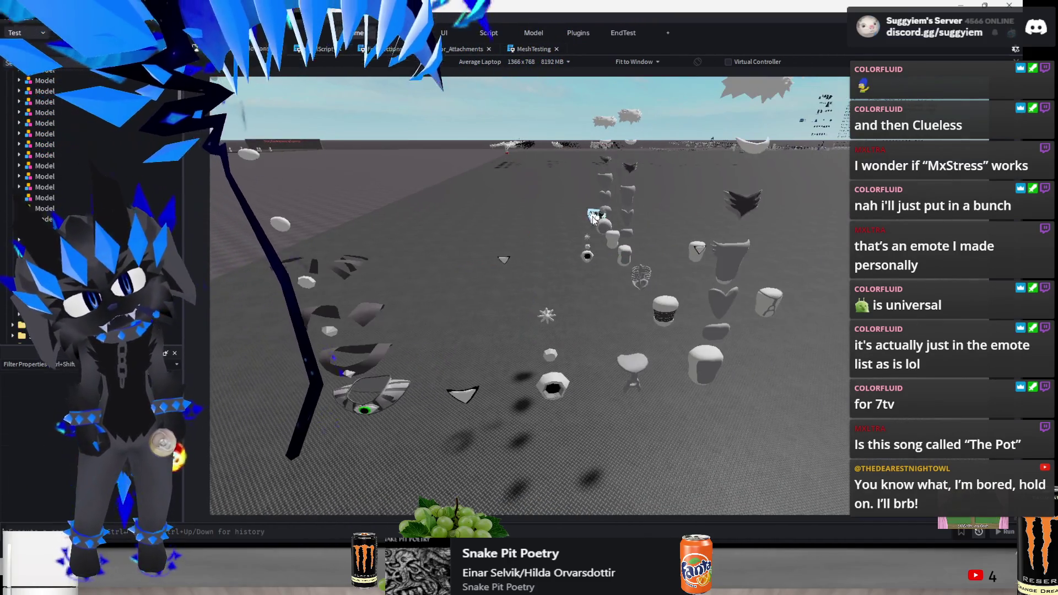
click(651, 273)
drag(711, 239, 743, 243)
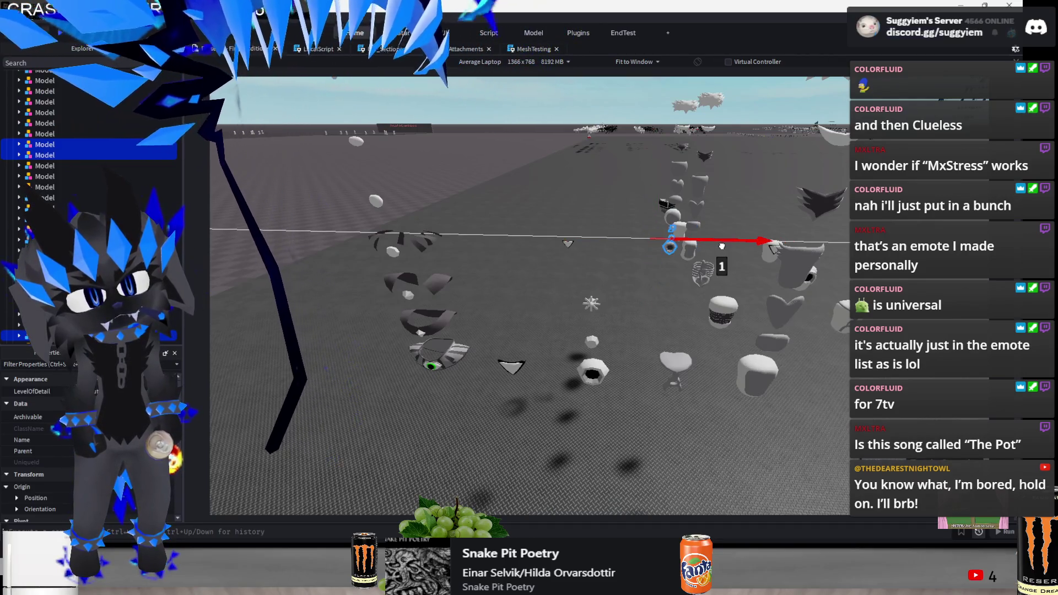
scroll(634, 309, down, 10)
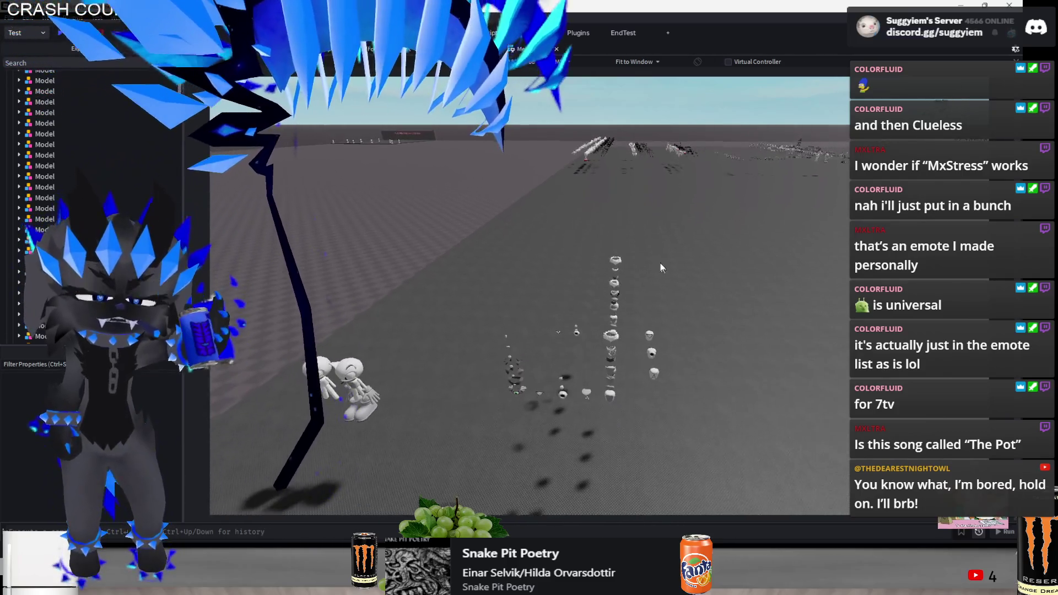
drag(693, 211, 457, 472)
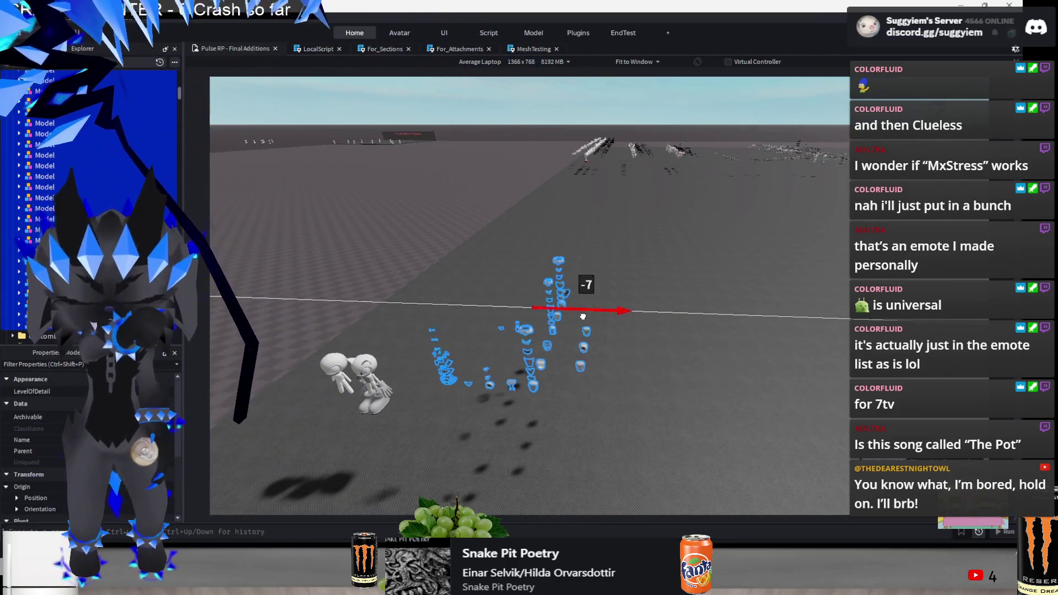
click(722, 444)
click(518, 405)
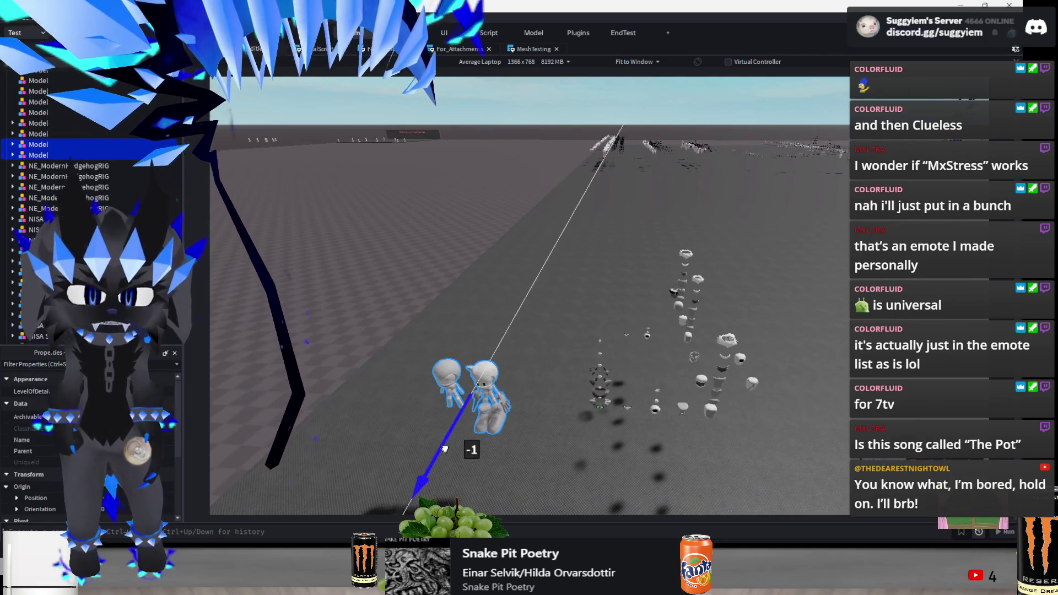
Fly the camera down among the mesh rows and select the column of arc-shaped meshes
scroll(538, 476, up, 5)
scroll(556, 384, down, 4)
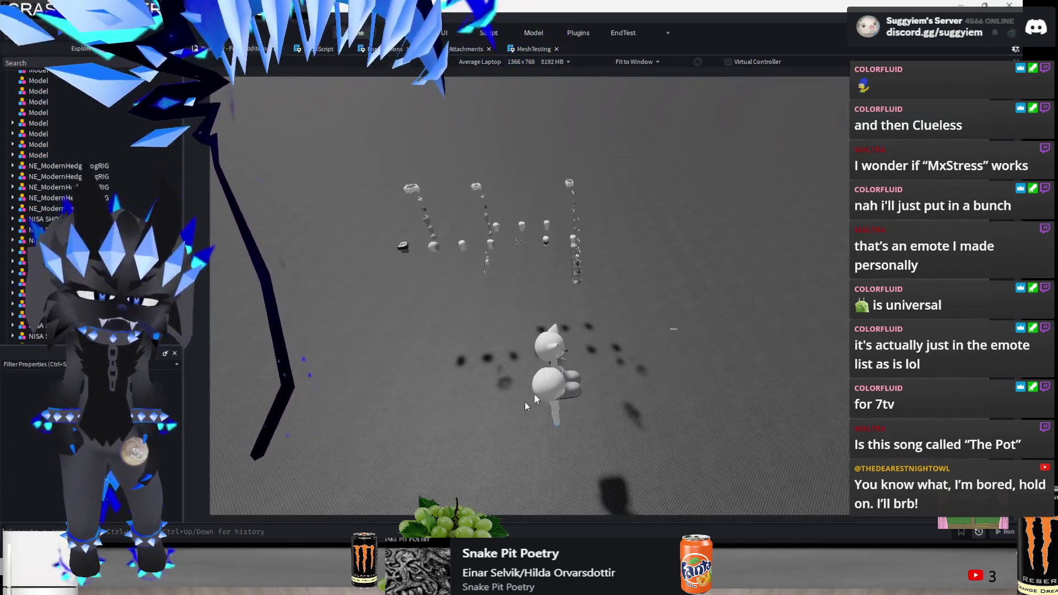
scroll(750, 364, down, 10)
scroll(677, 268, up, 4)
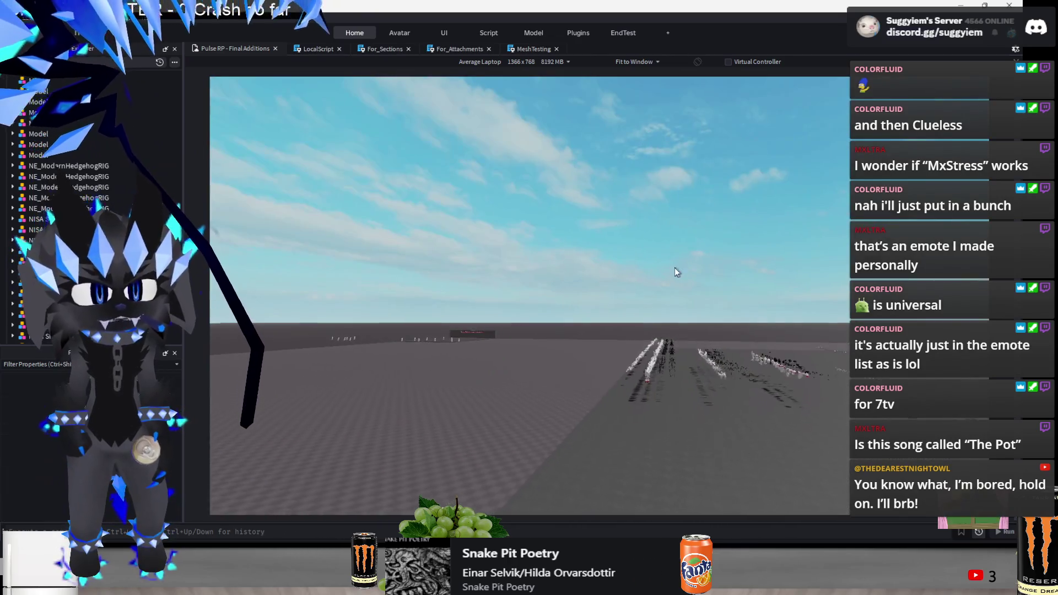
scroll(680, 323, up, 10)
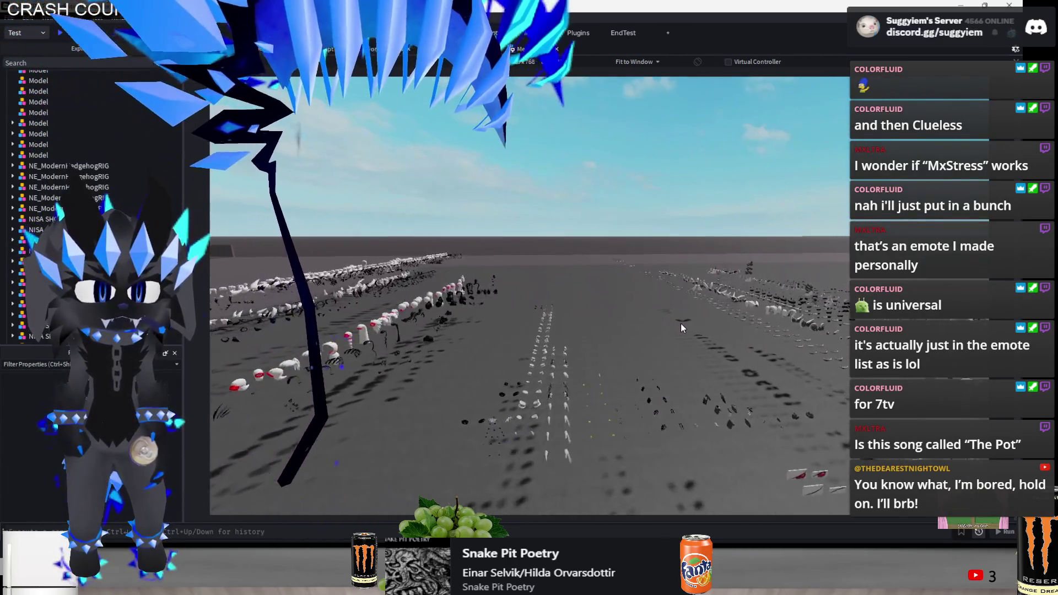
key(a)
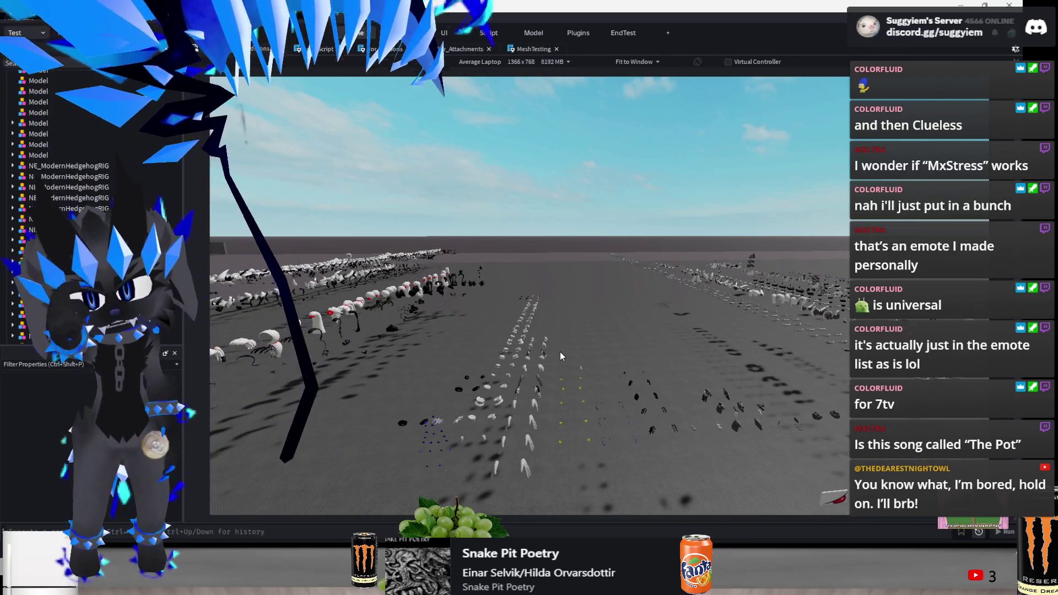
key(a)
key(a)
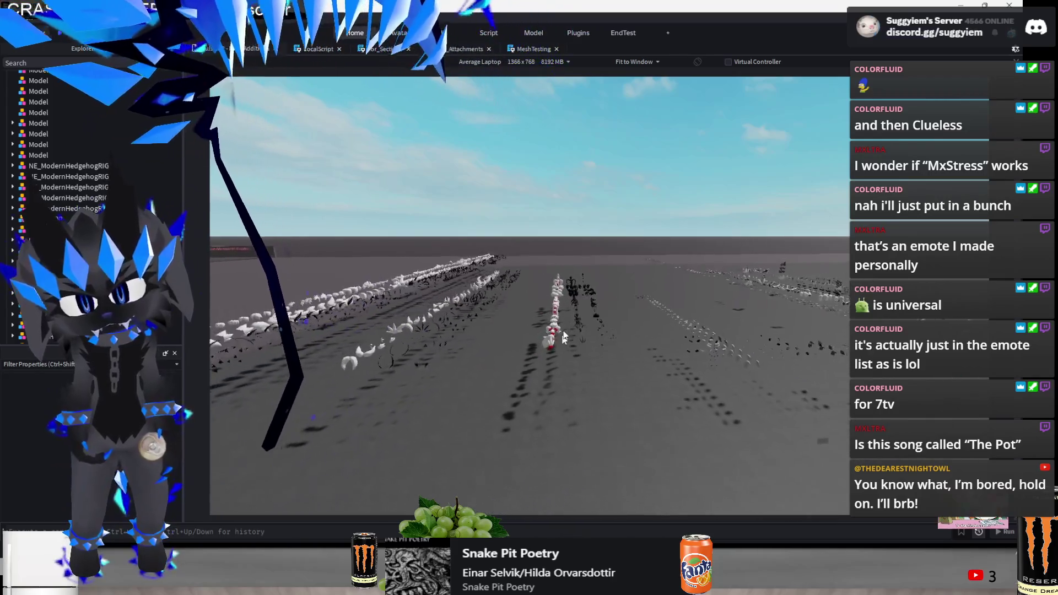
key(e)
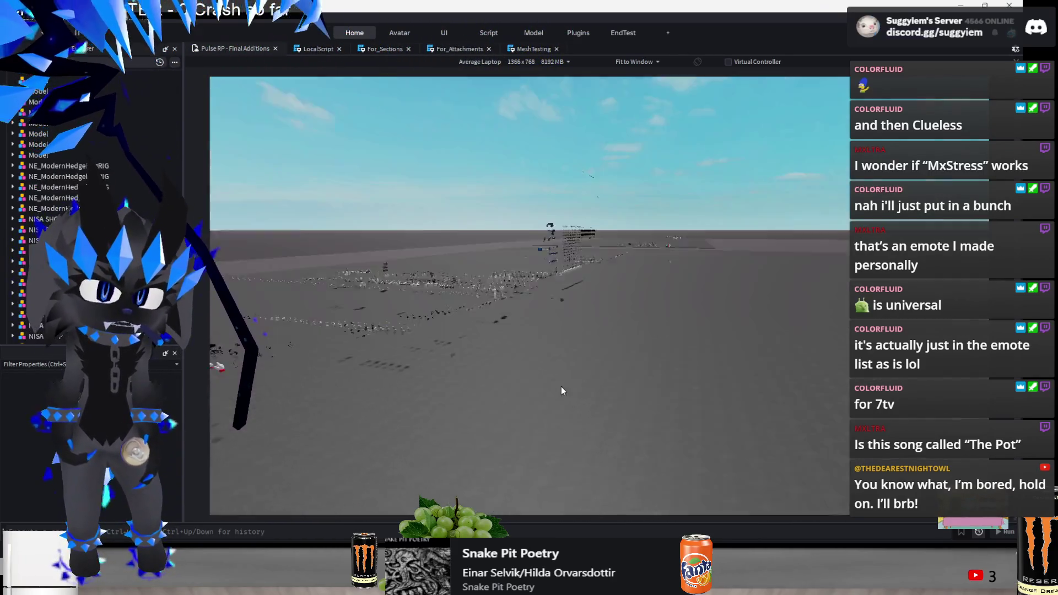
key(Left)
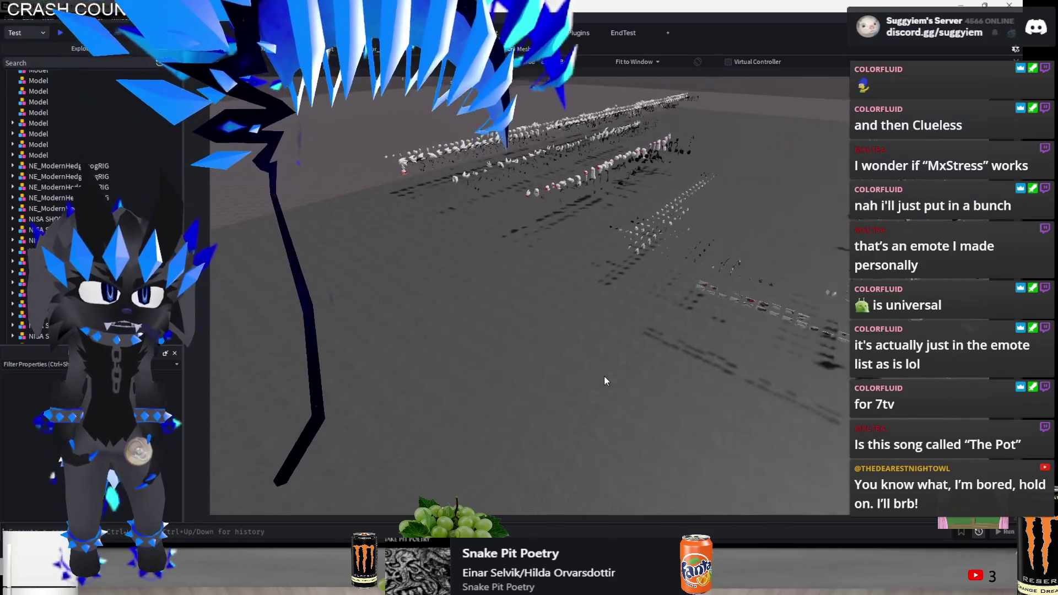
key(w)
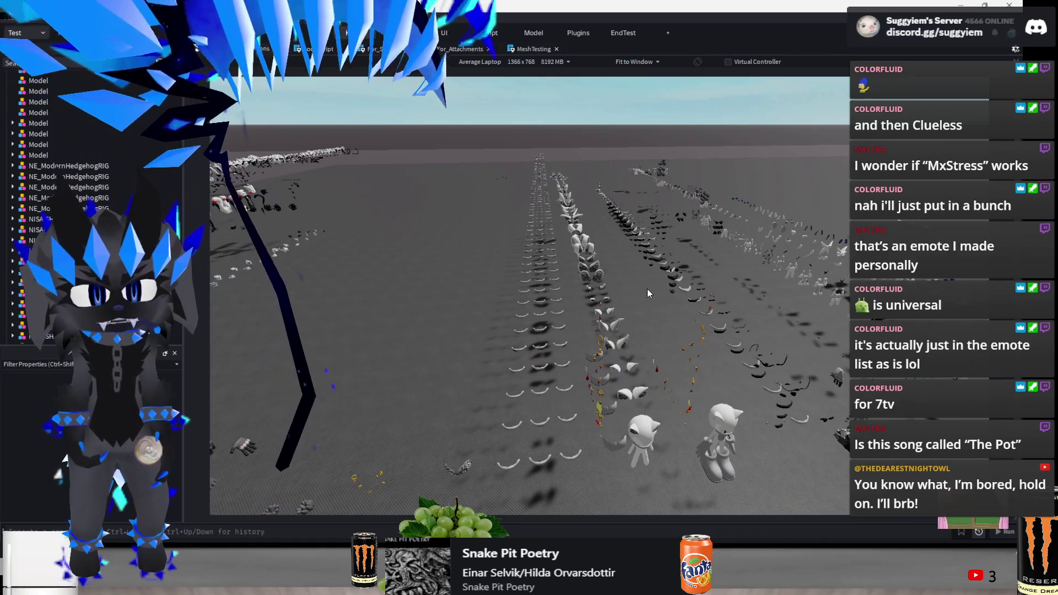
key(Left)
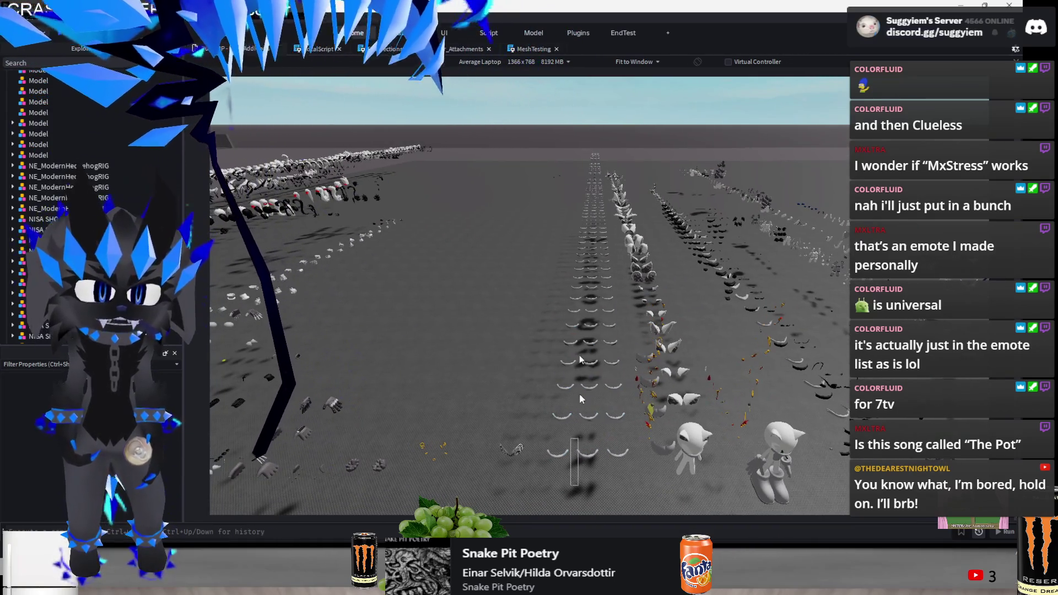
click(578, 435)
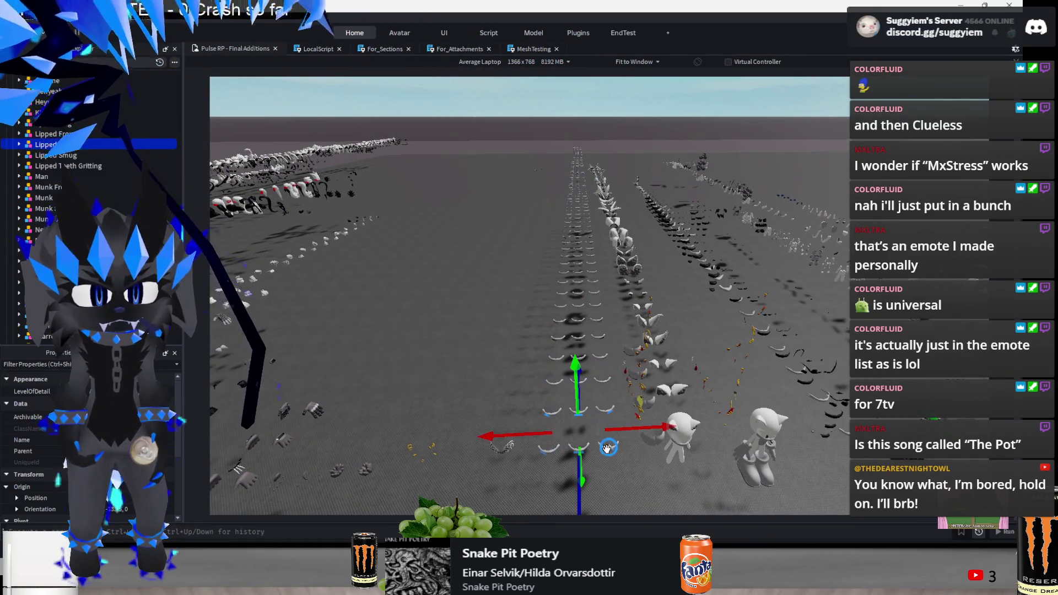
click(594, 489)
drag(604, 128, 571, 148)
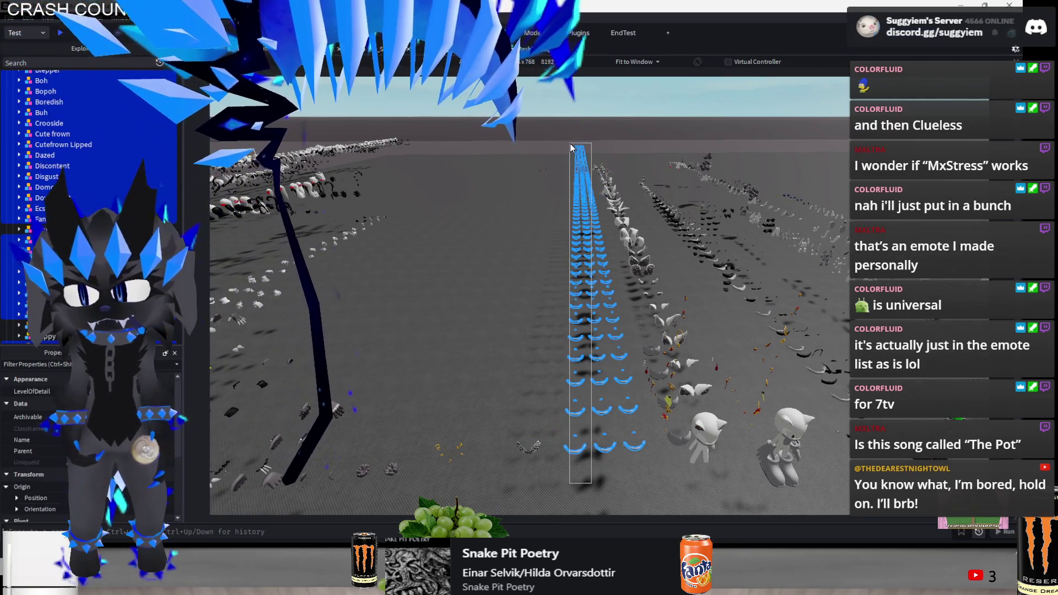
key(f)
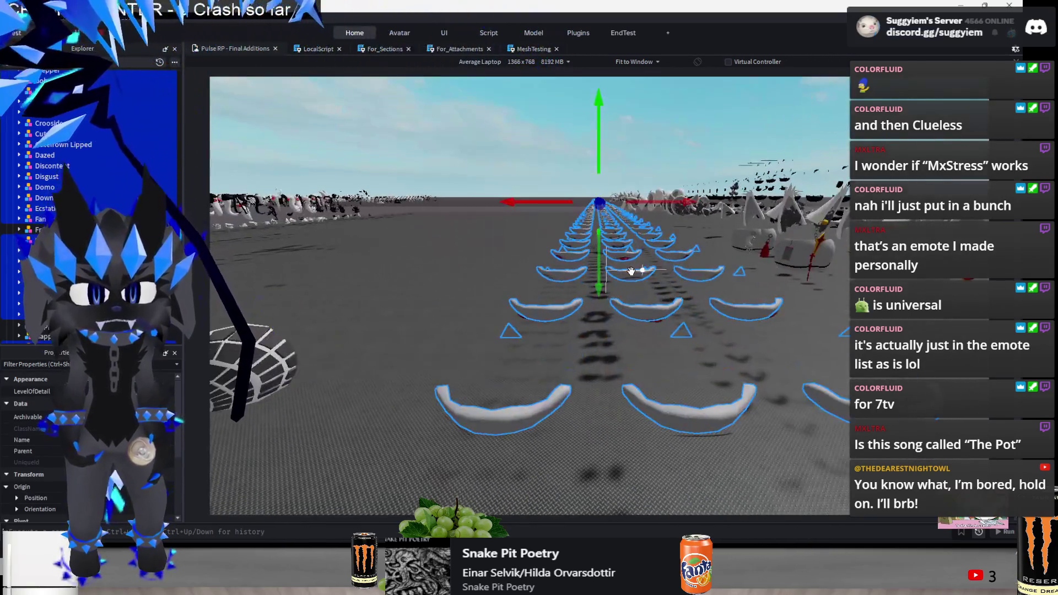
scroll(631, 272, down, 5)
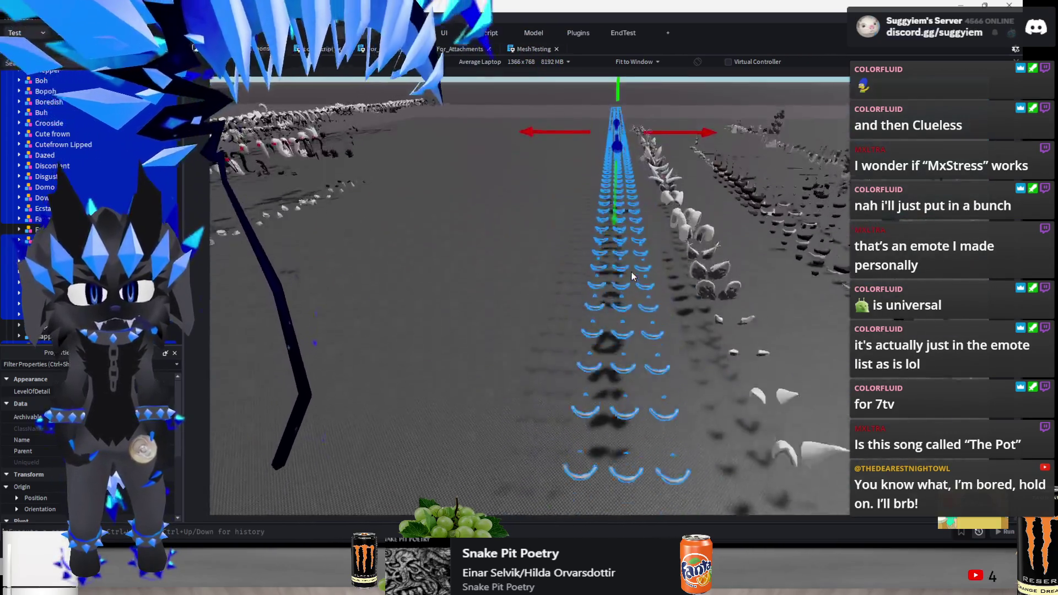
scroll(481, 246, down, 5)
click(497, 287)
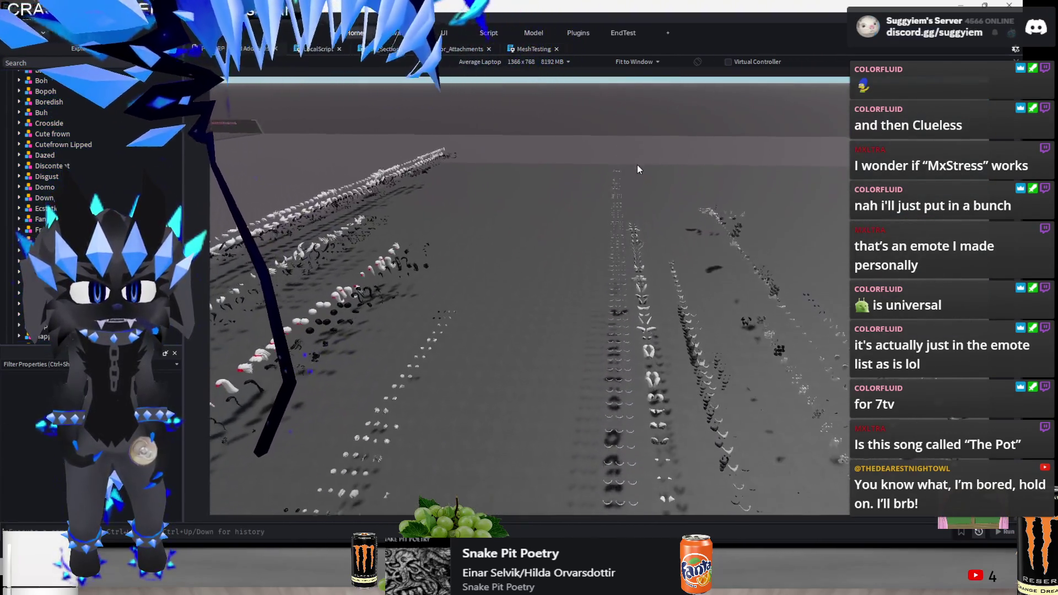
scroll(556, 286, up, 10)
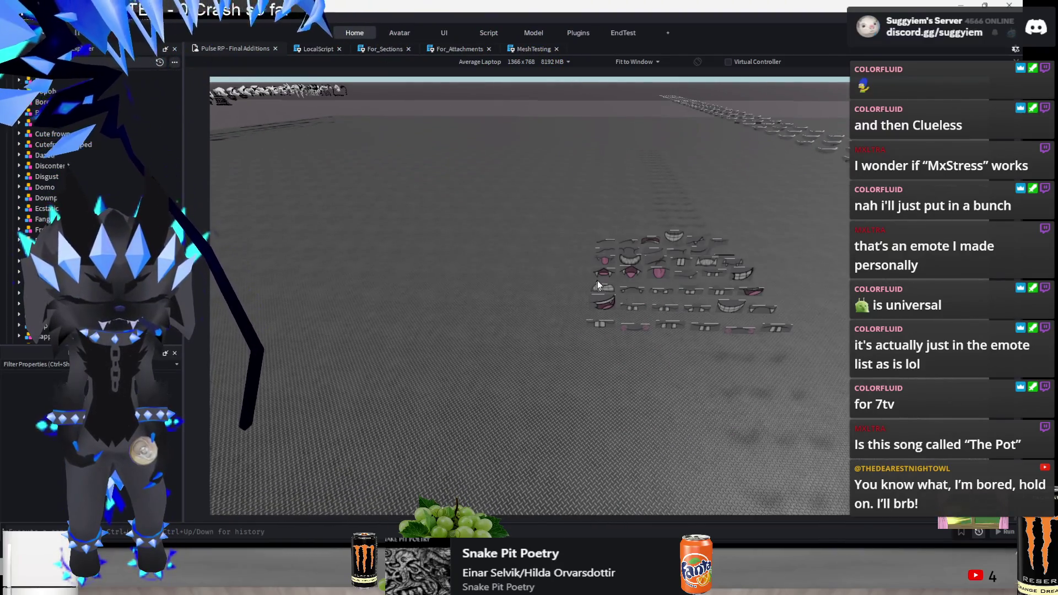
click(594, 282)
key(Delete)
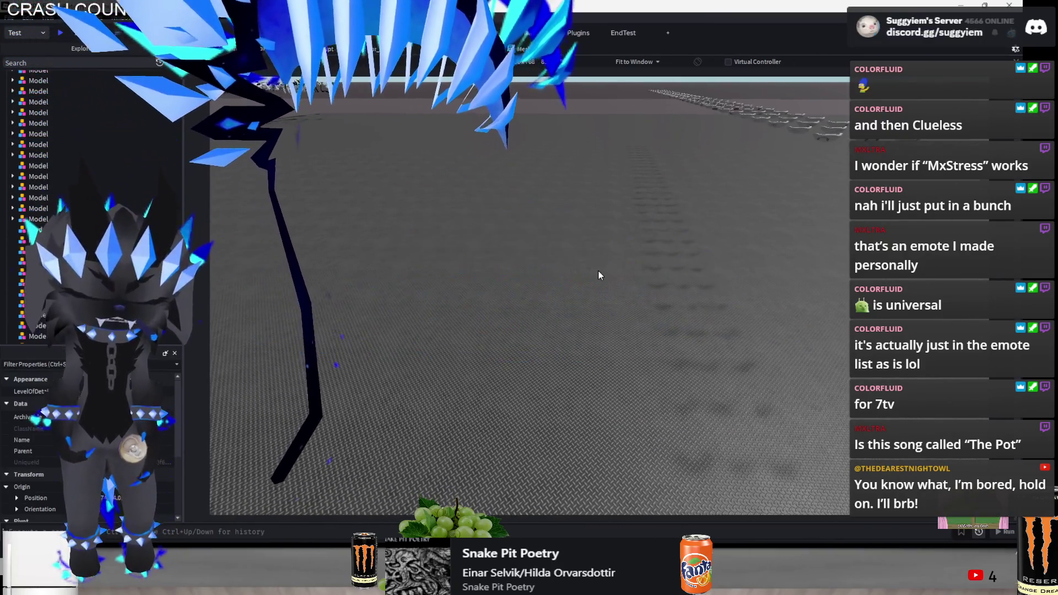
key(ctrl+z)
scroll(597, 270, down, 8)
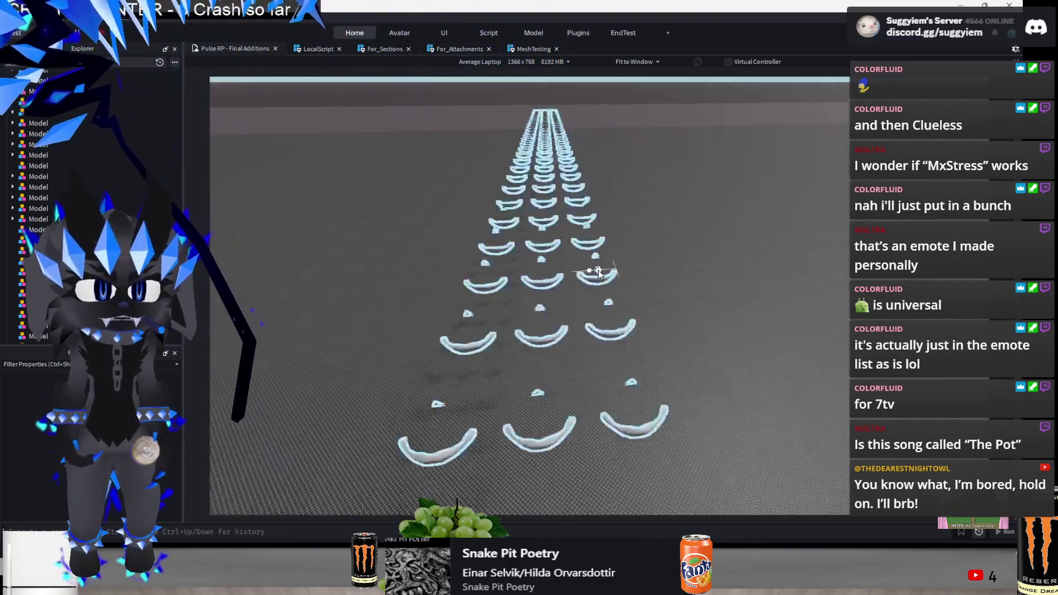
scroll(703, 274, up, 5)
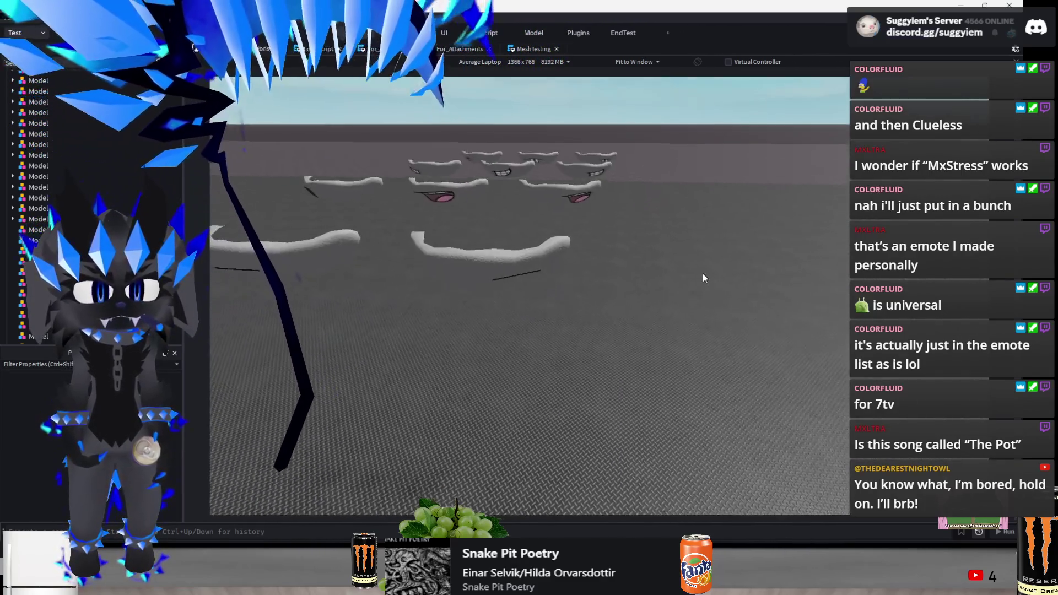
scroll(702, 273, down, 8)
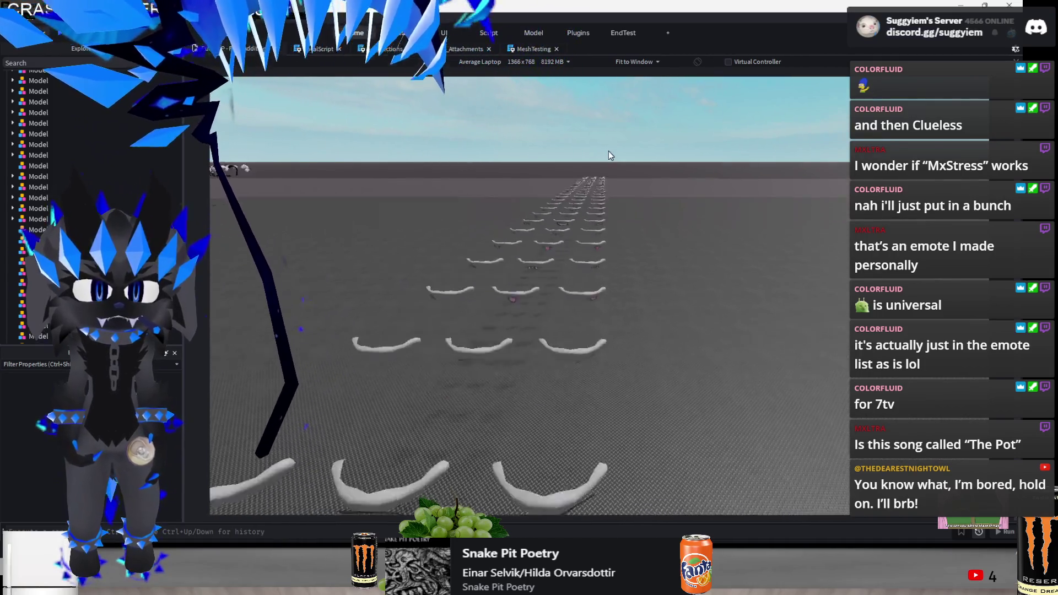
scroll(610, 152, down, 10)
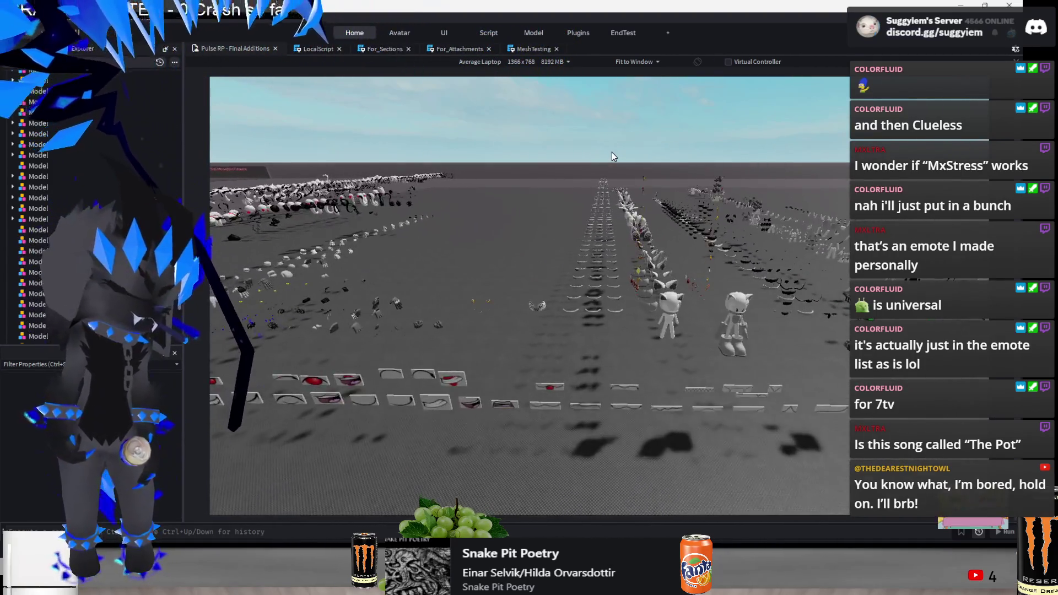
scroll(611, 155, down, 10)
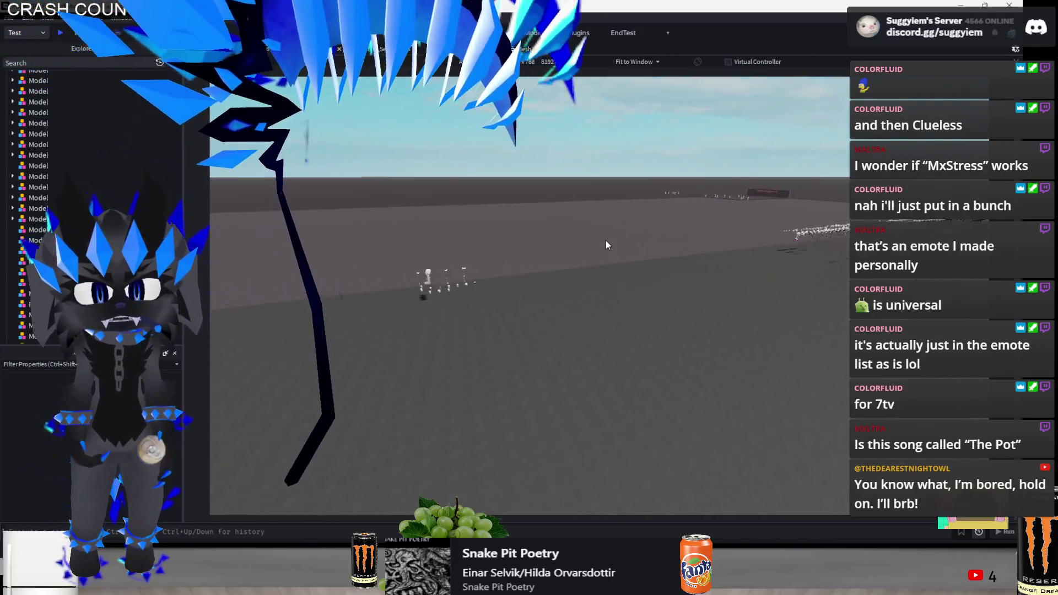
scroll(607, 245, up, 15)
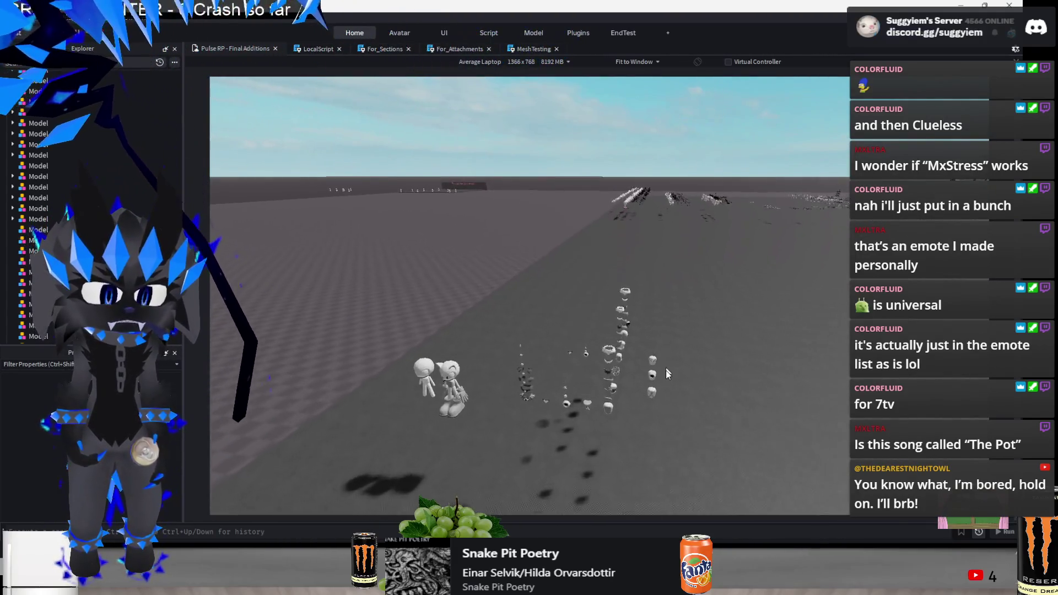
scroll(668, 368, up, 6)
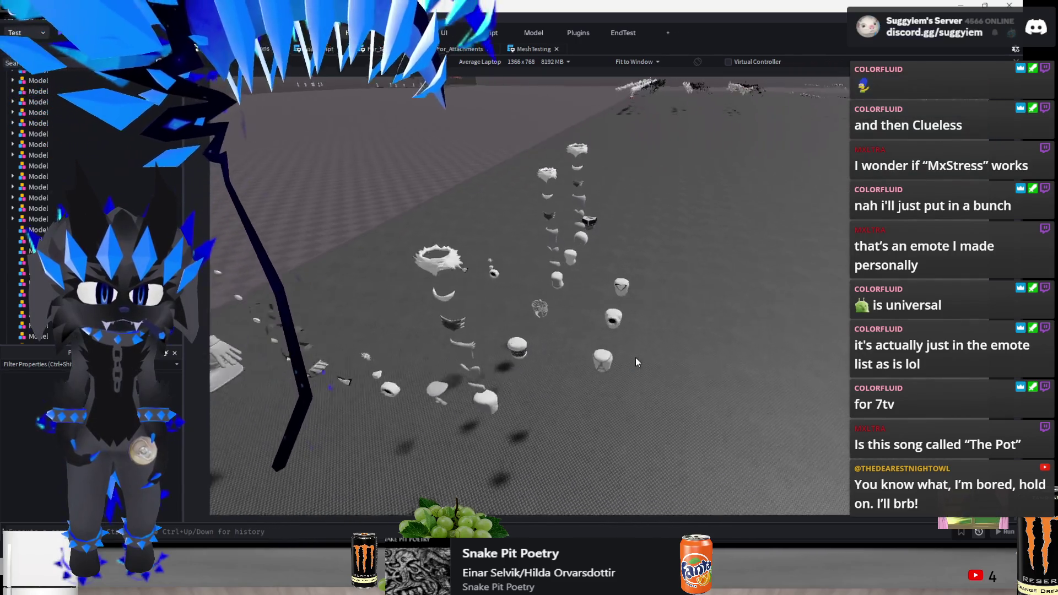
drag(678, 281, 588, 438)
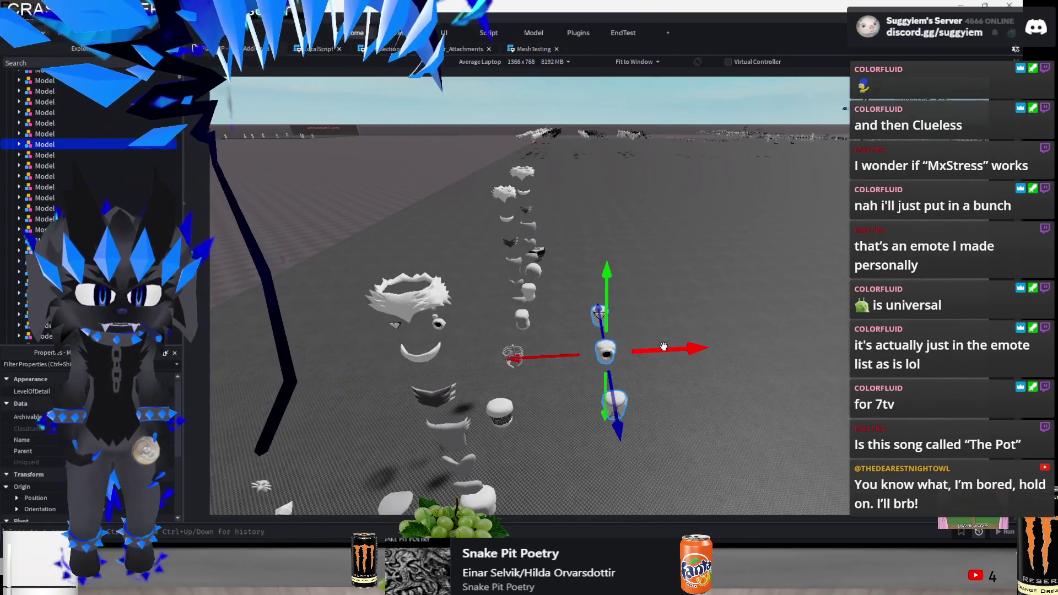
Shift the selected round meshes 20 studs along X, look over the rows, then bring up Spotify
mouse_move(664, 347)
mouse_down()
mouse_move(620, 364)
mouse_move(630, 412)
mouse_up()
key(F5)
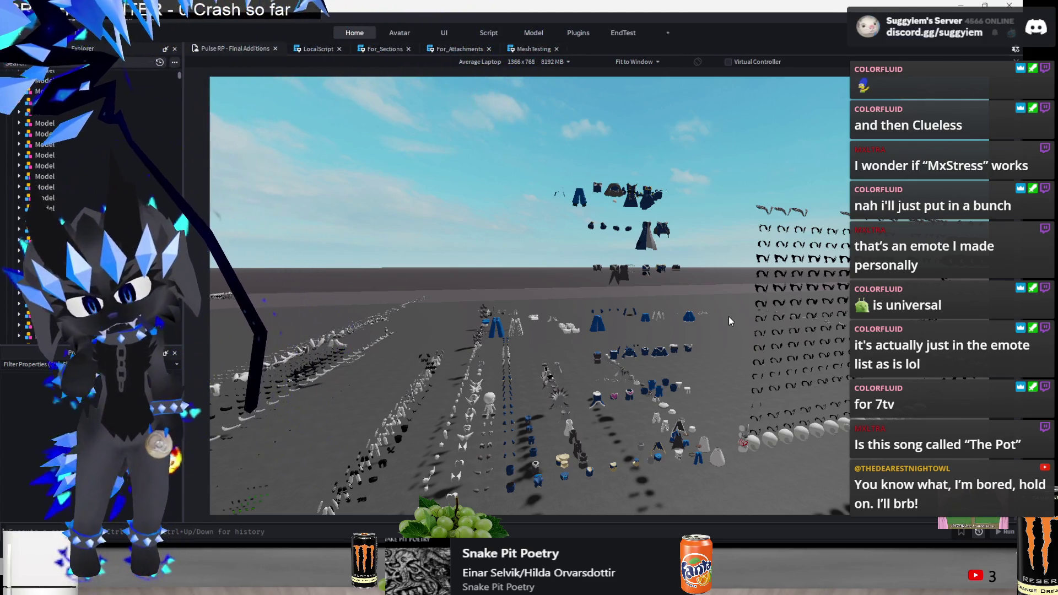
right_click(729, 313)
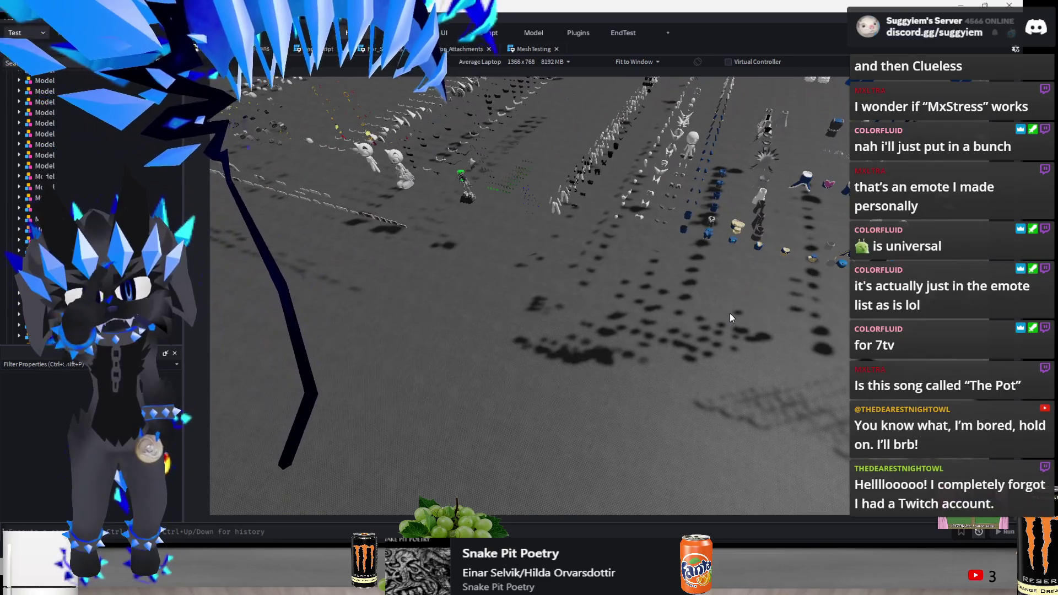
scroll(730, 313, down, 3)
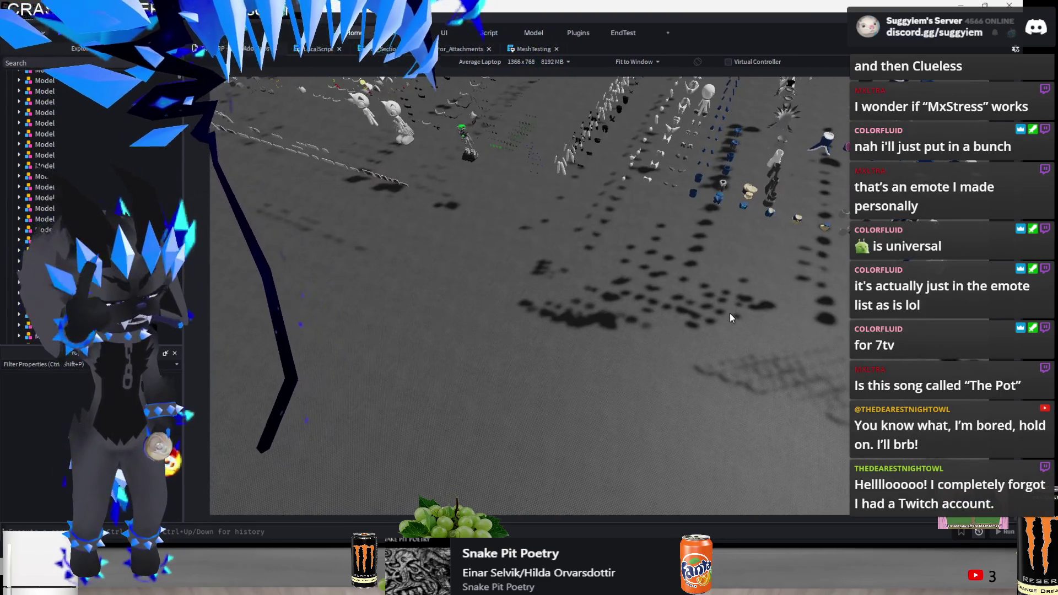
scroll(730, 313, down, 2)
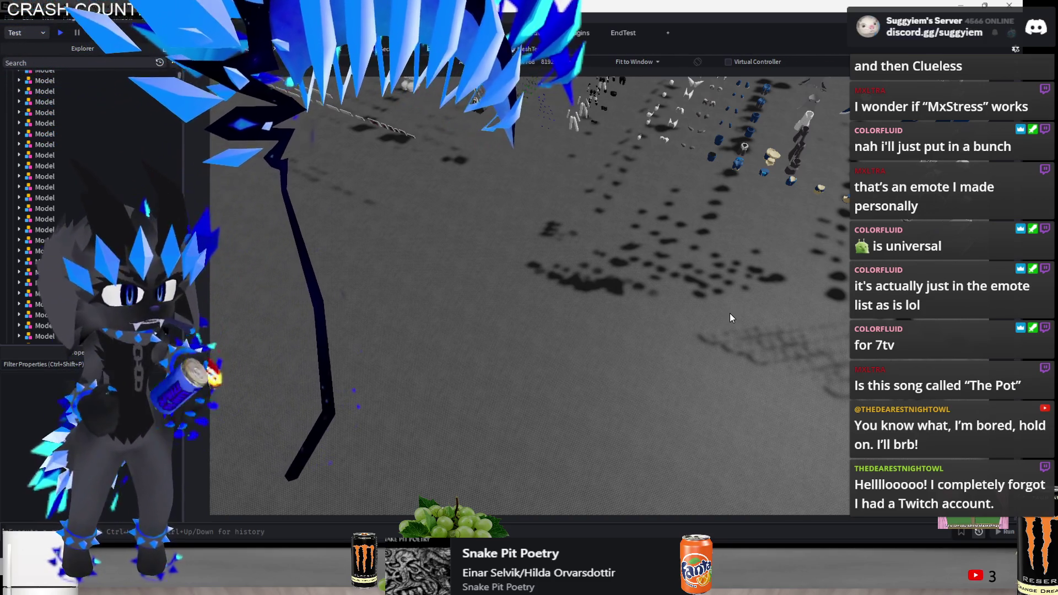
key(alt+Tab)
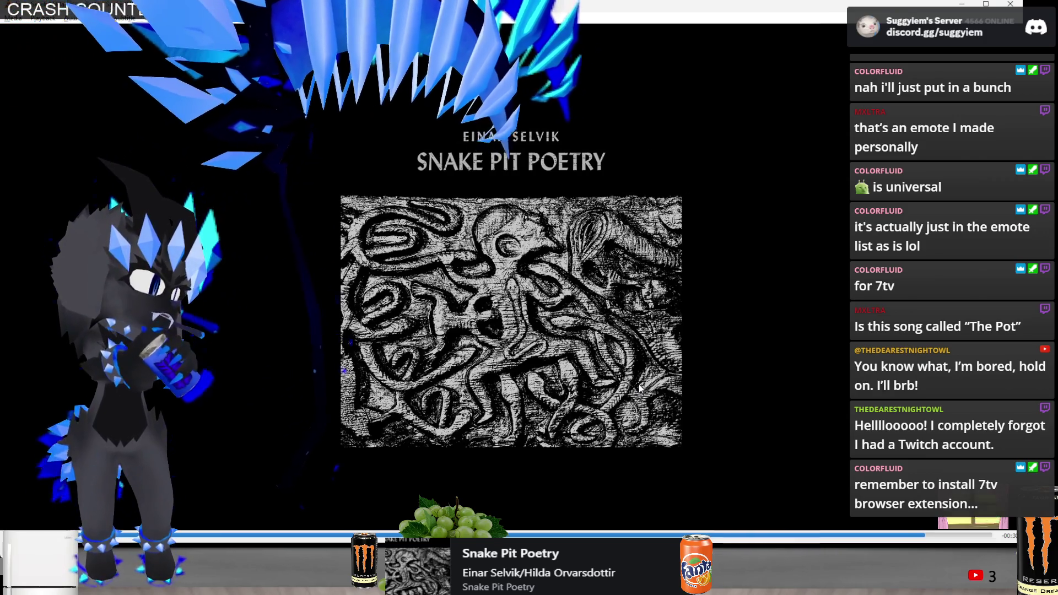
Go from the 7TV emote page to the Stable Release web extension and click Add to Chrome
key(alt+Tab)
key(alt+Tab)
key(alt+Tab)
key(alt+Tab)
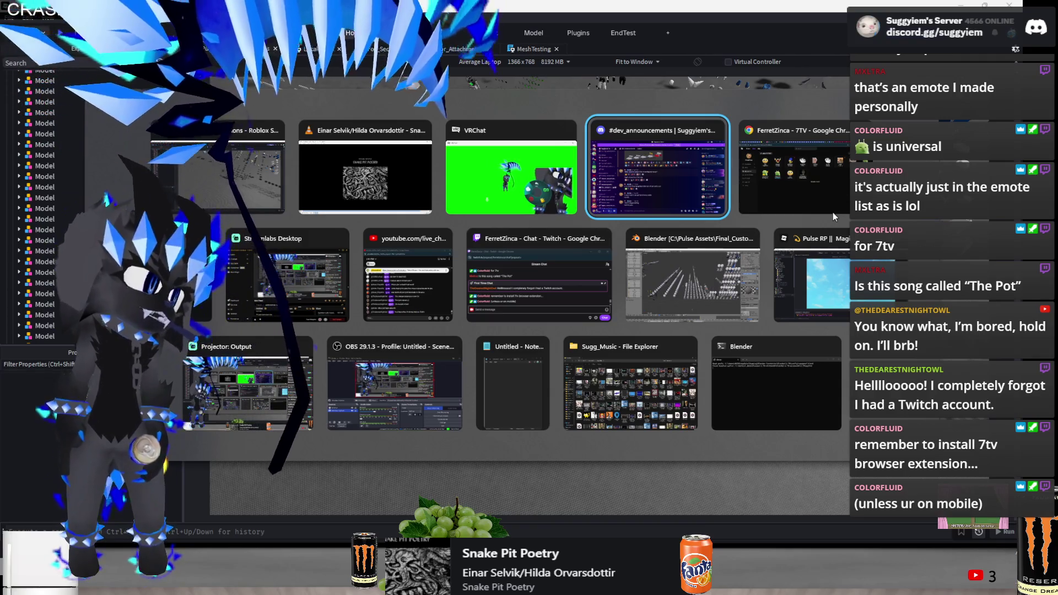
click(815, 184)
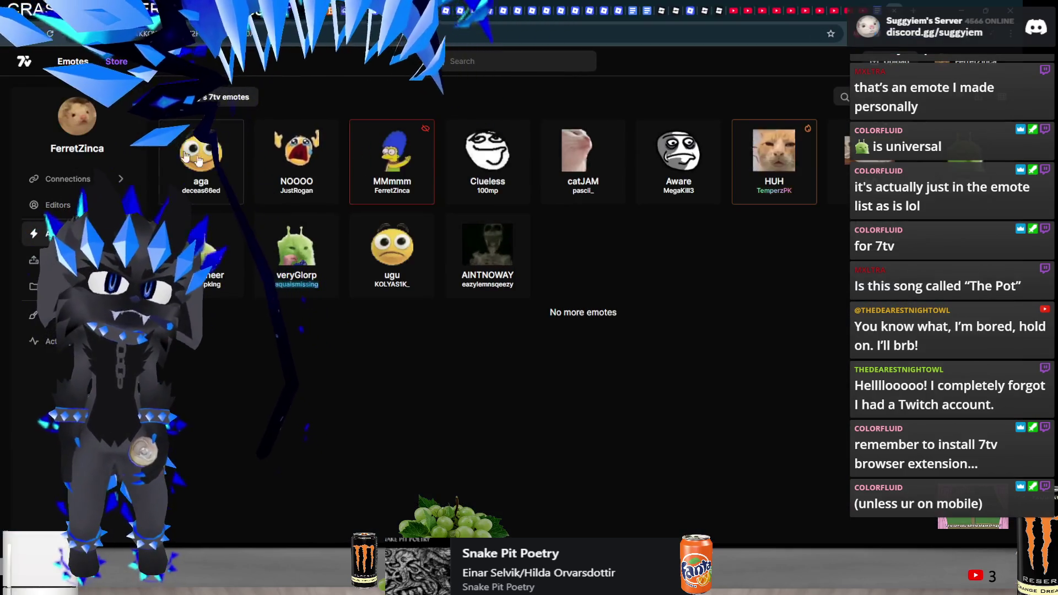
click(23, 61)
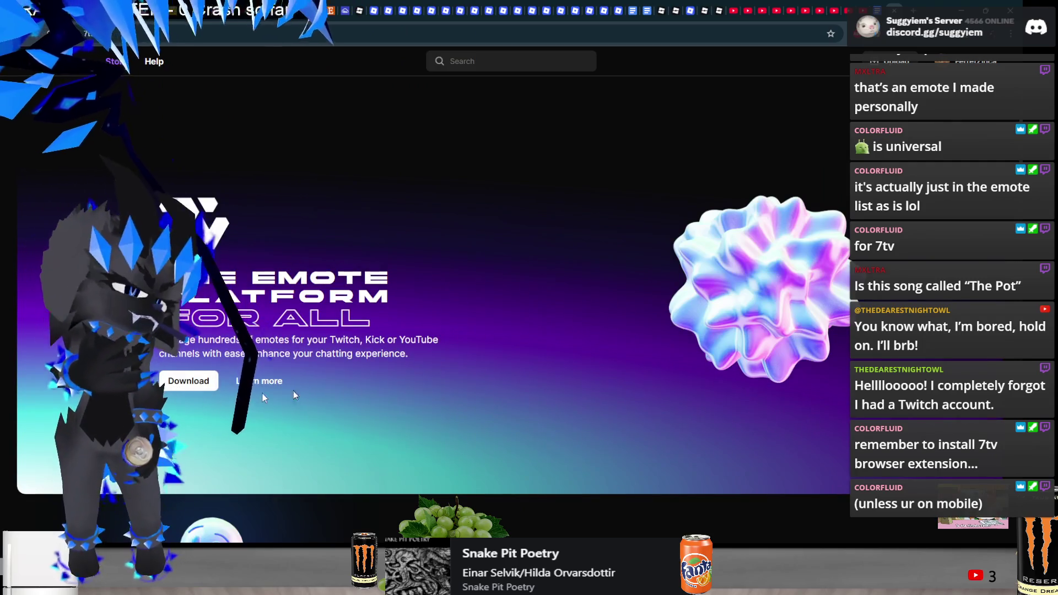
scroll(592, 409, down, 4)
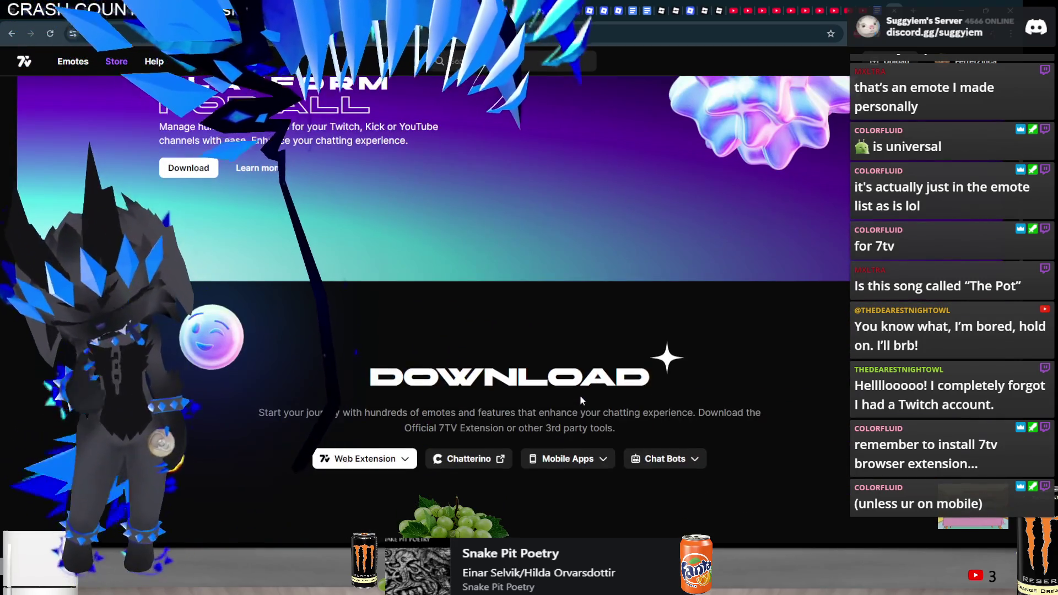
click(355, 458)
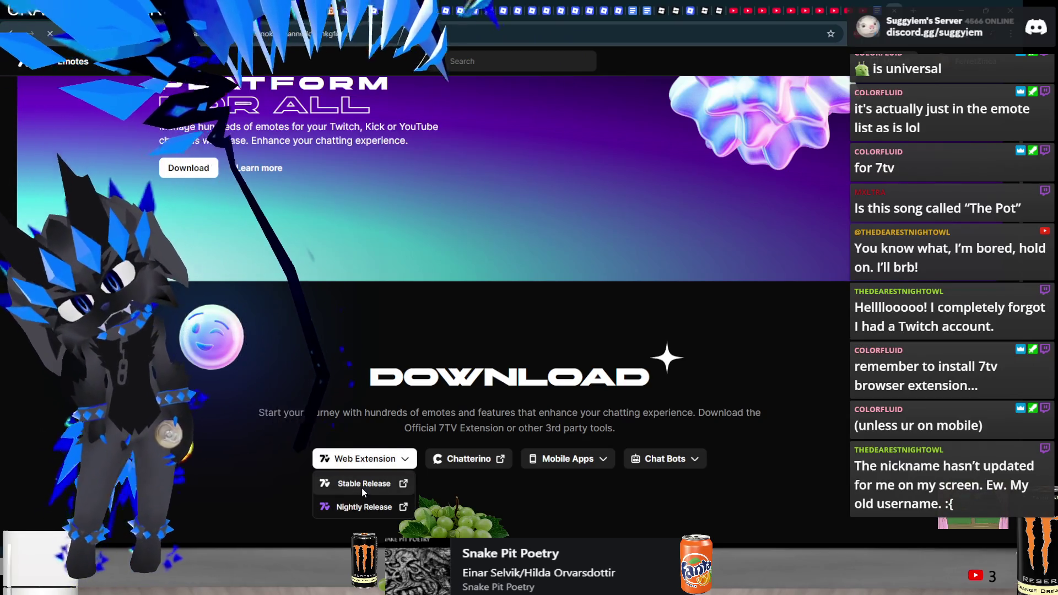
click(363, 485)
click(762, 127)
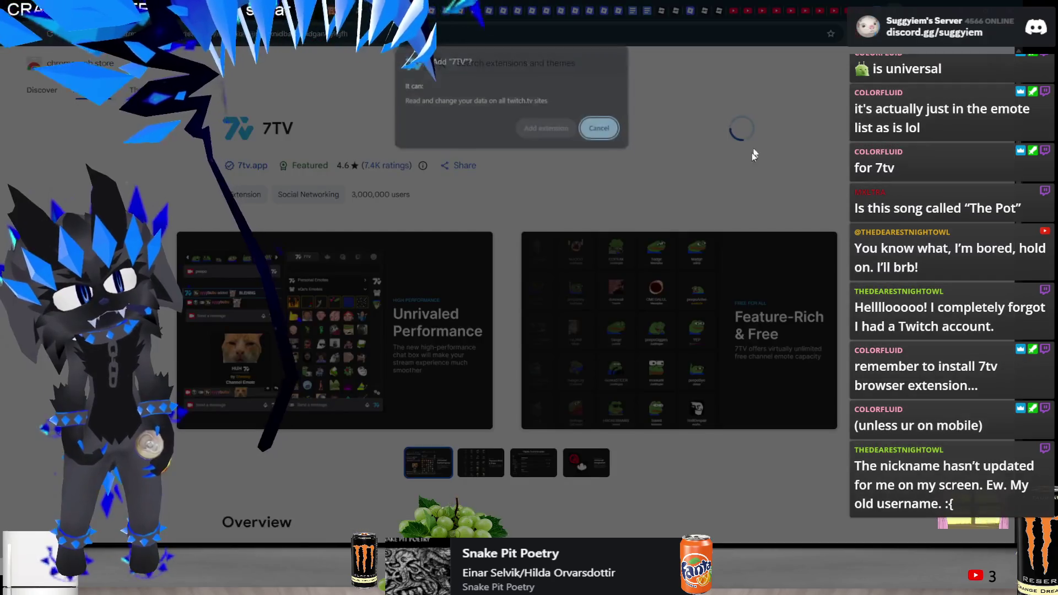
Confirm adding 7TV, decline the subscription offer, finish onboarding, and close the store tab
click(546, 131)
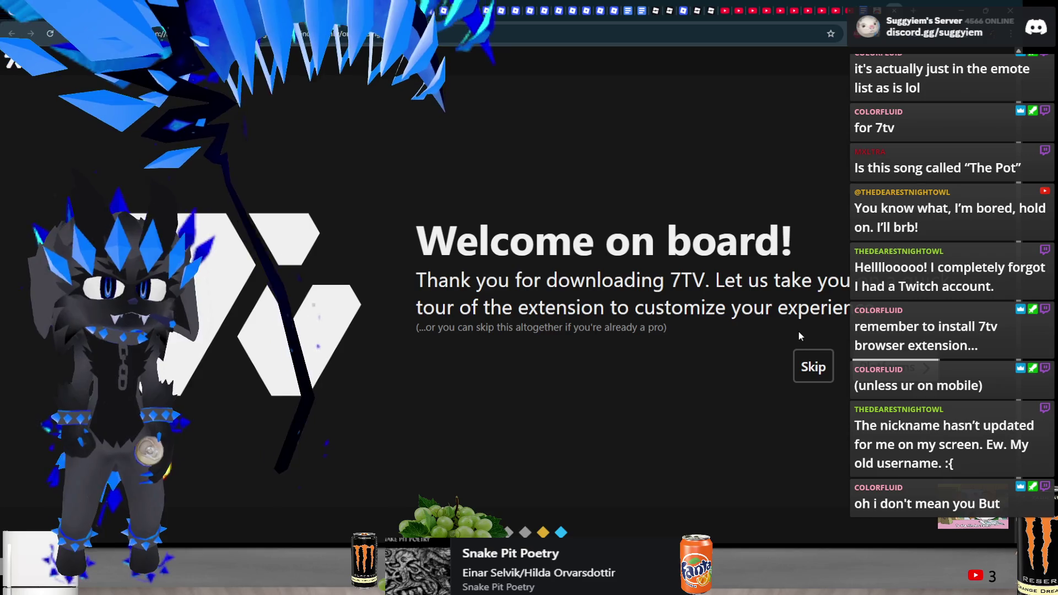
click(813, 367)
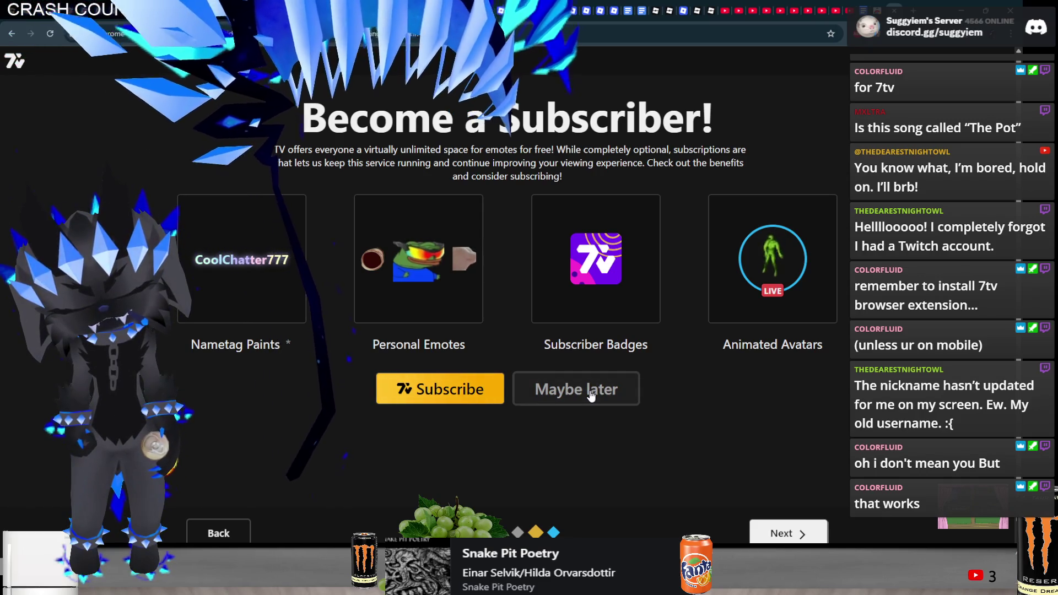
click(591, 394)
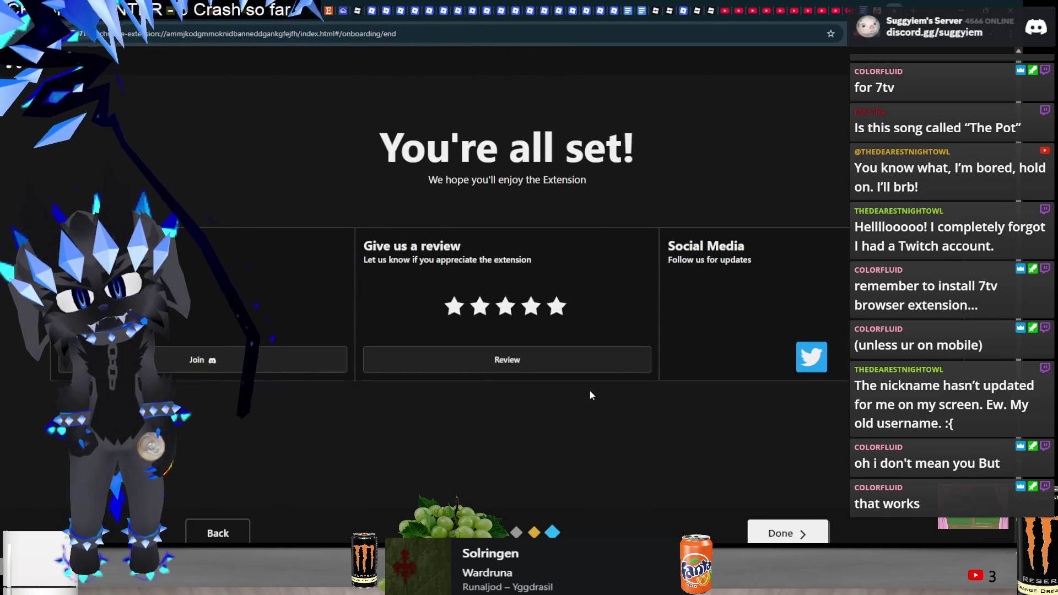
click(793, 540)
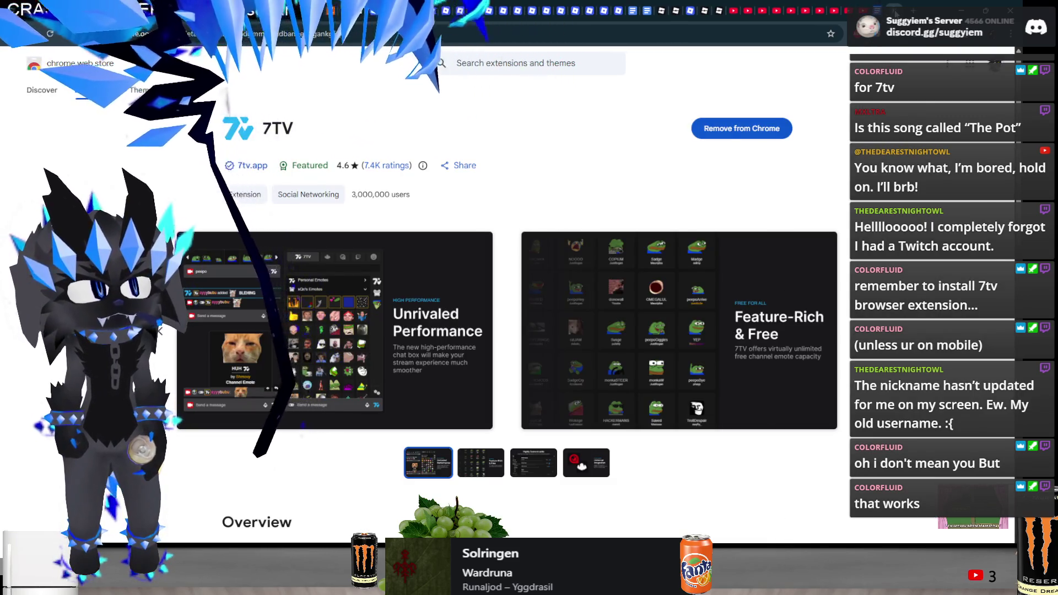
key(ctrl+w)
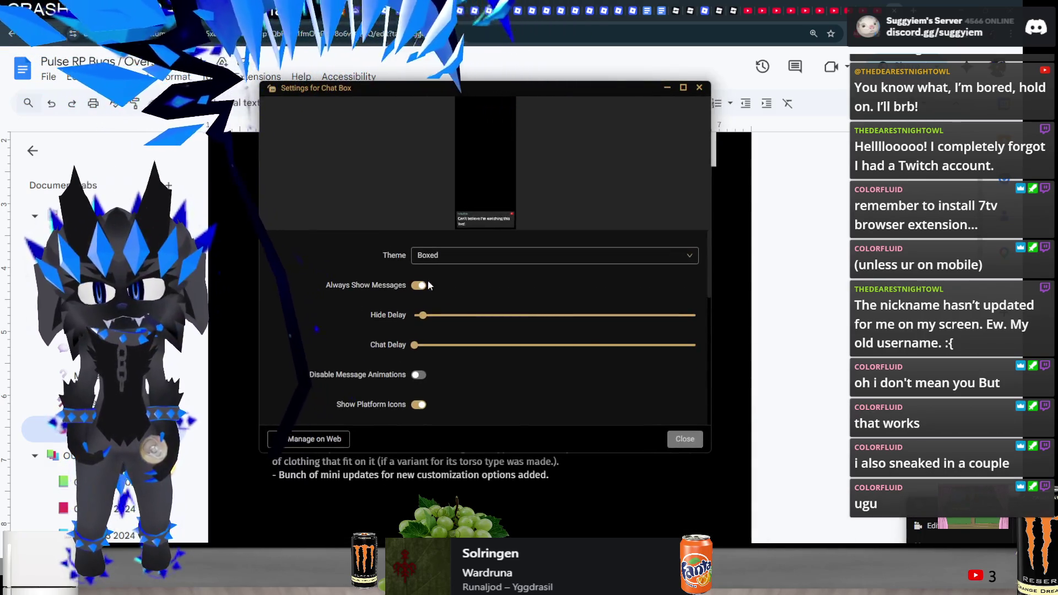
Turn on Always Show Messages for the Chat Box and close its settings window
click(429, 285)
click(700, 89)
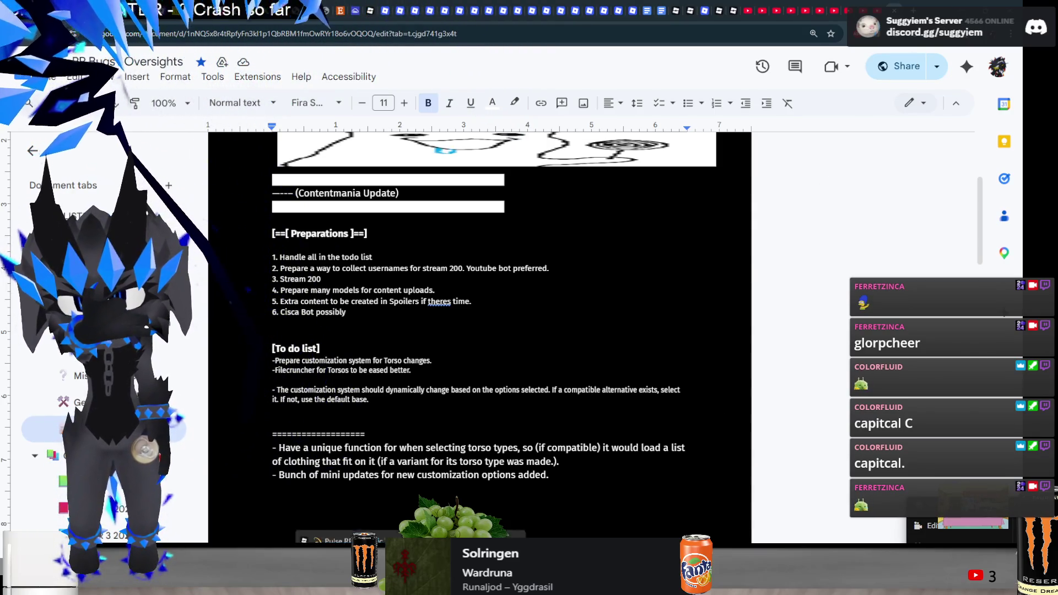
Switch back to Roblox Studio and zoom around the MeshTesting baseplate's accessory rows
click(469, 504)
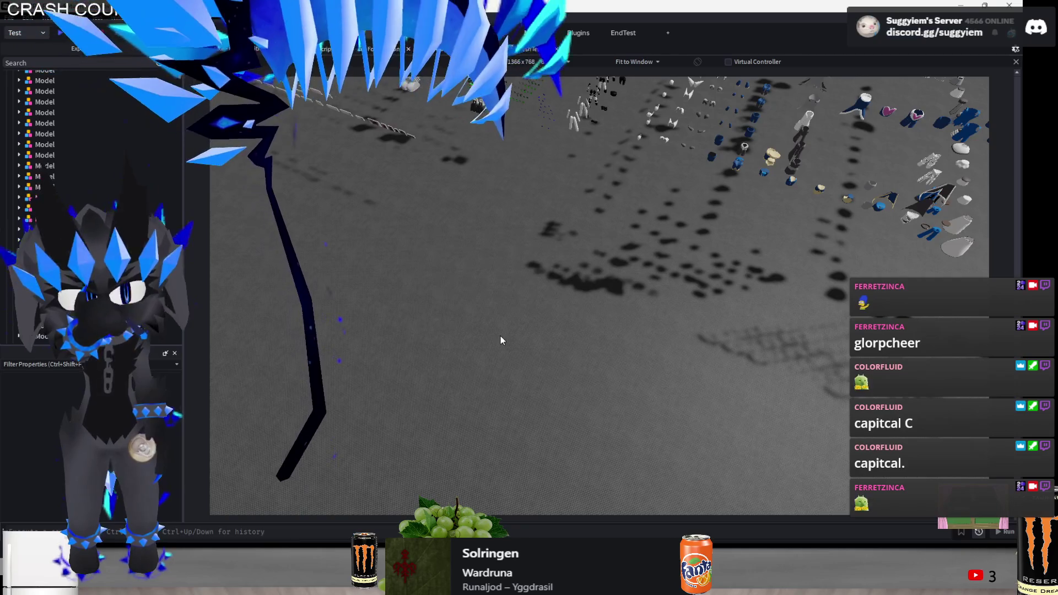
scroll(499, 346, down, 10)
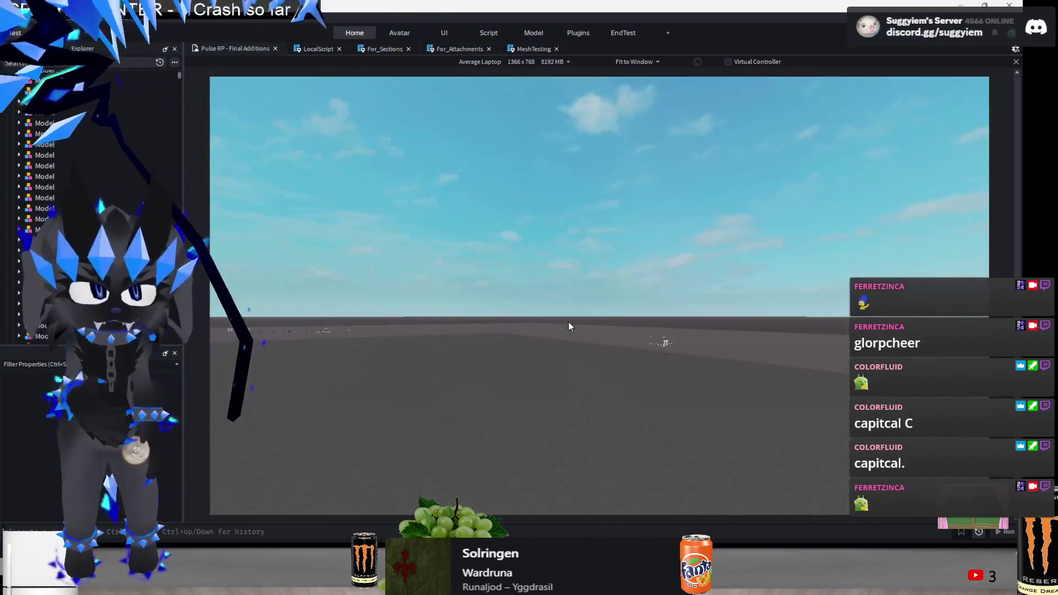
scroll(441, 283, up, 5)
scroll(429, 279, up, 8)
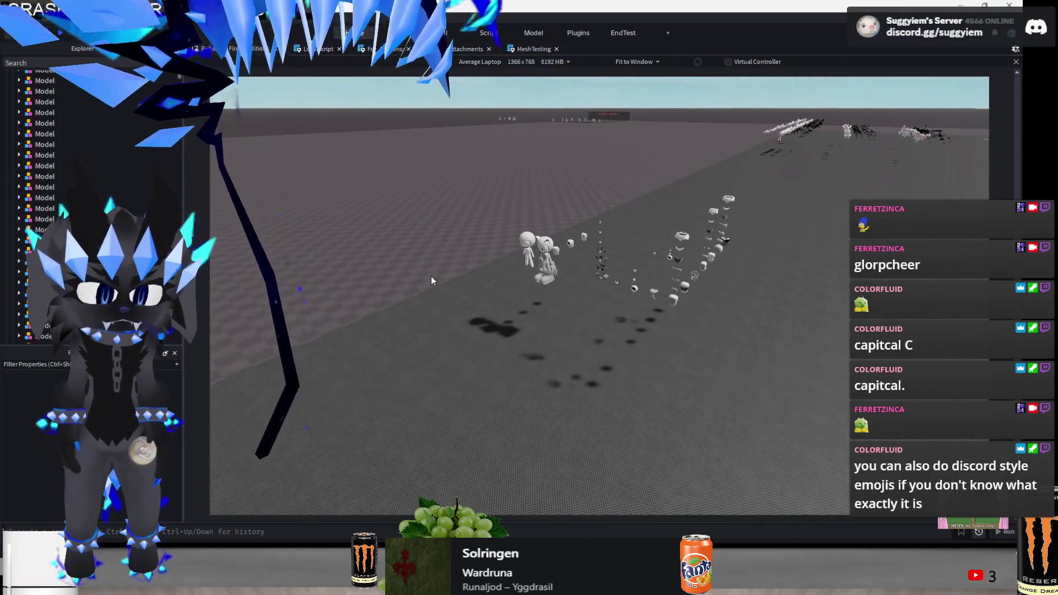
scroll(431, 276, up, 5)
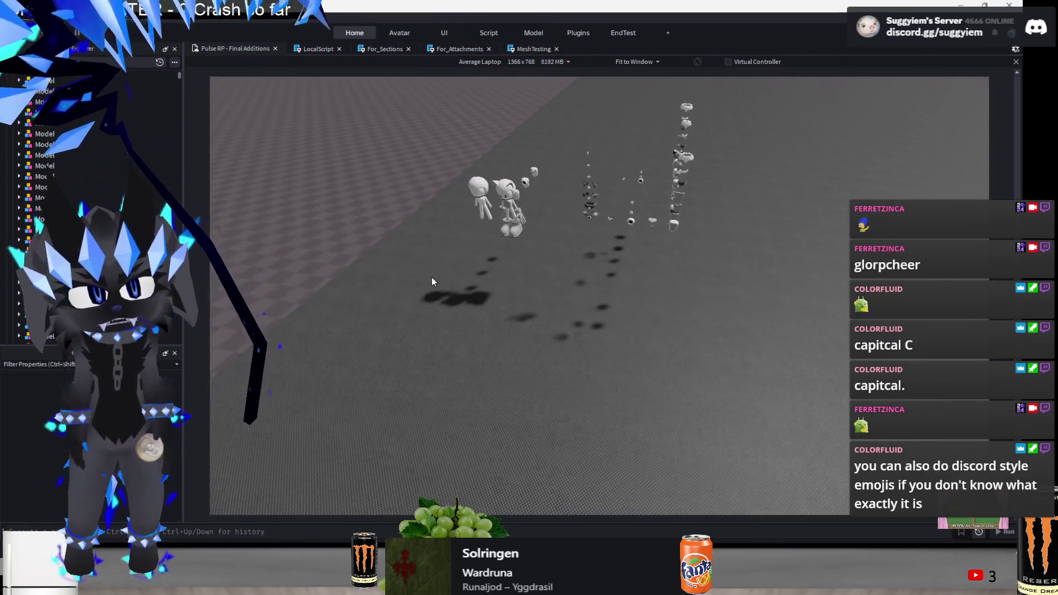
scroll(431, 277, up, 5)
scroll(476, 289, down, 10)
scroll(555, 285, up, 10)
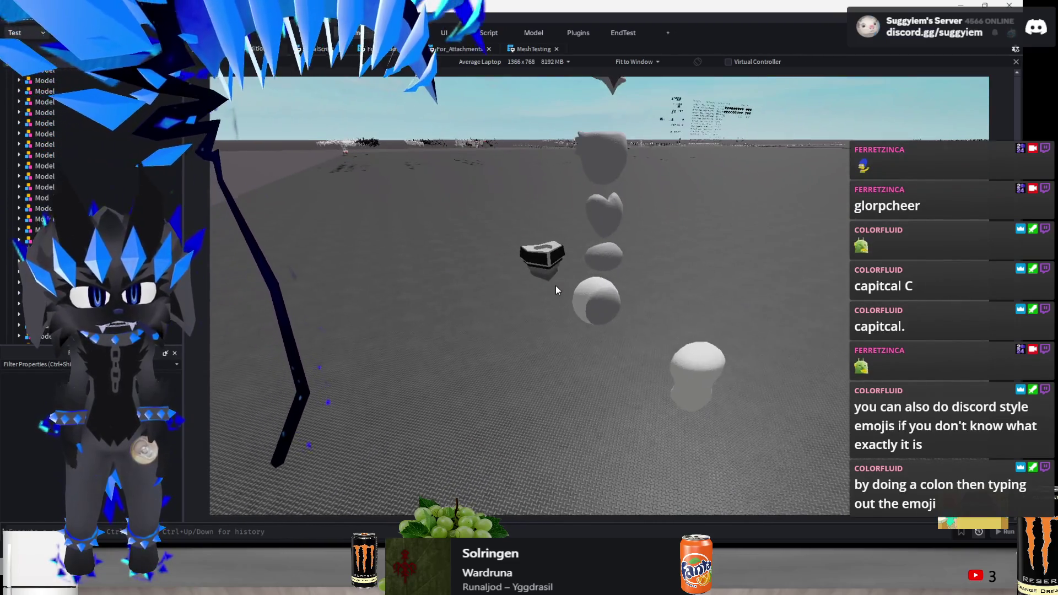
scroll(556, 285, up, 10)
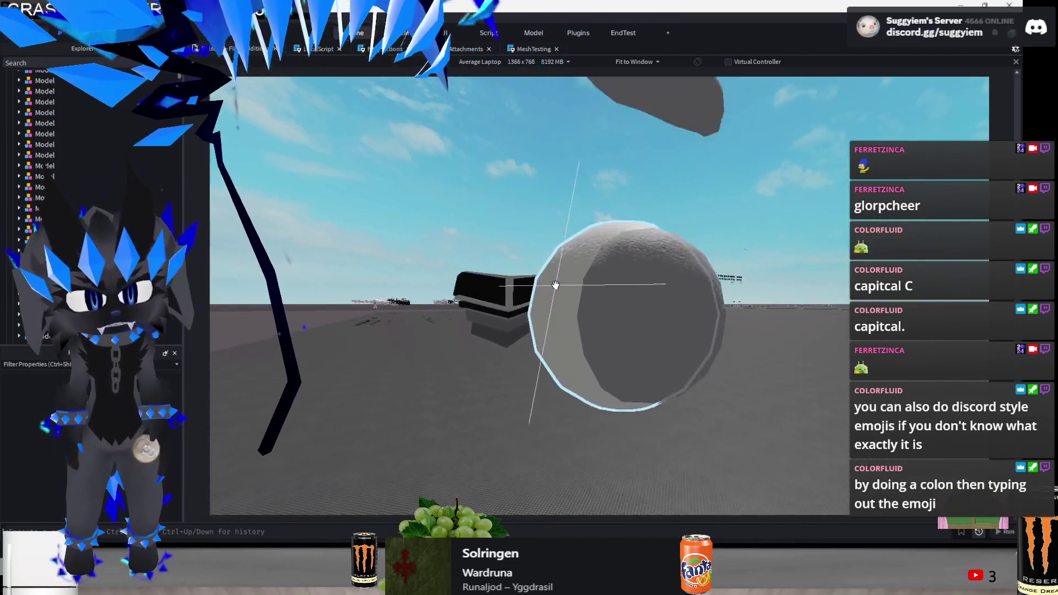
scroll(555, 286, up, 3)
scroll(556, 286, down, 10)
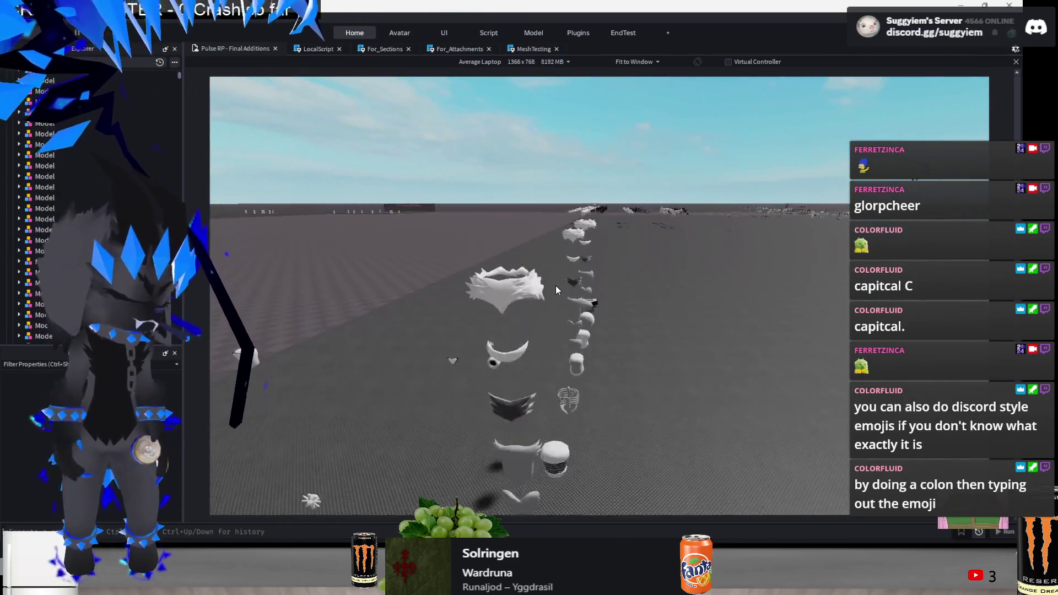
scroll(555, 285, down, 10)
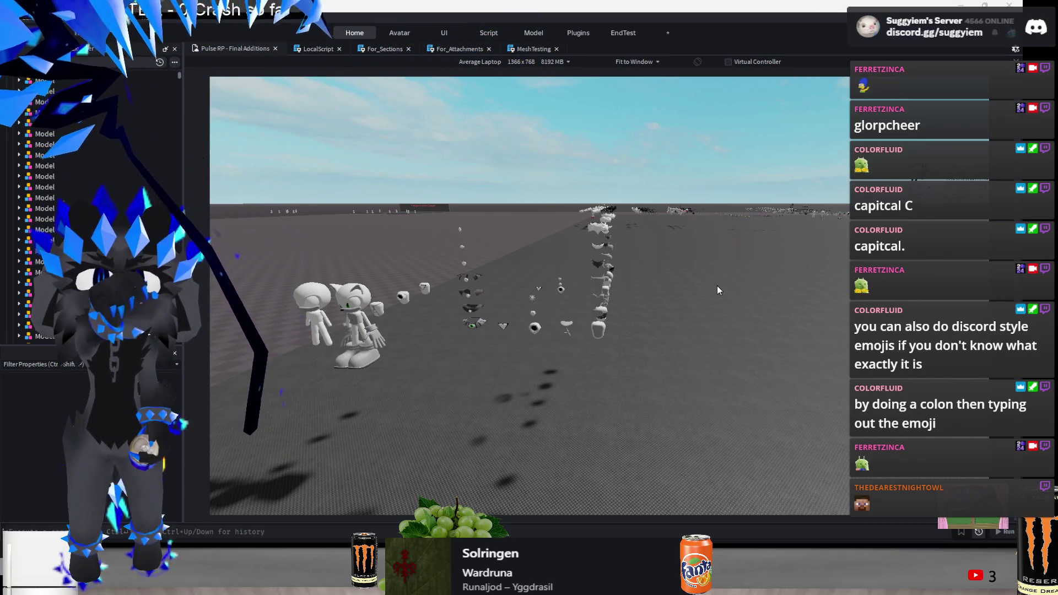
key(alt+Tab)
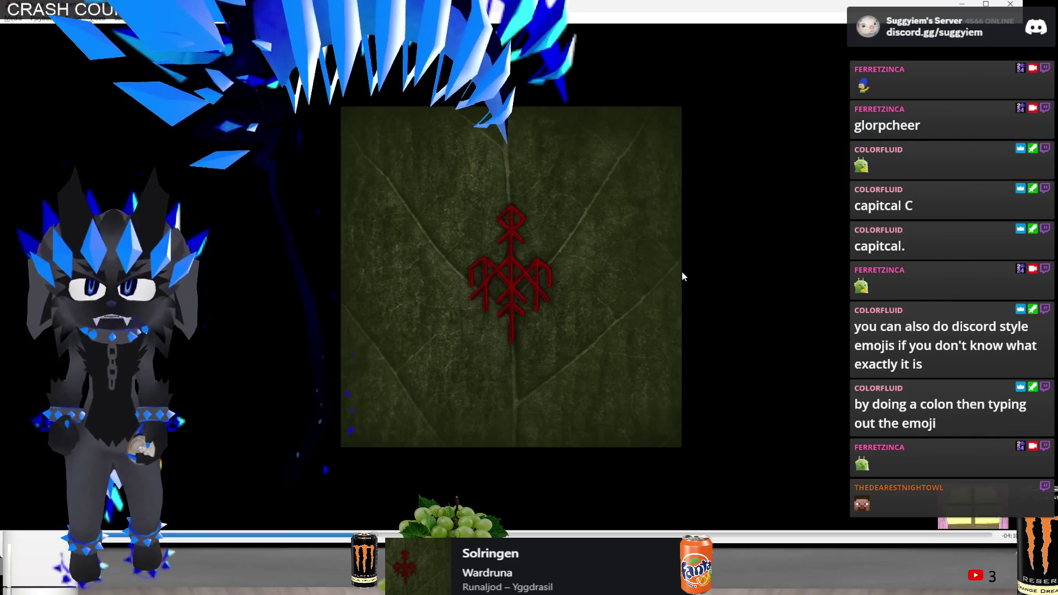
key(n)
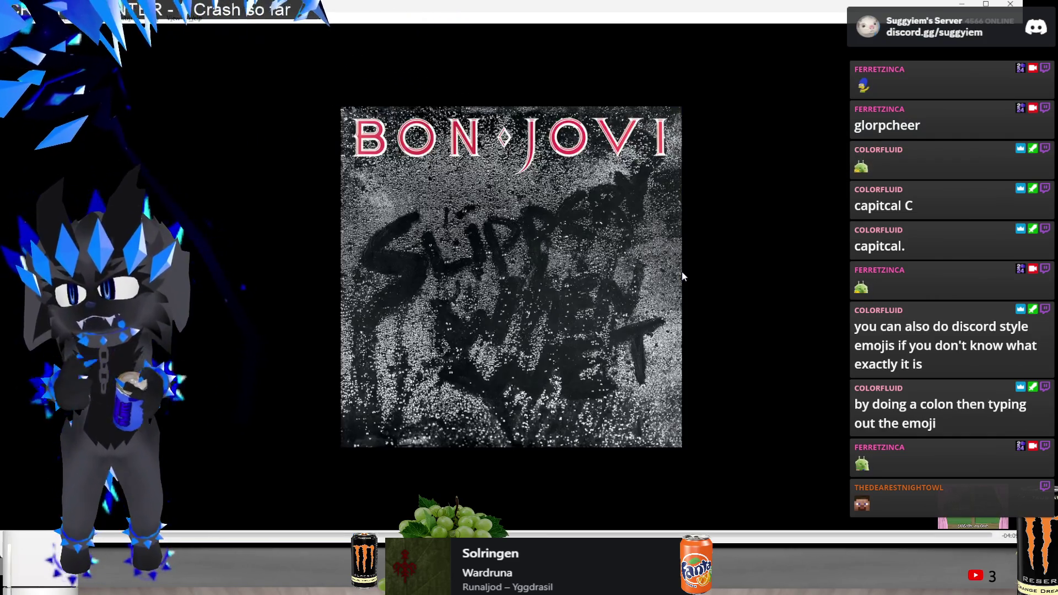
key(n)
key(n)
key(n)
key(n)
key(n)
key(n)
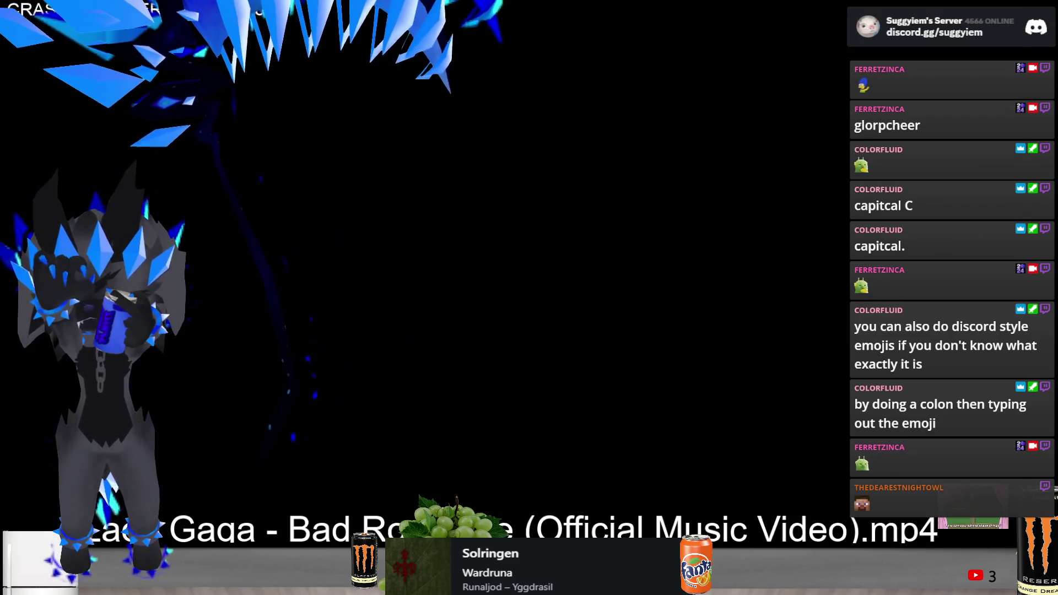
key(n)
key(n)
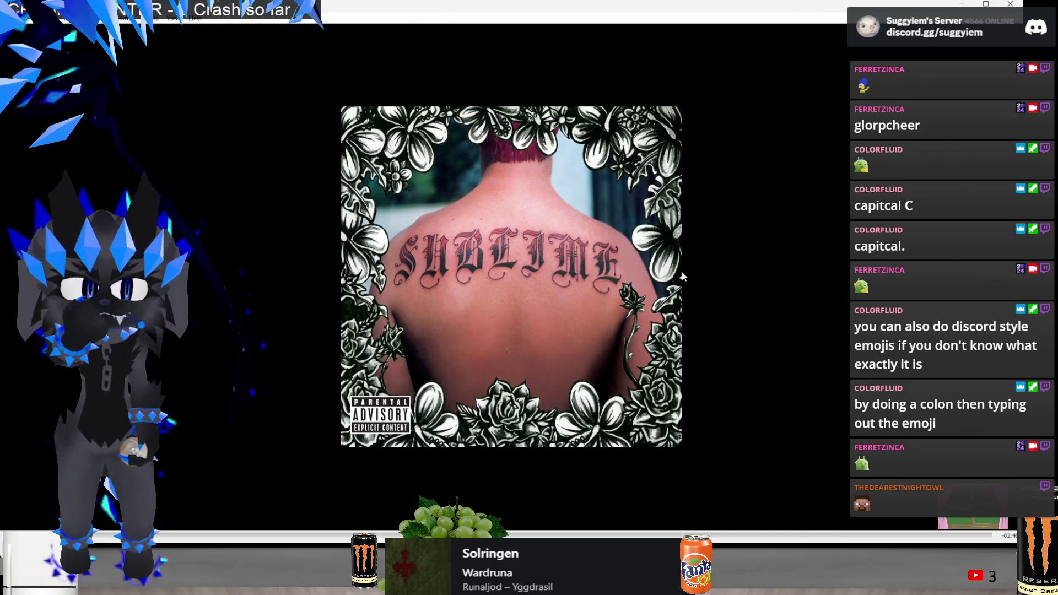
key(n)
key(n)
key(n)
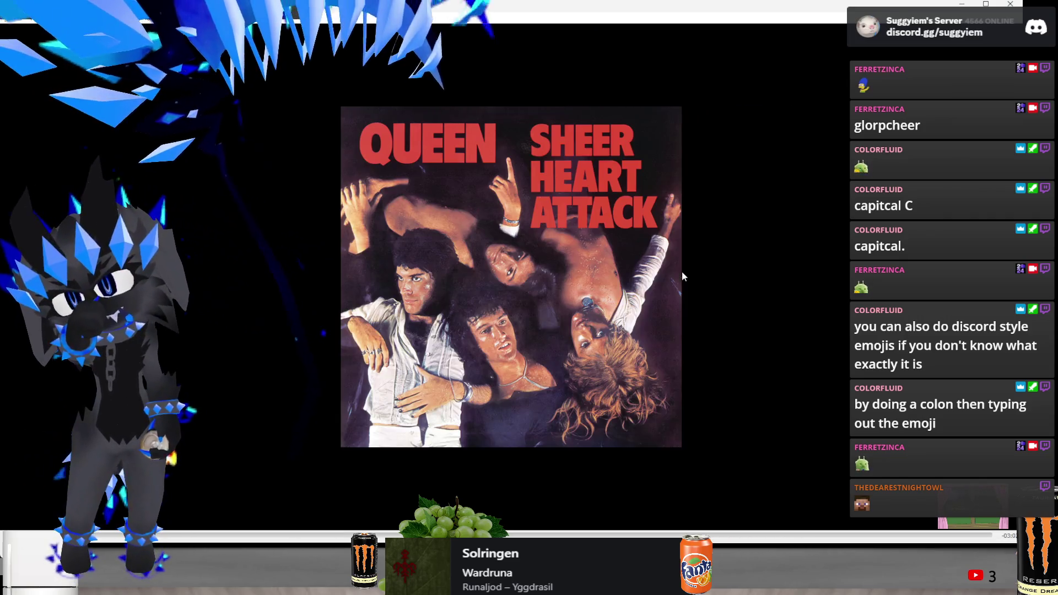
key(n)
key(n)
key(n)
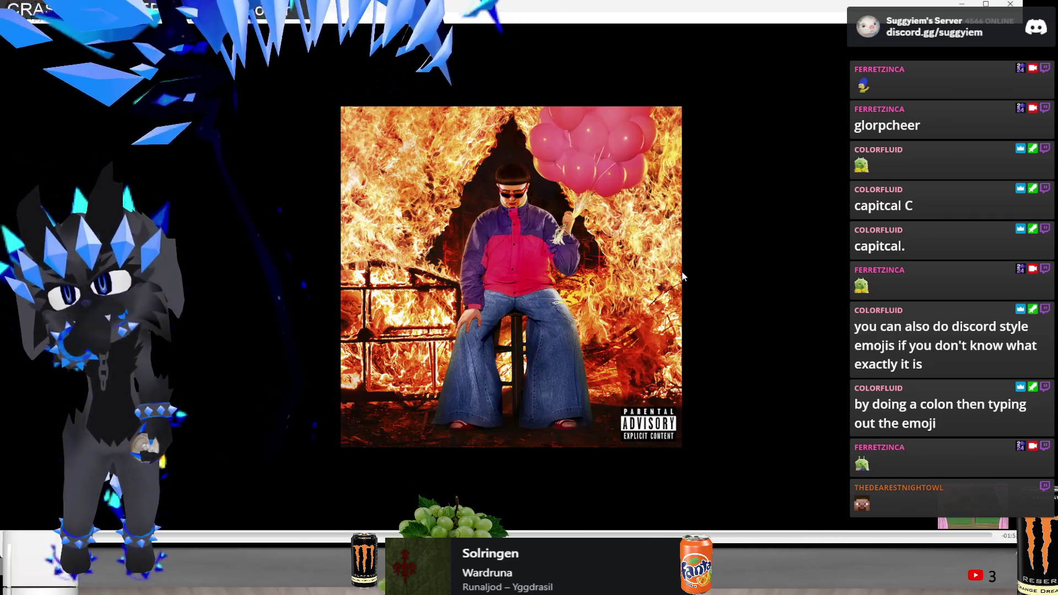
key(n)
key(n)
key(n)
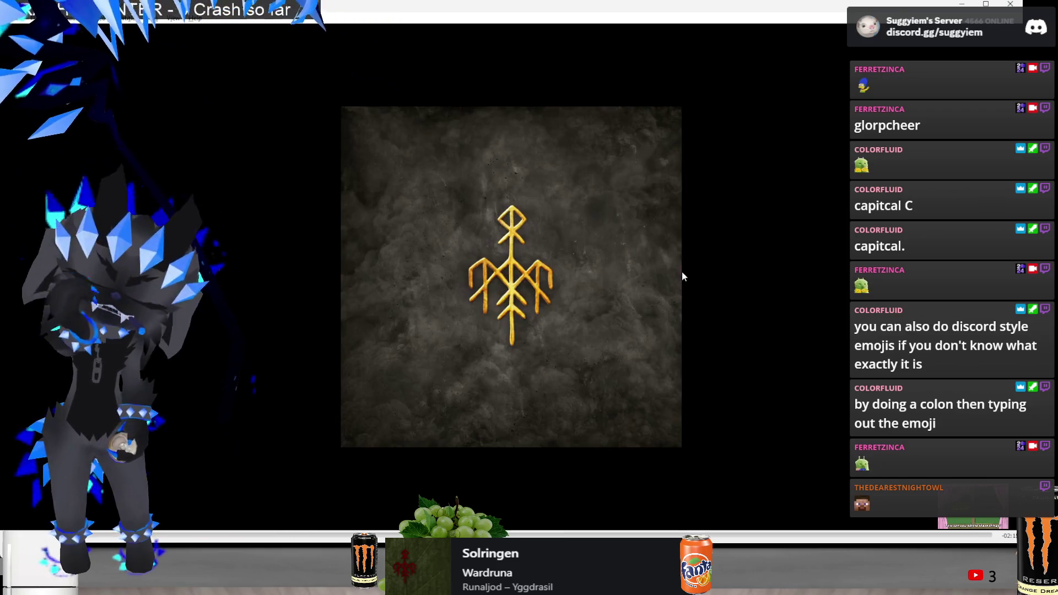
key(alt+Tab)
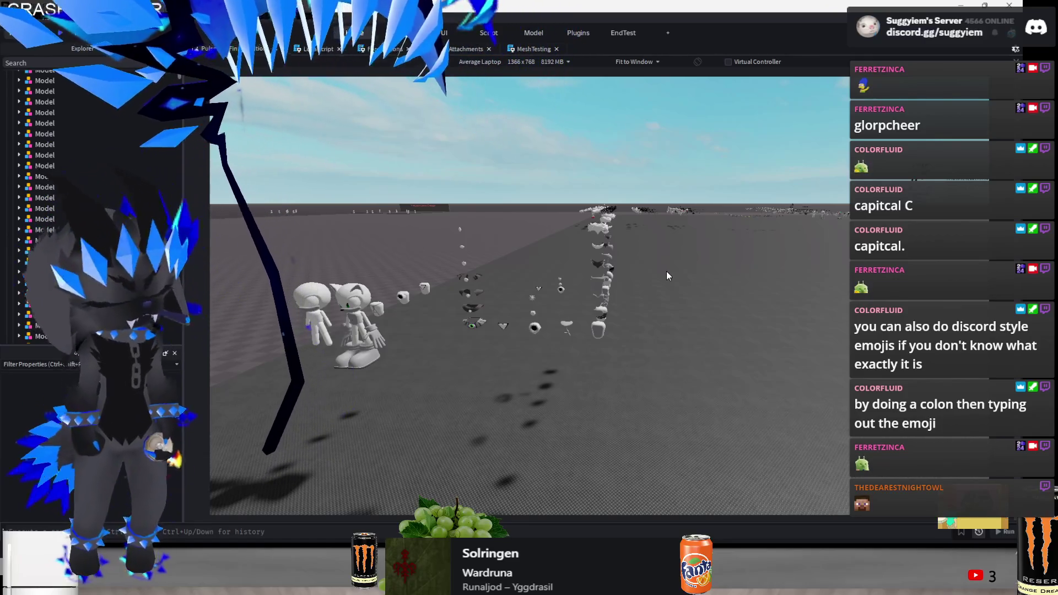
Fly the camera to face the blue column and box-select the small figure's parts
scroll(667, 271, up, 5)
key(s)
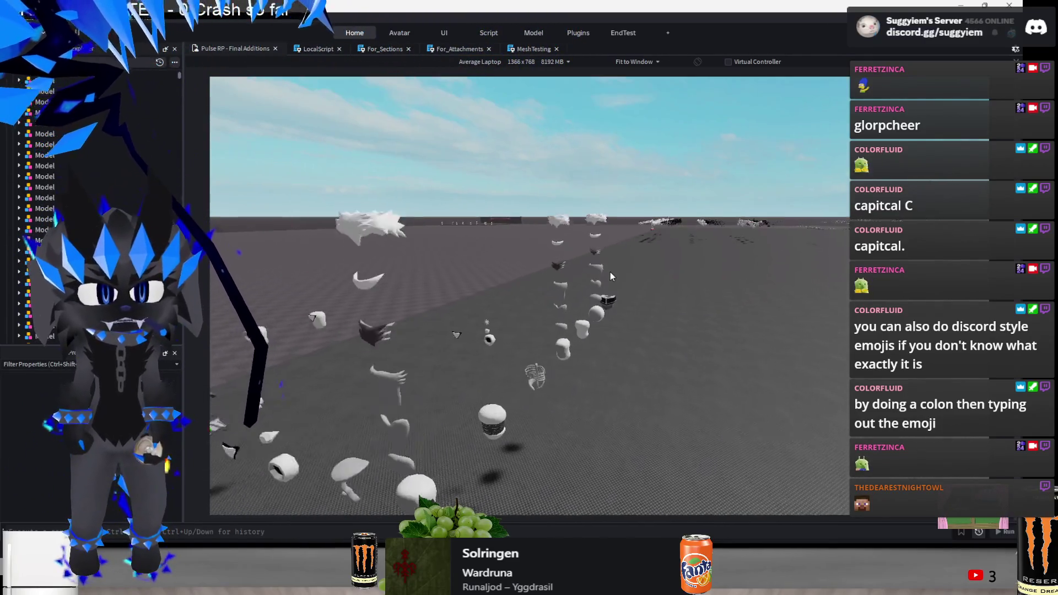
key(s)
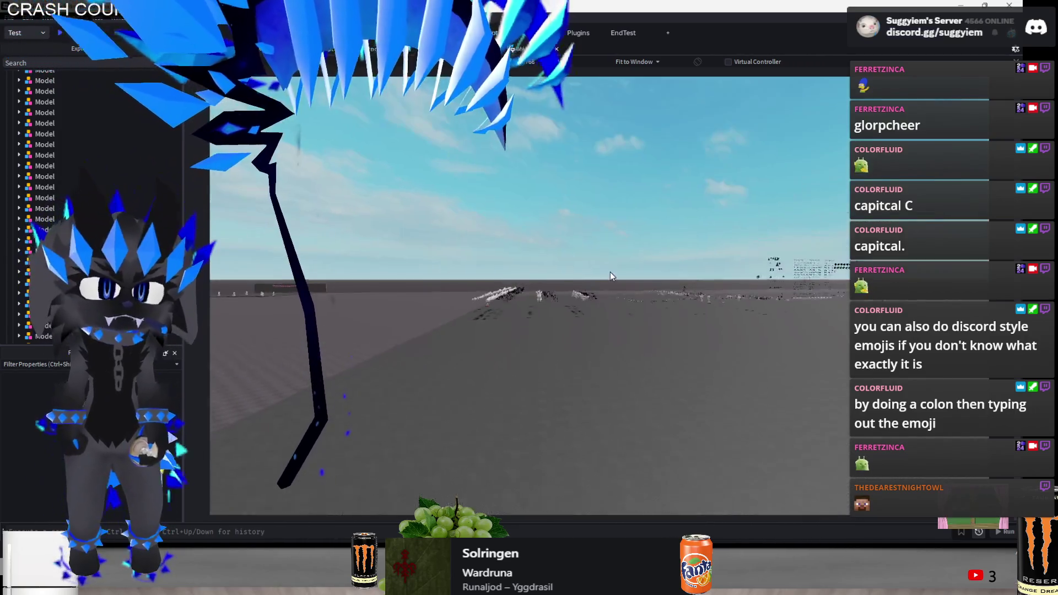
key(w)
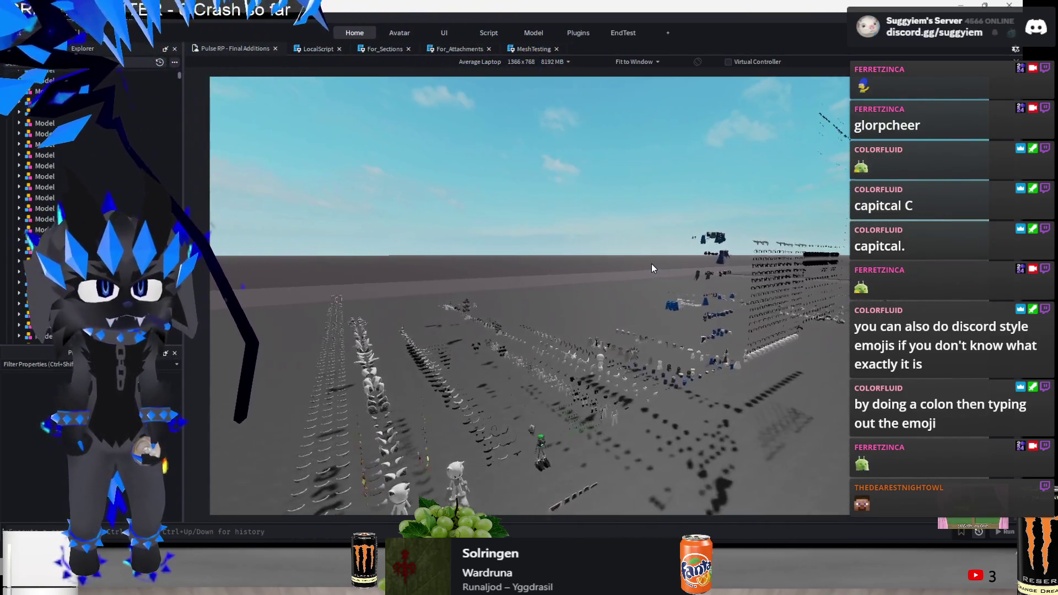
key(w)
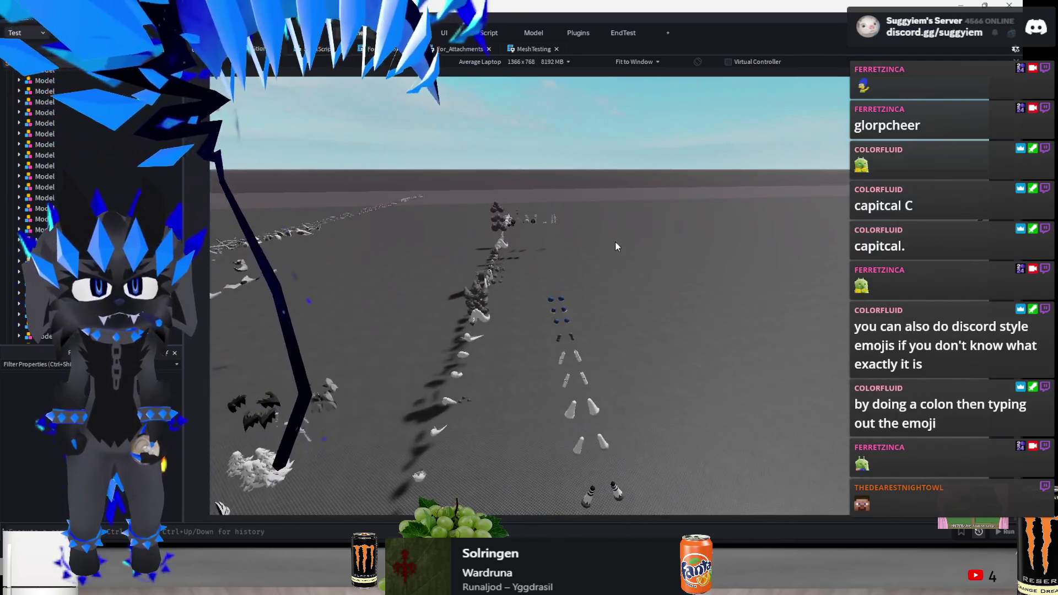
mouse_move(574, 221)
mouse_down()
mouse_move(701, 412)
mouse_move(701, 471)
mouse_up()
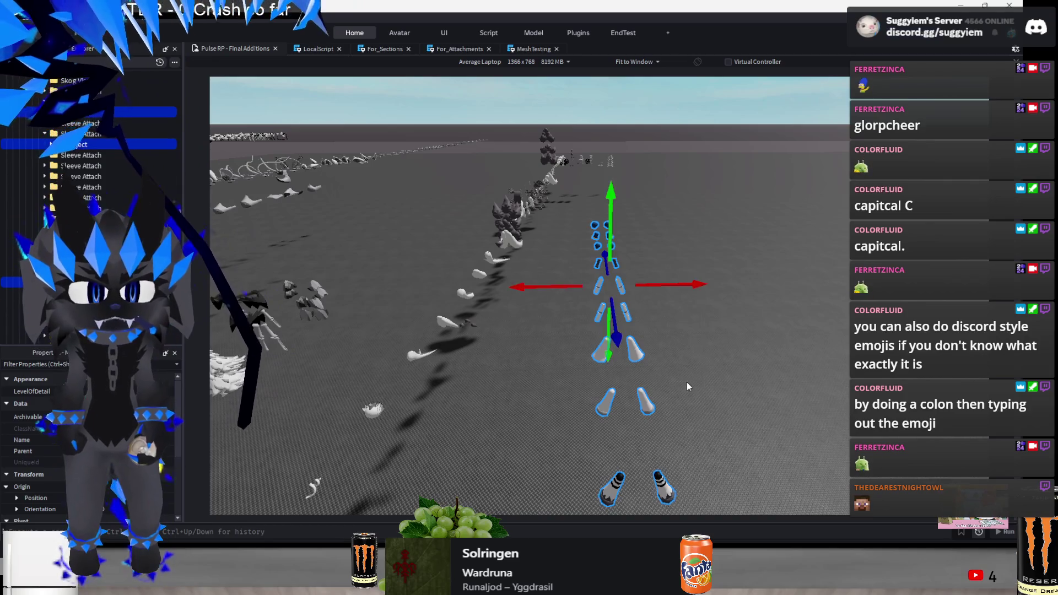
Select the parts of the blue column one selection at a time
key(w)
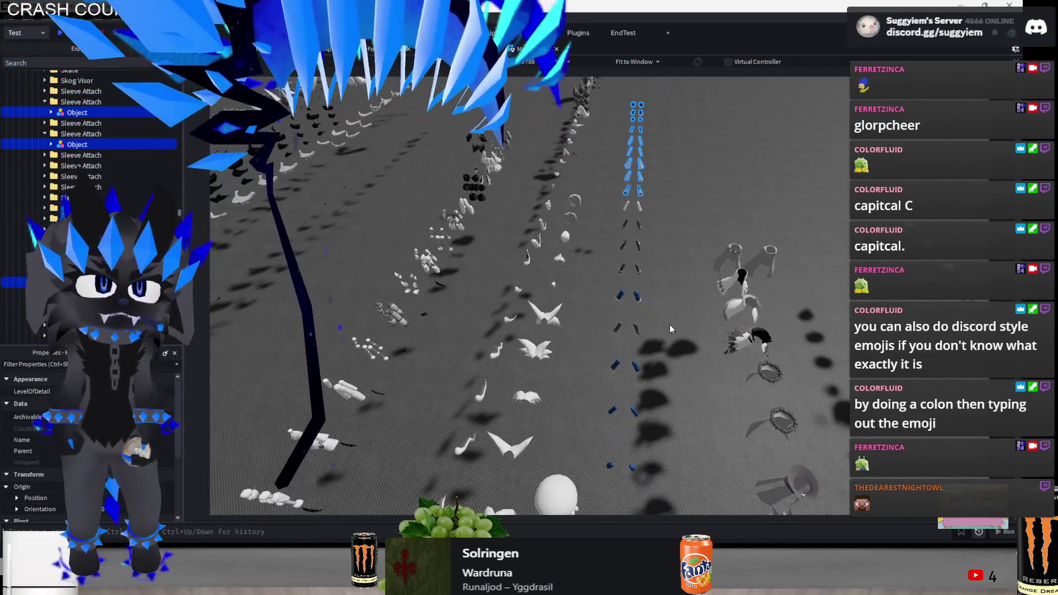
drag(617, 234, 588, 390)
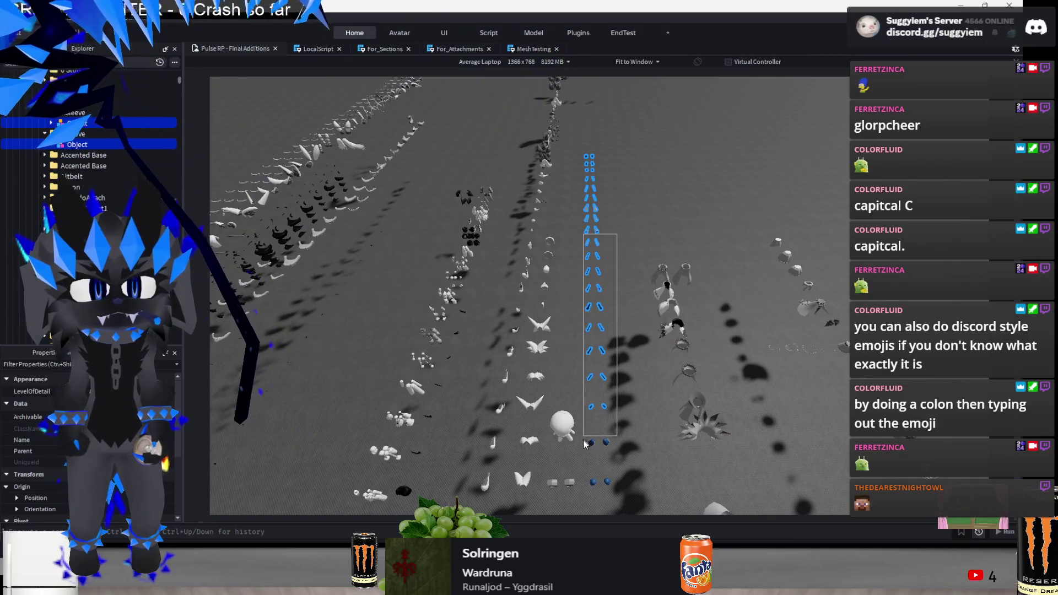
drag(583, 486, 584, 488)
key(w)
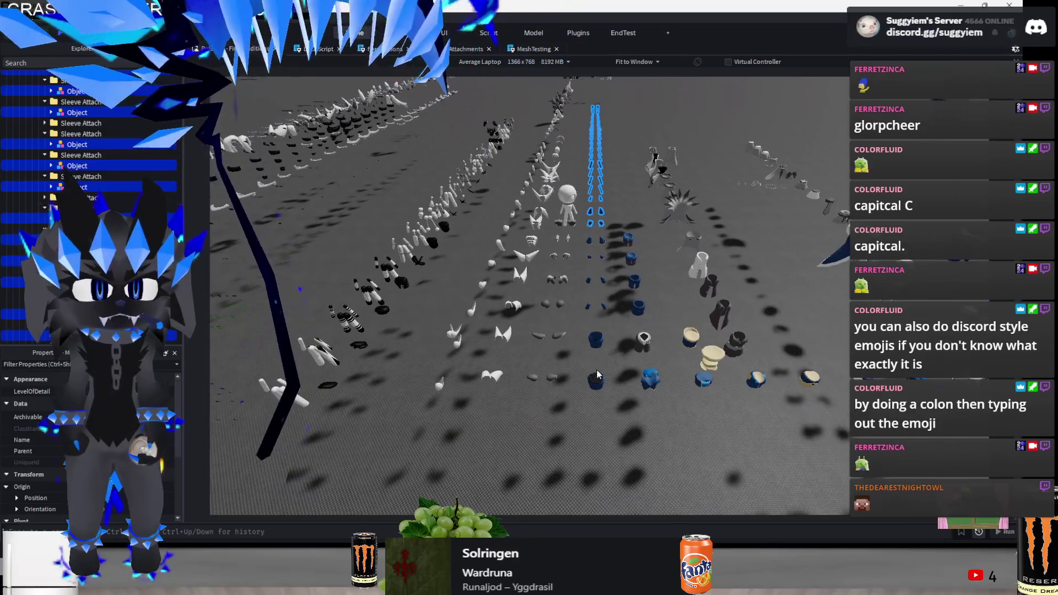
click(596, 379)
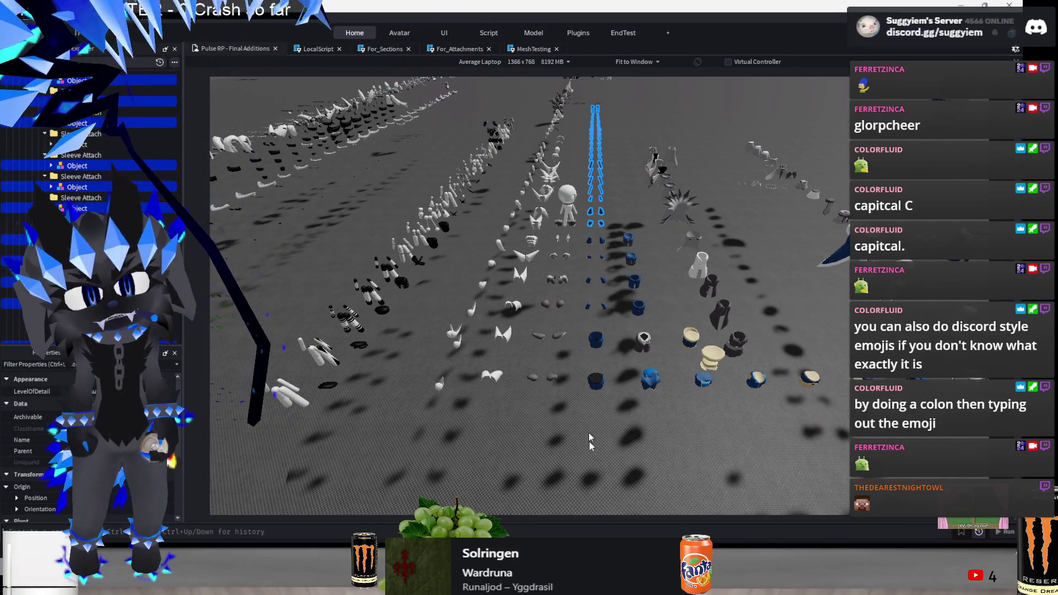
drag(600, 273, 601, 274)
key(a)
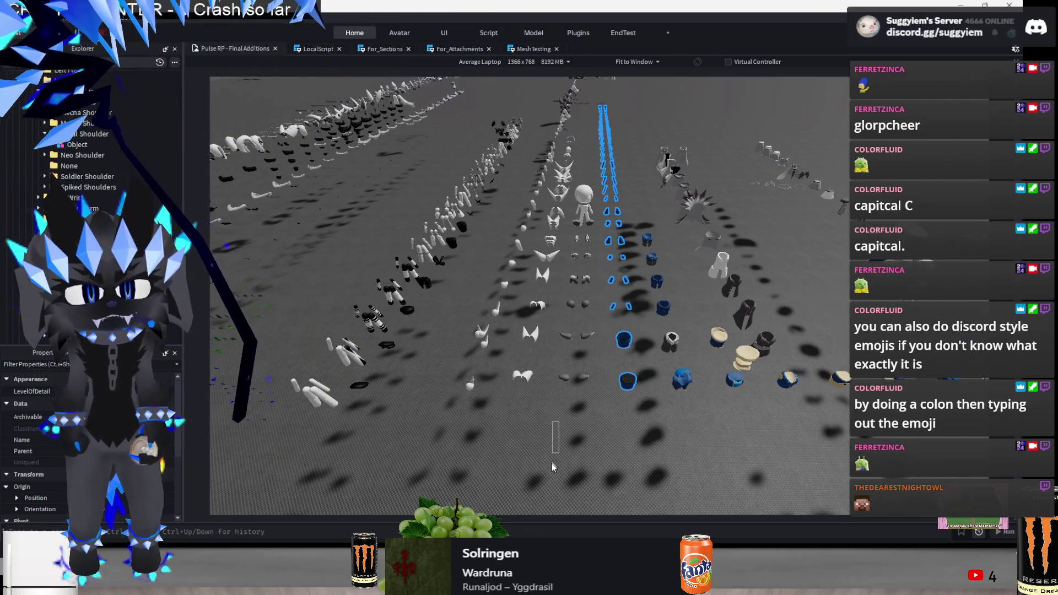
drag(560, 359, 560, 359)
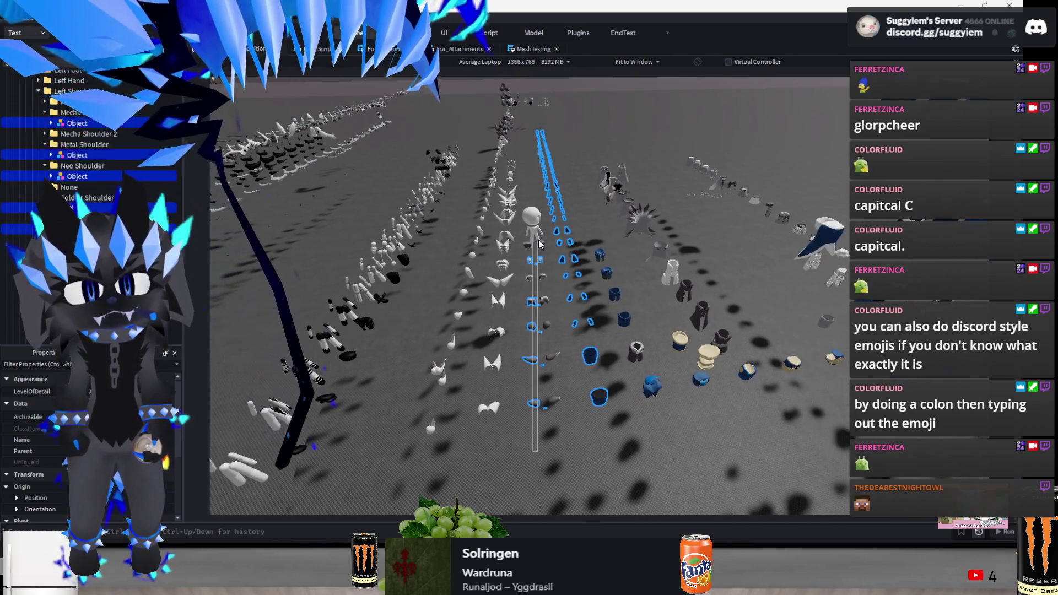
Pan across the rows and box-select the middle columns of accessories
key(a)
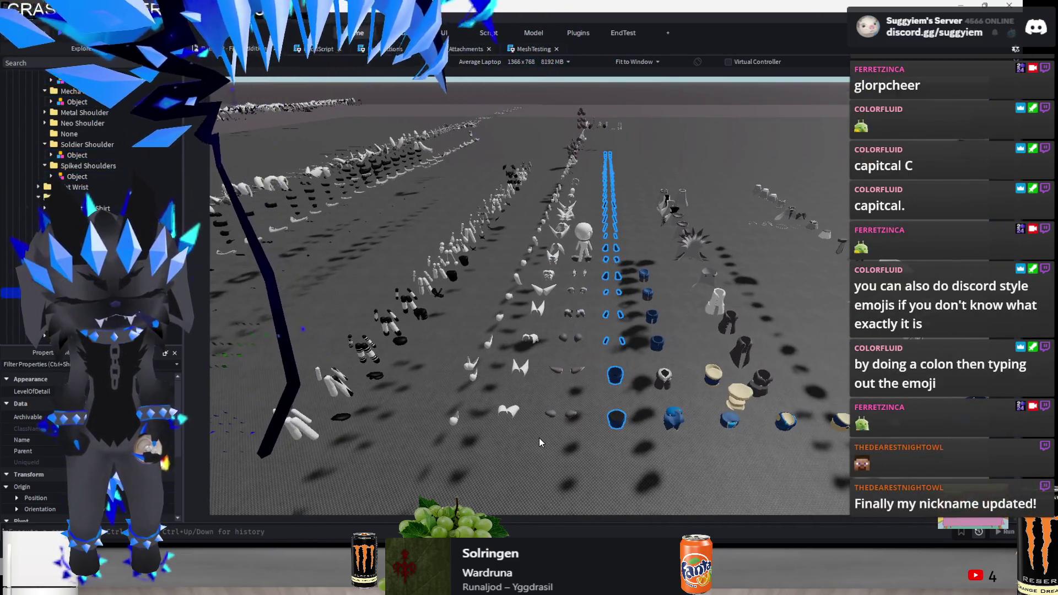
key(d)
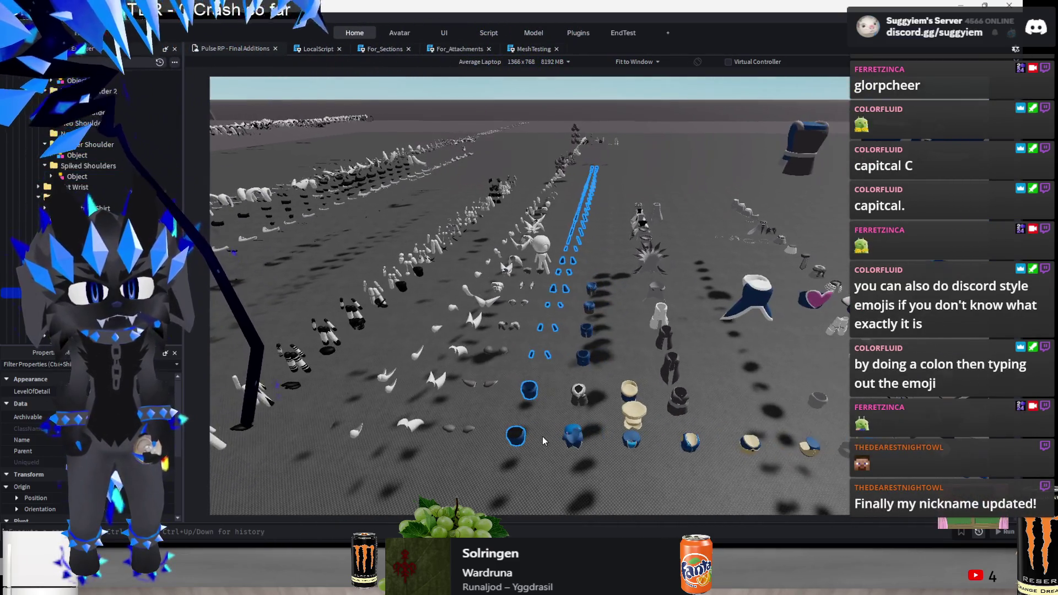
mouse_move(598, 485)
mouse_down()
mouse_move(722, 161)
mouse_move(699, 199)
mouse_move(695, 298)
mouse_move(557, 517)
mouse_up()
drag(666, 295, 686, 176)
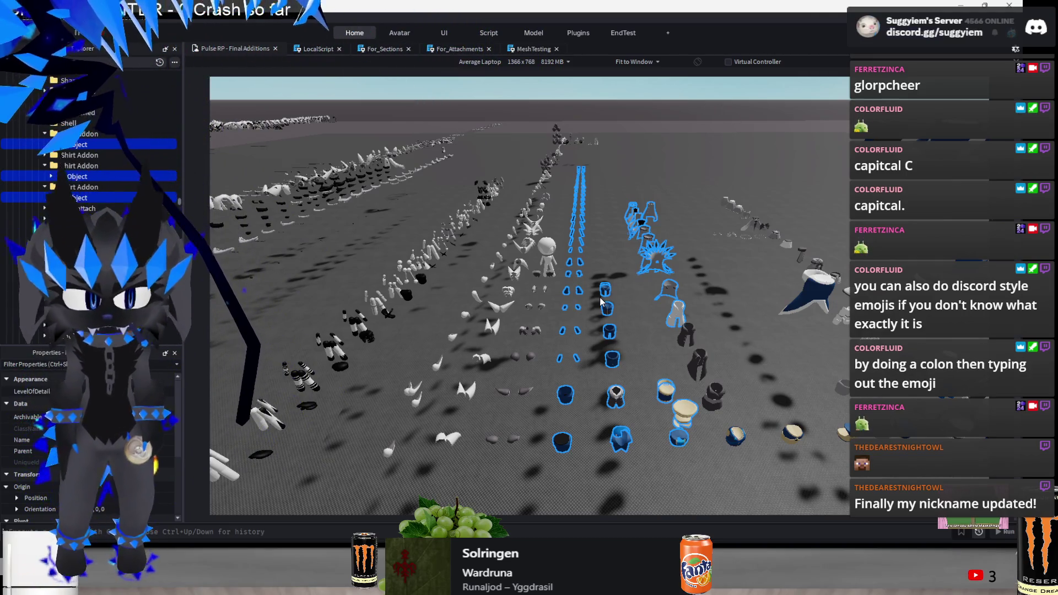
Add another group of accessories to the selection and focus the view on it
key(d)
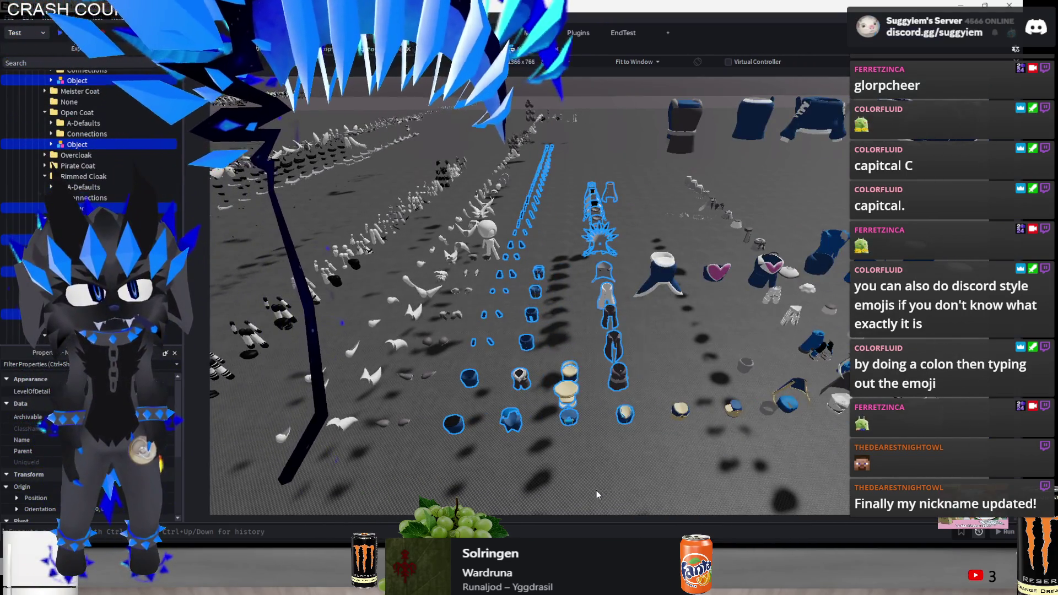
mouse_move(570, 378)
mouse_down()
mouse_move(744, 299)
mouse_move(709, 278)
mouse_up()
drag(702, 186, 469, 427)
key(f)
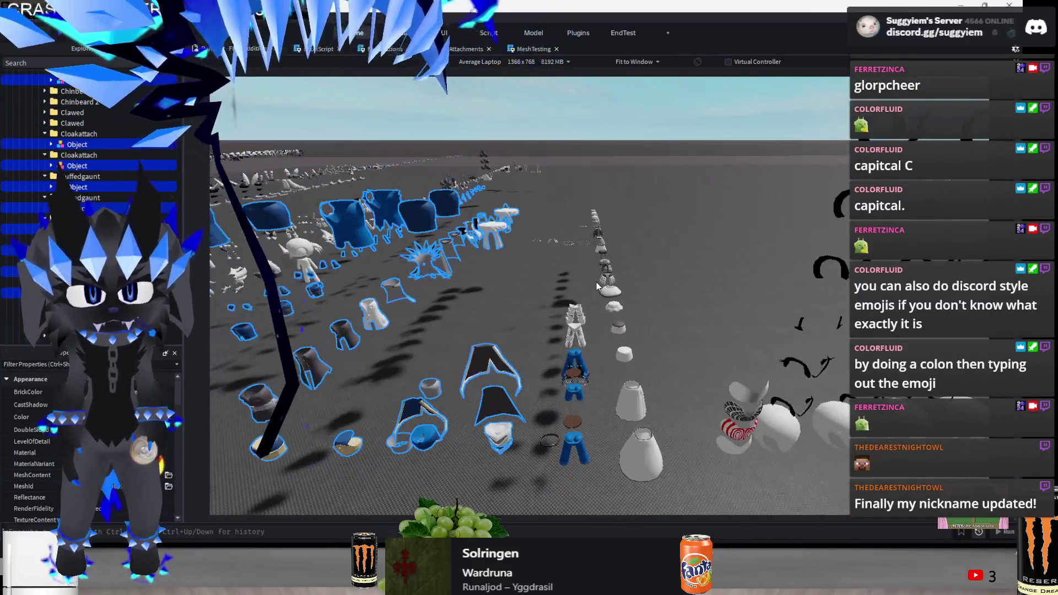
Add two columns of figures and the tall item column, then paste the selection script
drag(596, 283, 536, 485)
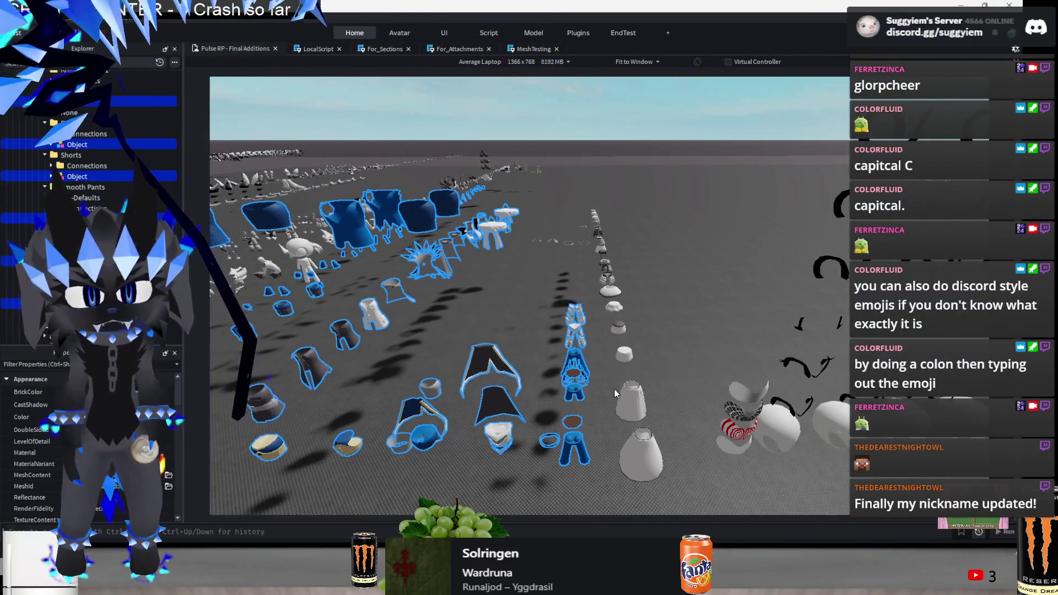
drag(627, 182, 605, 404)
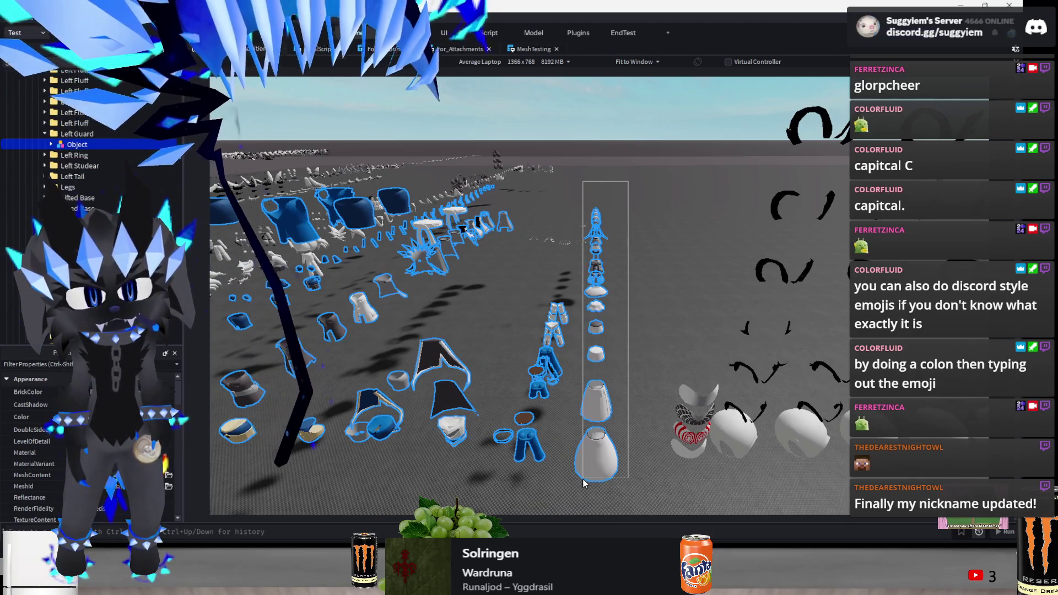
drag(467, 388, 565, 292)
key(a)
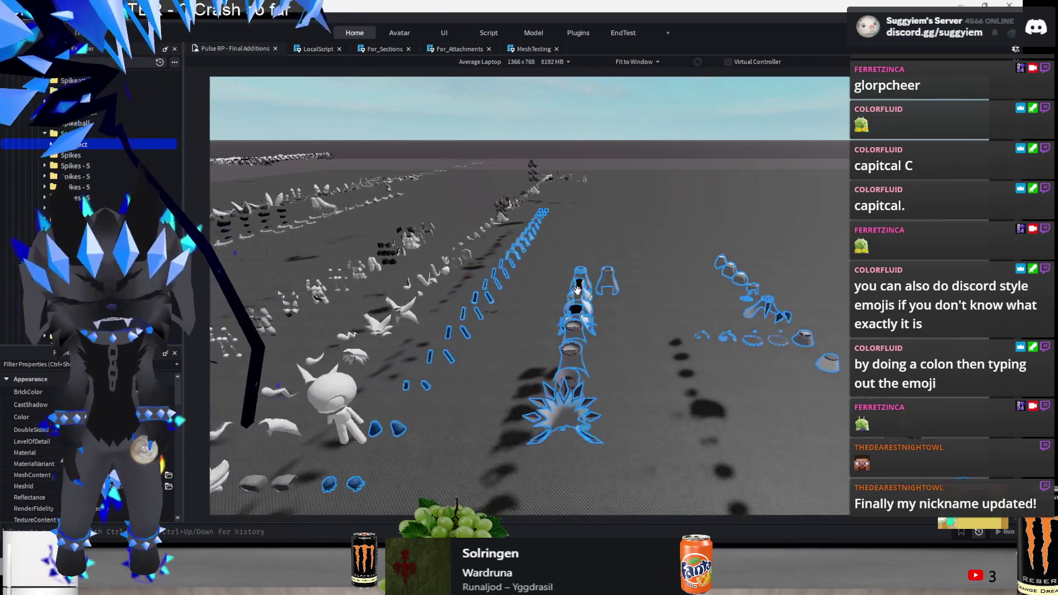
key(s)
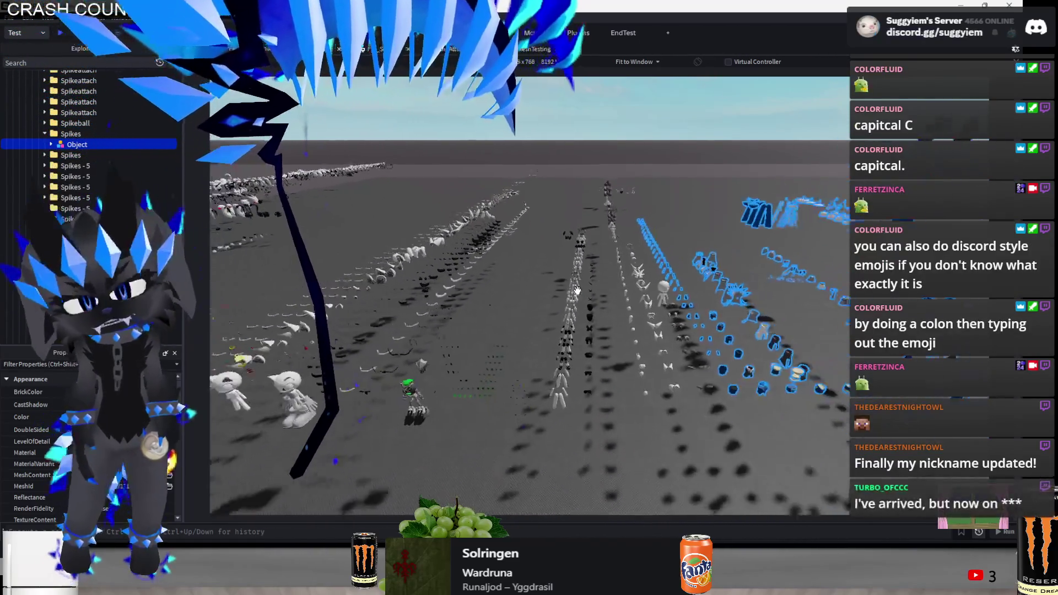
key(s)
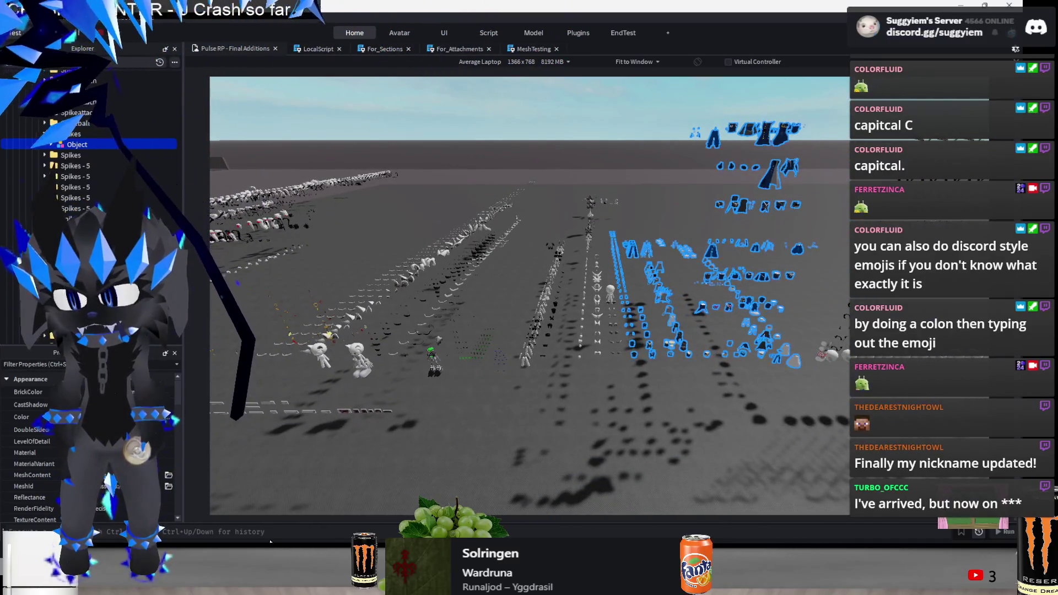
key(ctrl+v)
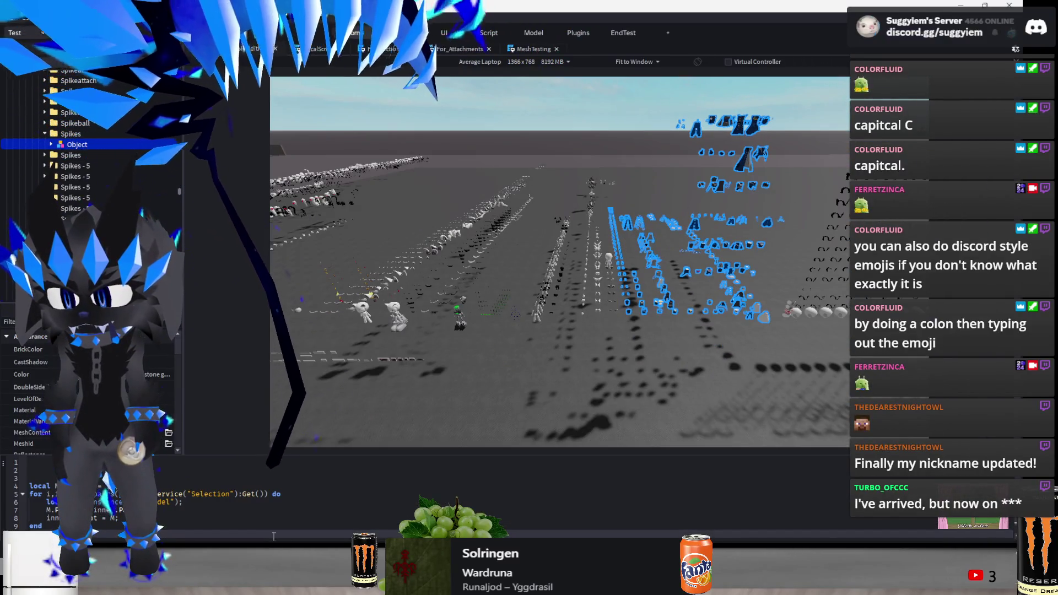
Run the script selecting each Object's parent folder, then move the groups along the blue axis
key(ctrl+v)
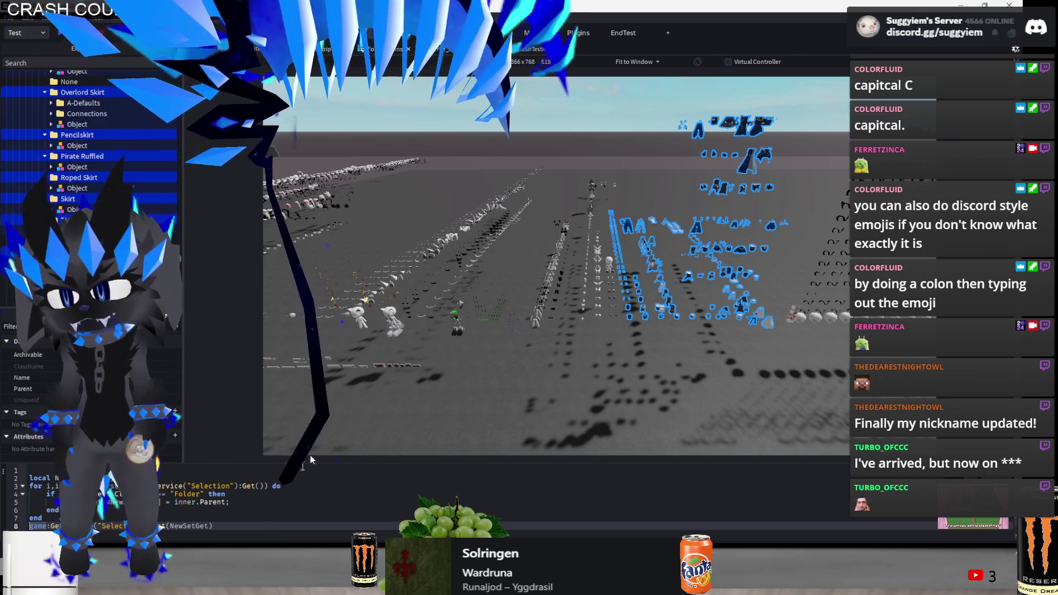
scroll(451, 340, up, 5)
key(ctrl+2)
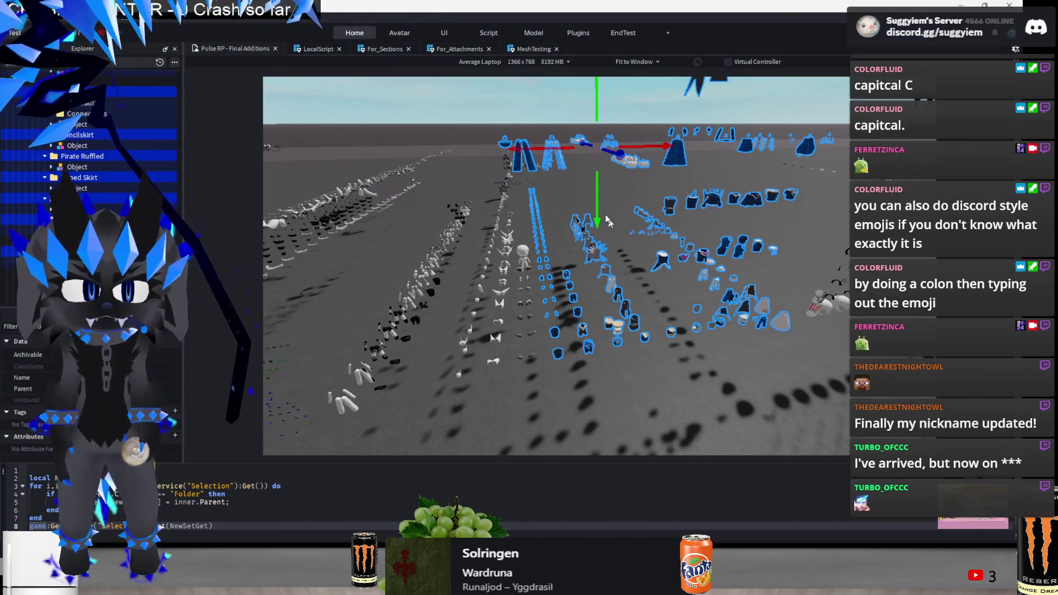
scroll(623, 160, up, 10)
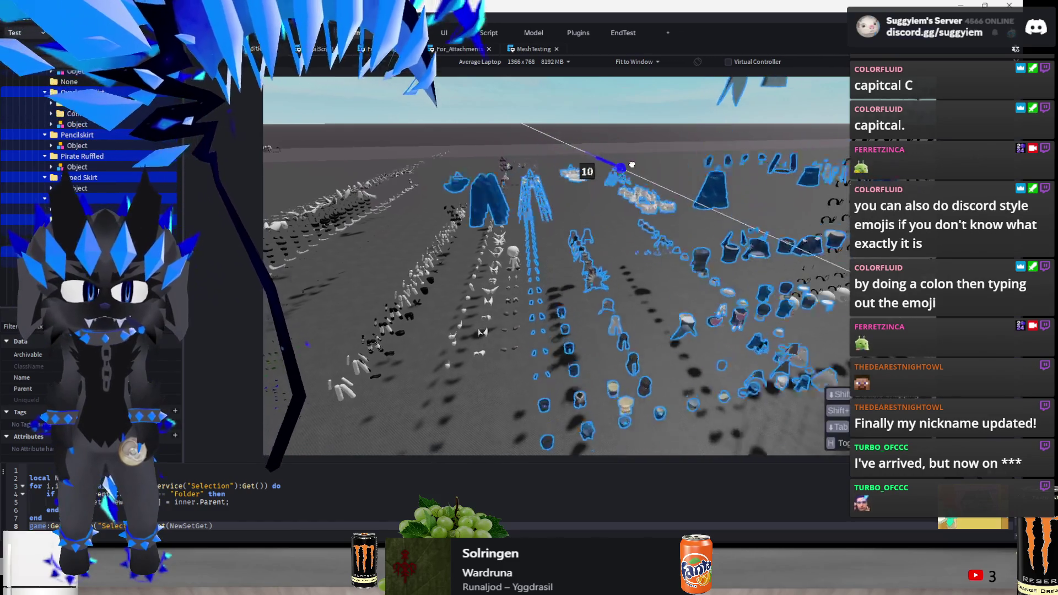
scroll(635, 176, down, 10)
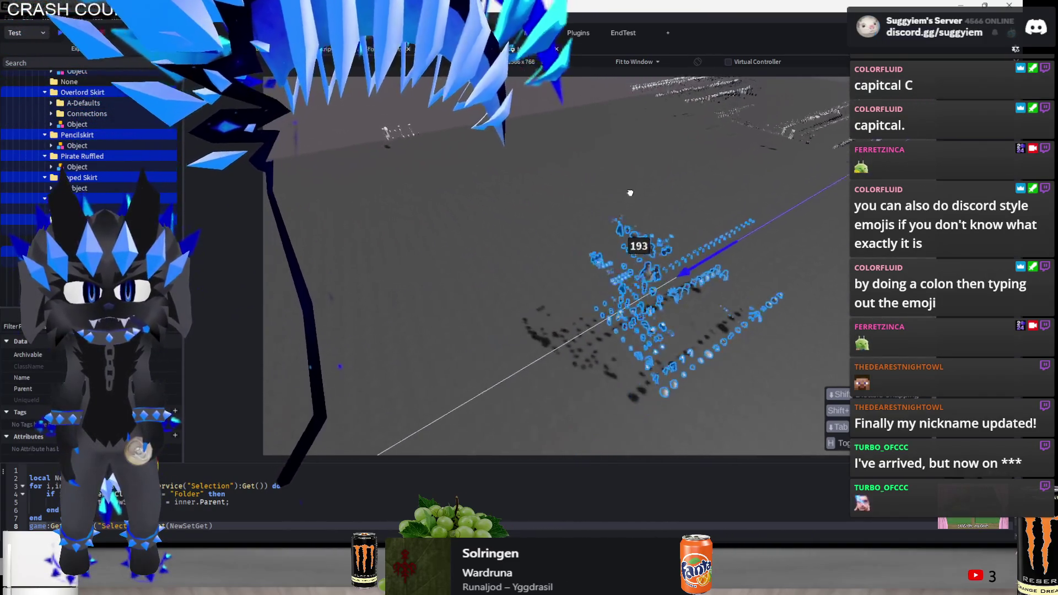
scroll(606, 199, up, 8)
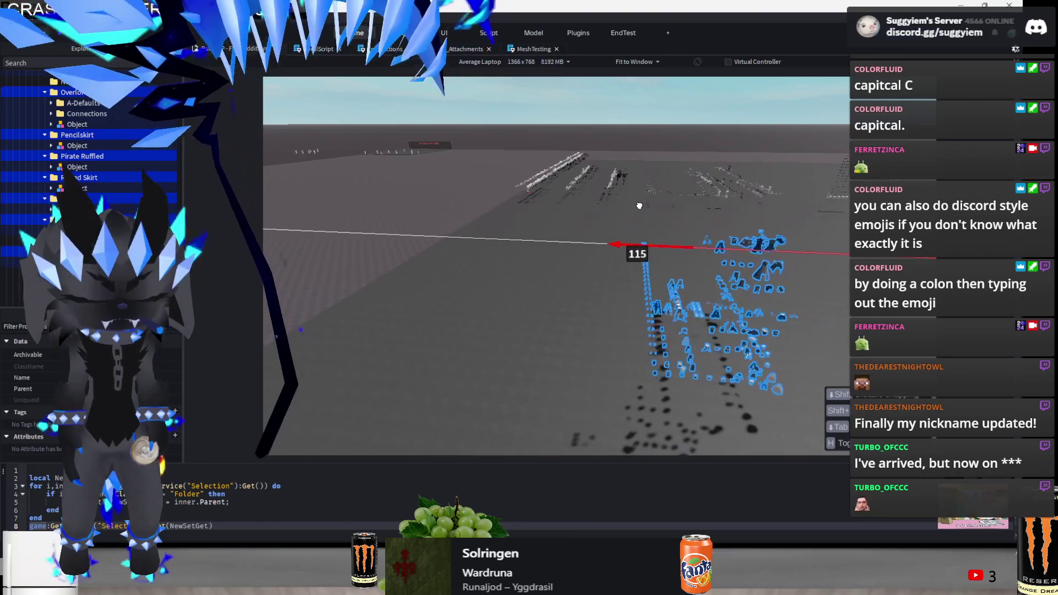
drag(674, 261, 672, 295)
Finish moving the groups, then select and focus on the dark Chainmail mesh
click(545, 429)
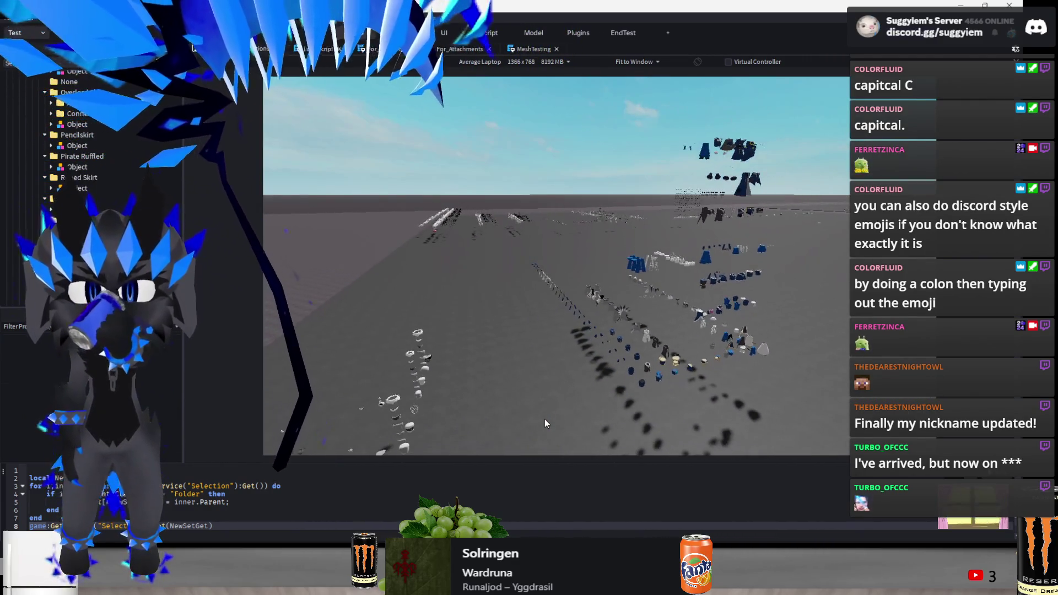
key(w)
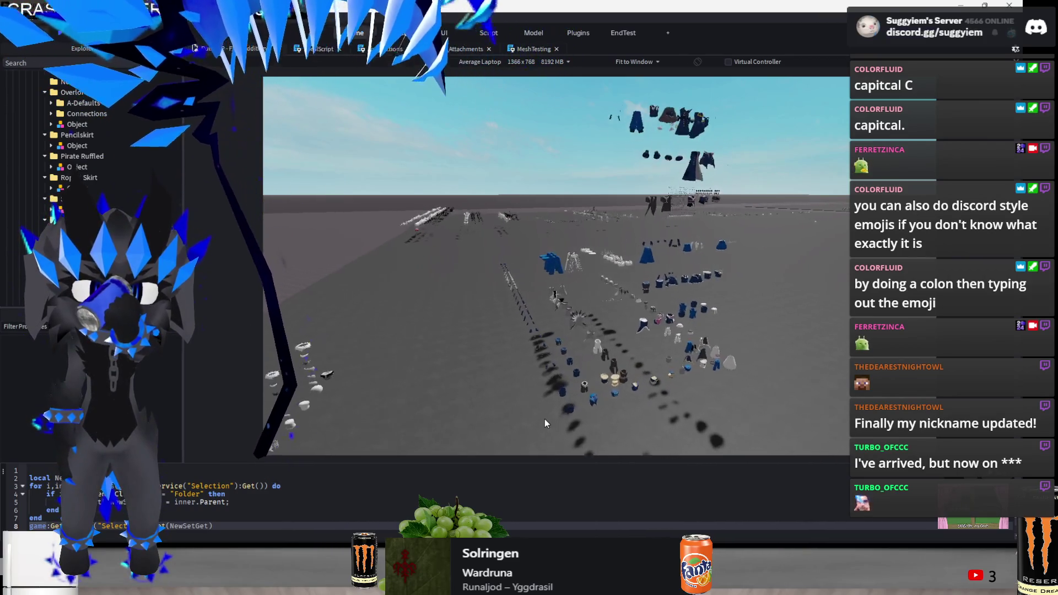
key(w)
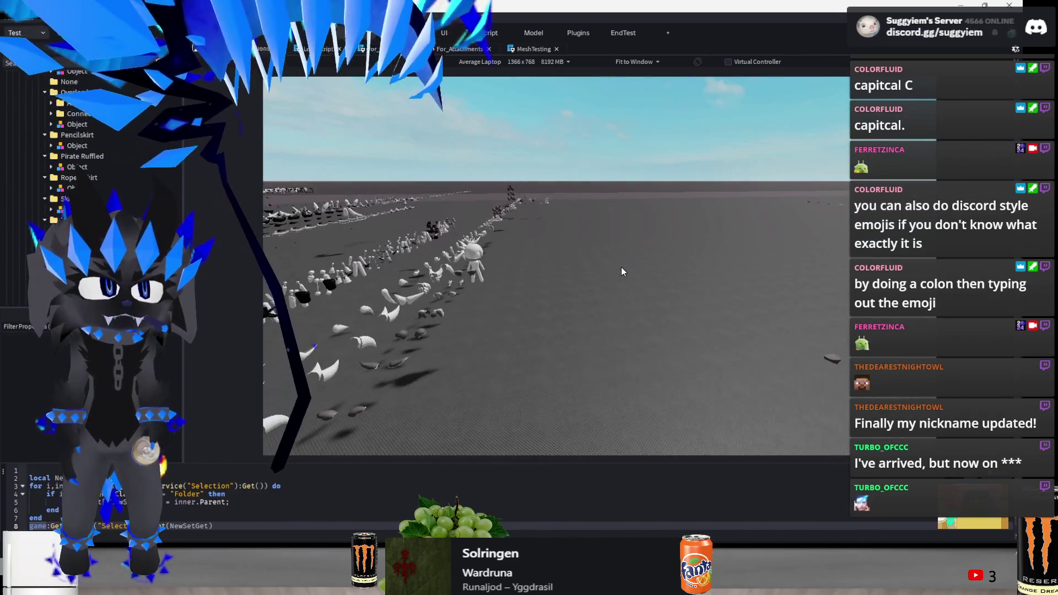
click(576, 240)
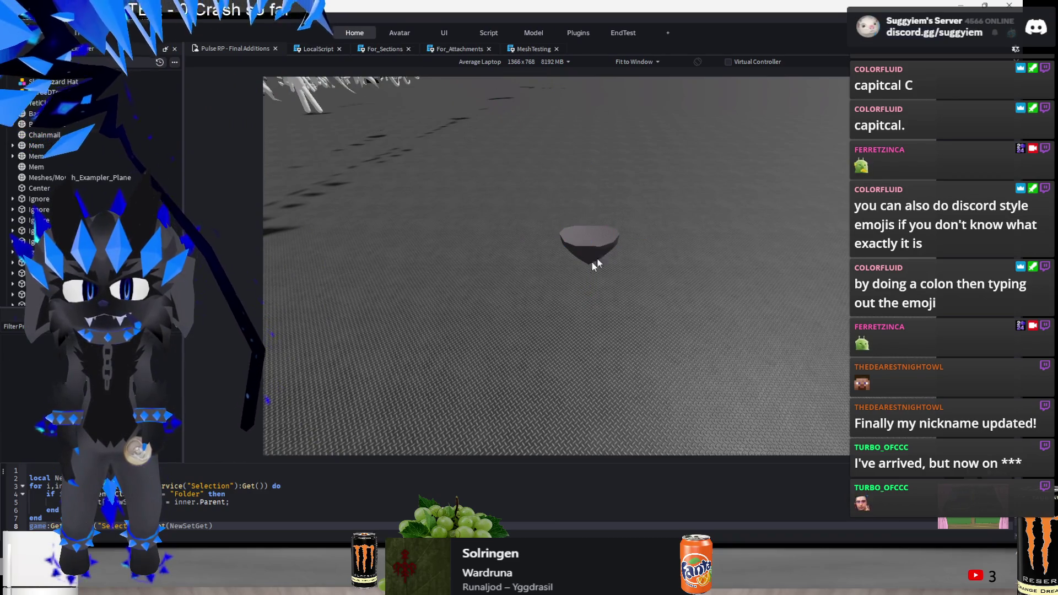
click(606, 246)
scroll(573, 270, down, 5)
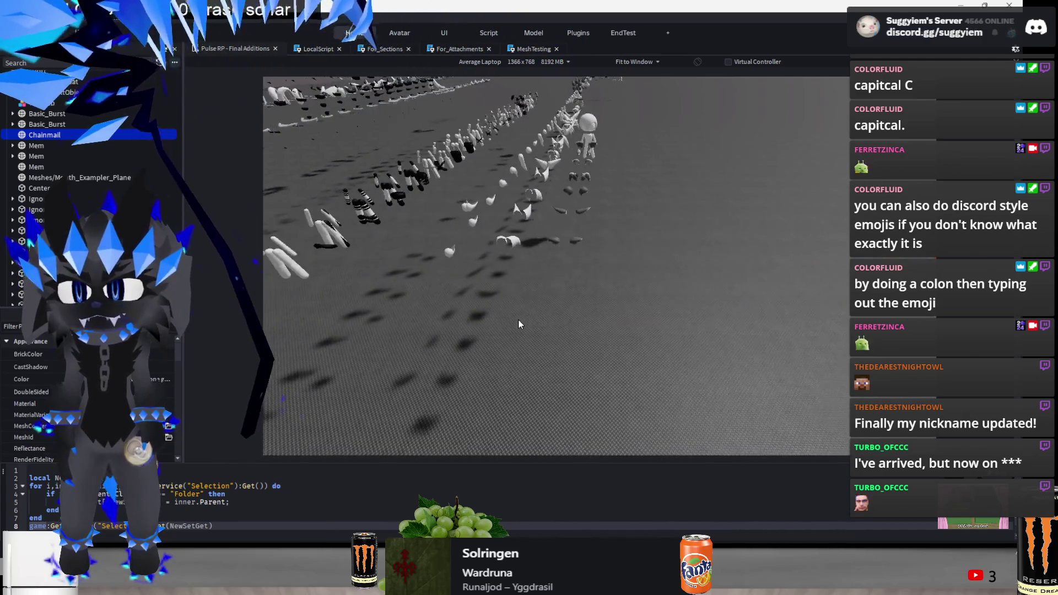
key(f)
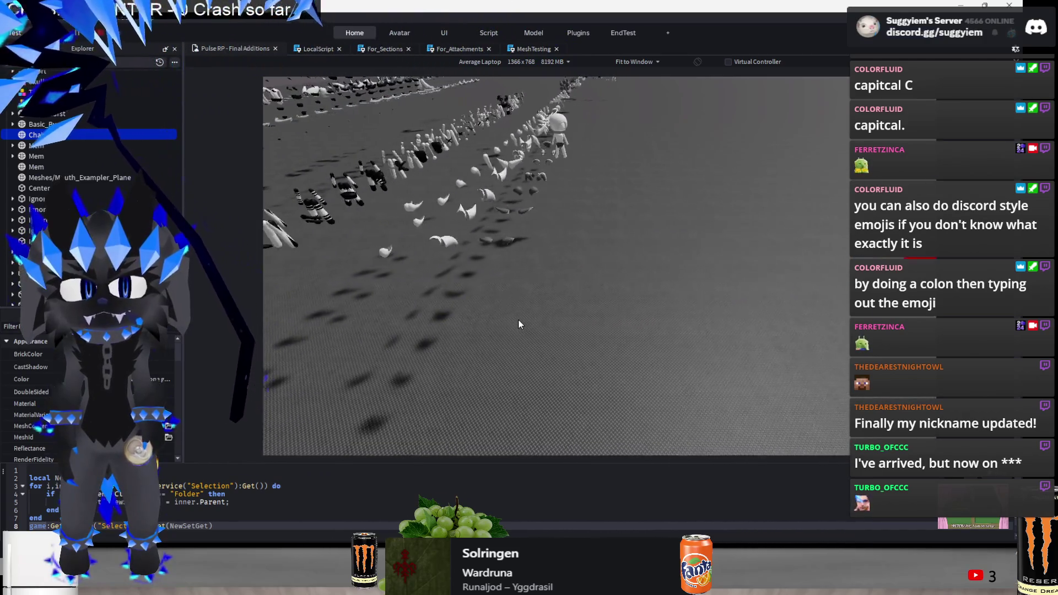
Reposition the Chainmail along the blue and red axes into its row
mouse_move(639, 300)
mouse_down()
mouse_move(606, 292)
mouse_move(608, 265)
mouse_up()
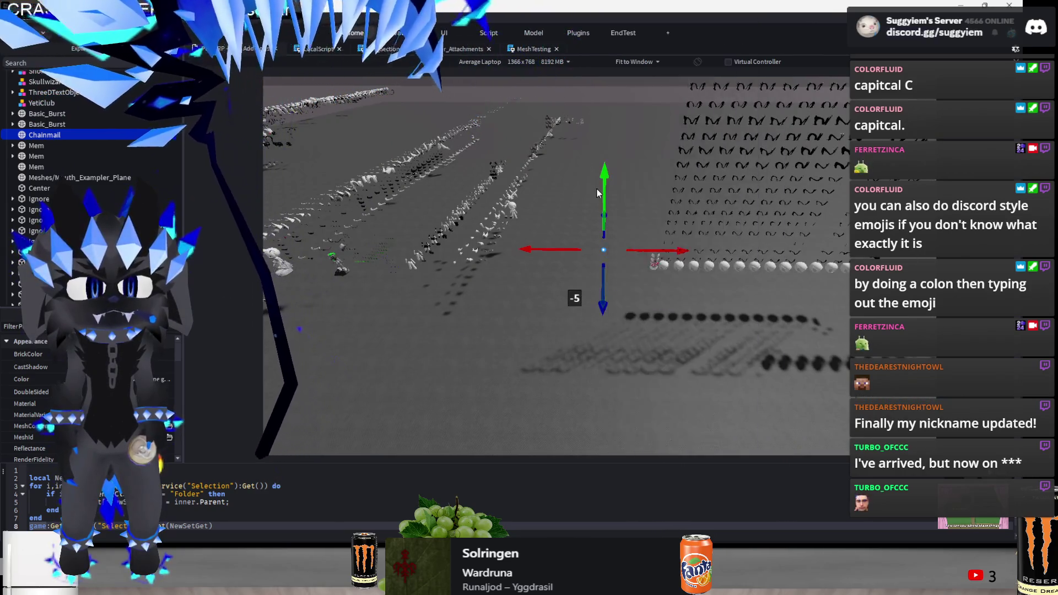
key(w)
key(f)
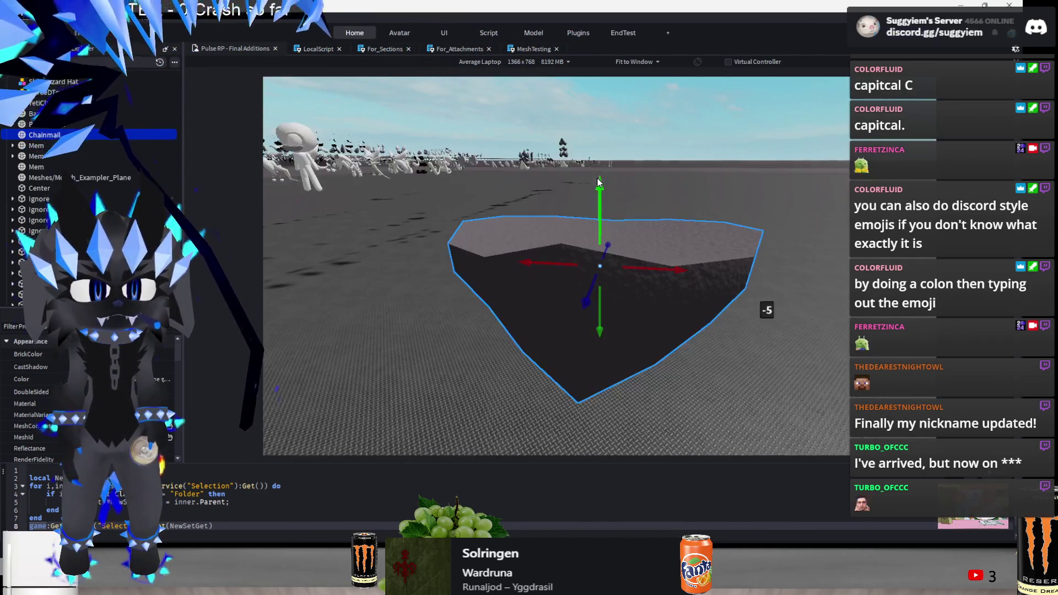
mouse_move(539, 271)
mouse_down()
mouse_move(612, 246)
mouse_move(708, 264)
mouse_up()
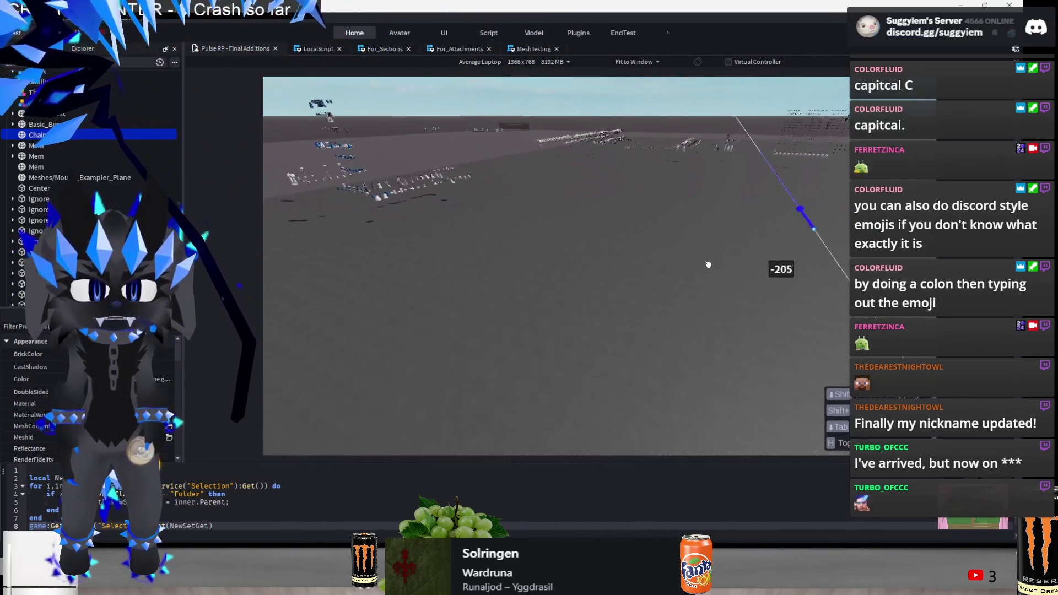
mouse_move(426, 212)
mouse_down()
mouse_move(408, 220)
mouse_move(604, 255)
mouse_move(577, 253)
mouse_up()
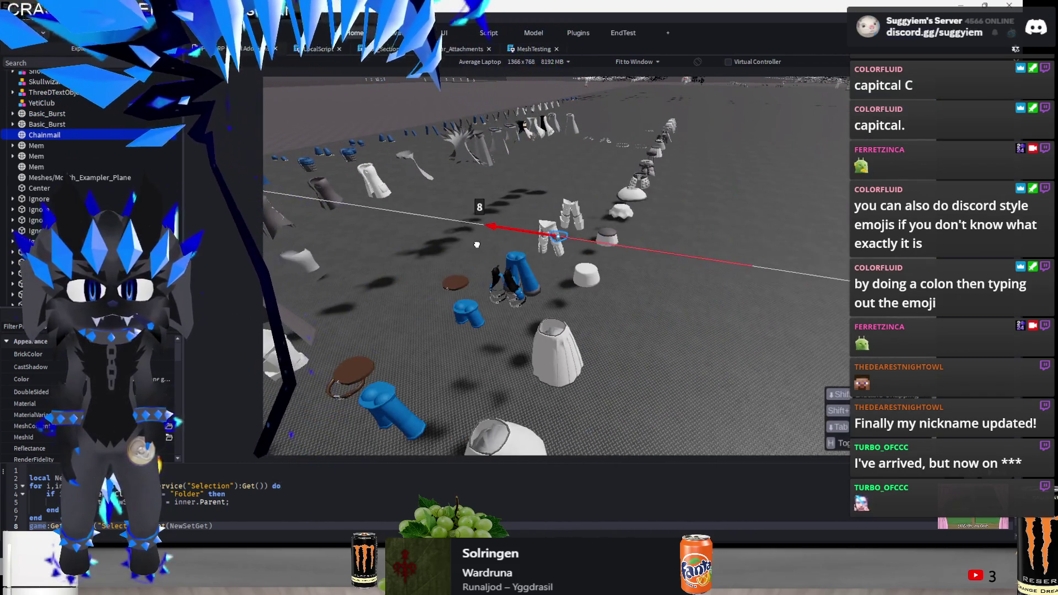
drag(478, 244, 529, 278)
key(f)
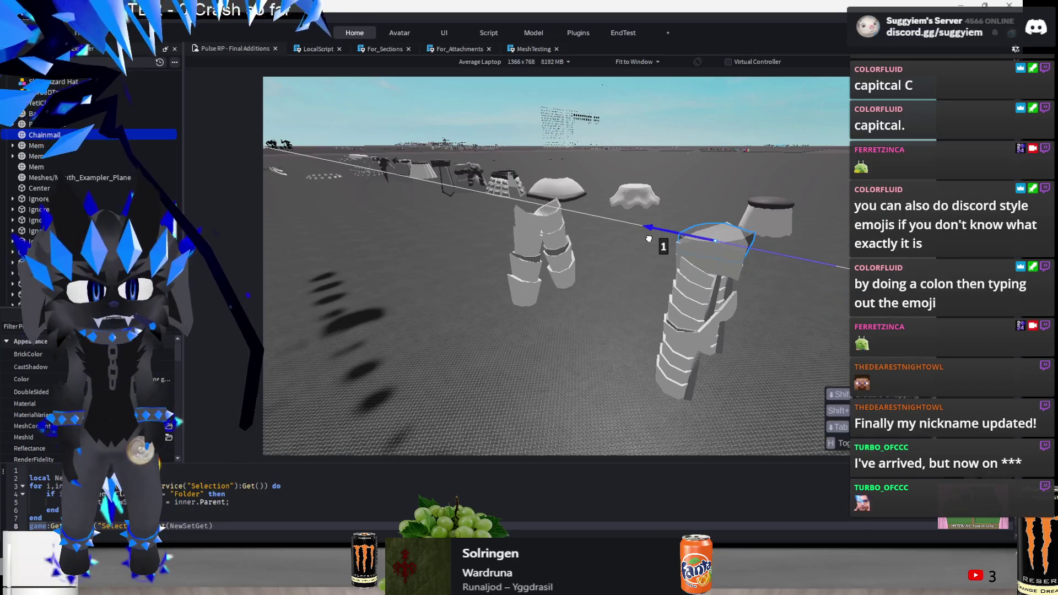
key(d)
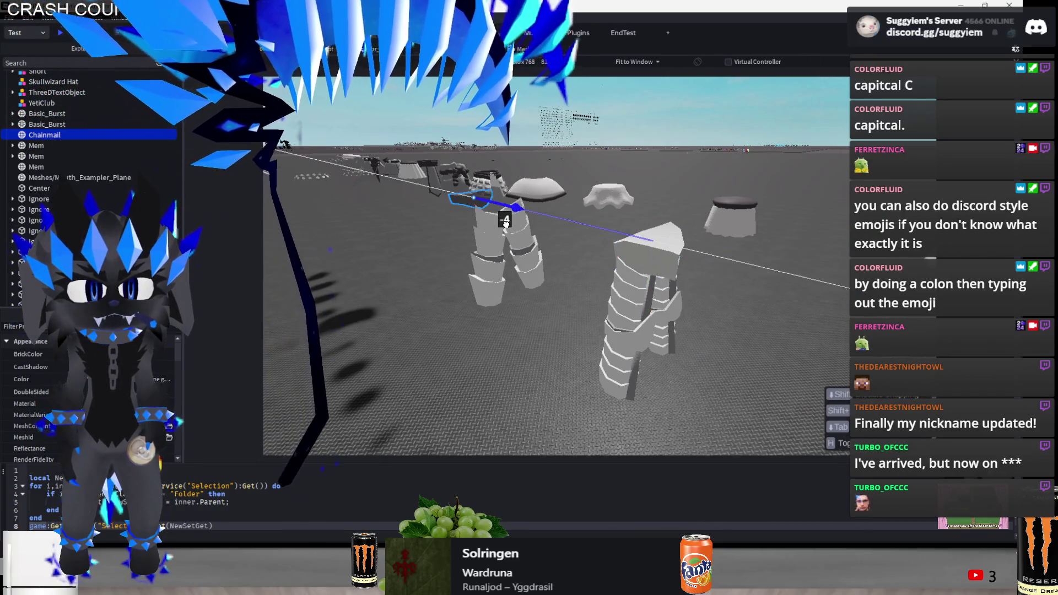
mouse_move(519, 227)
mouse_down()
mouse_move(606, 185)
mouse_move(529, 259)
mouse_move(543, 248)
mouse_move(539, 263)
mouse_move(587, 287)
mouse_up()
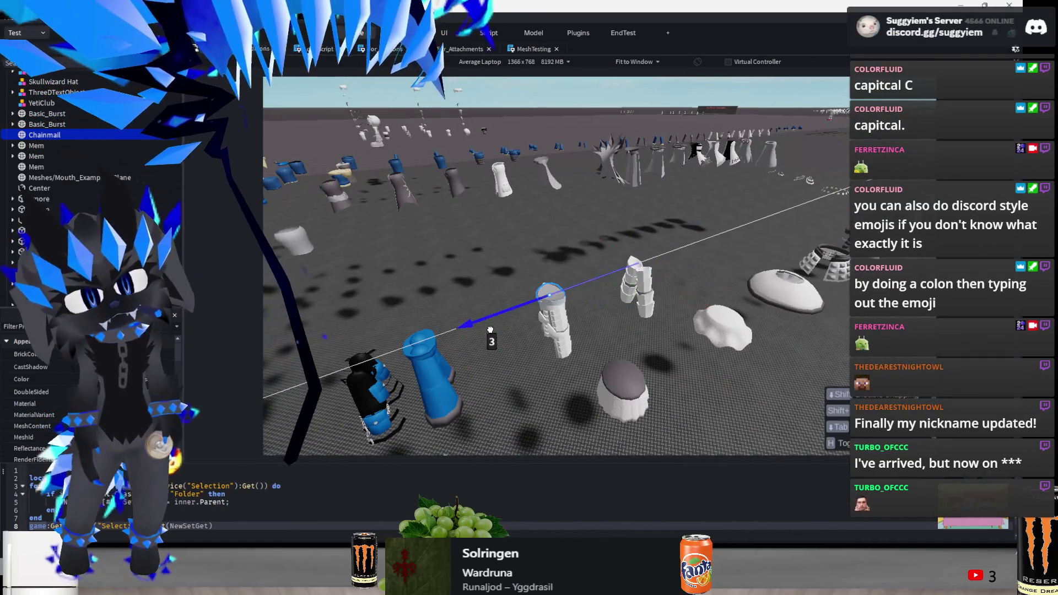
drag(490, 329, 520, 367)
Nudge the Chainmail slightly beside the white armour legs, select a leg piece, and switch windows
key(w)
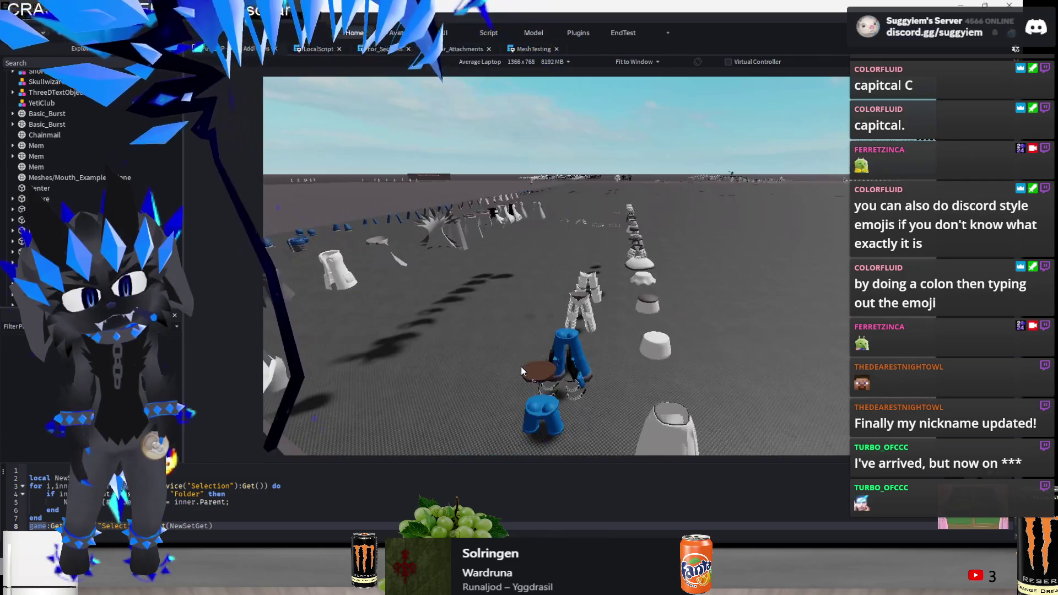
key(w)
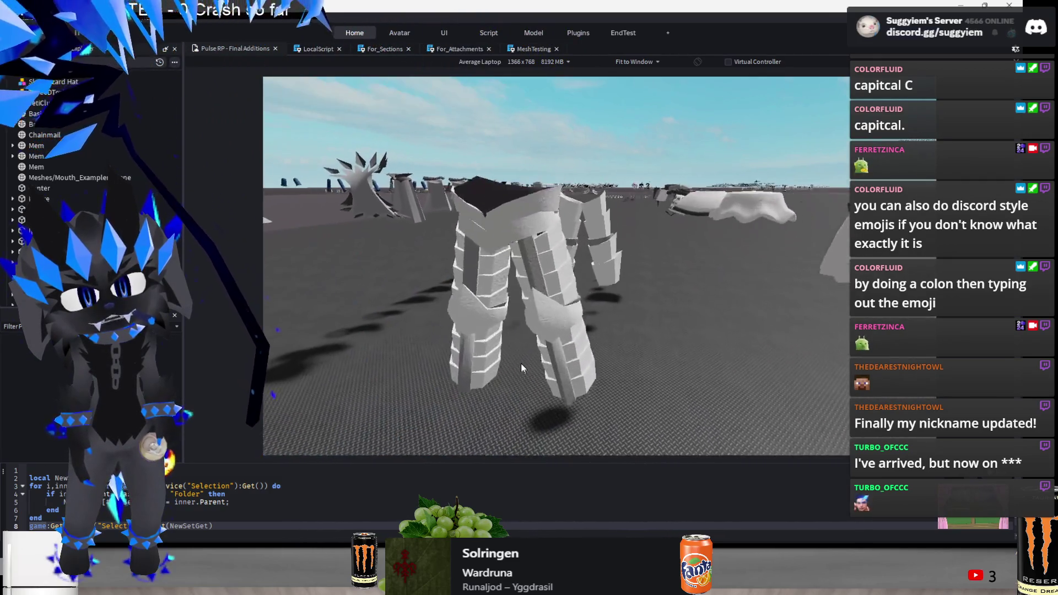
click(487, 281)
mouse_move(458, 305)
mouse_down()
mouse_move(485, 242)
mouse_move(573, 242)
mouse_move(558, 253)
mouse_move(593, 264)
mouse_up()
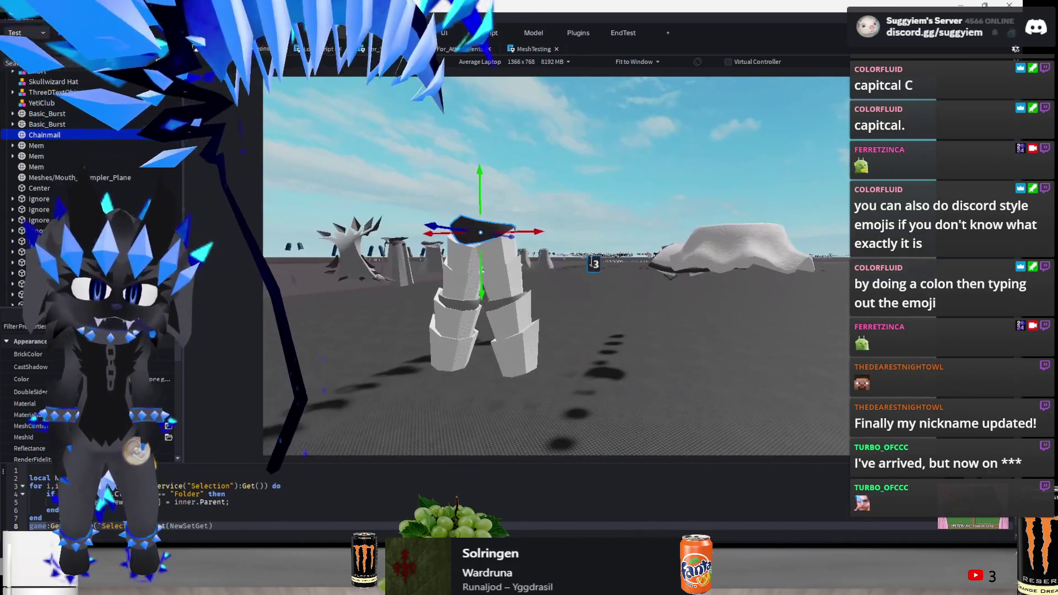
drag(430, 225, 414, 222)
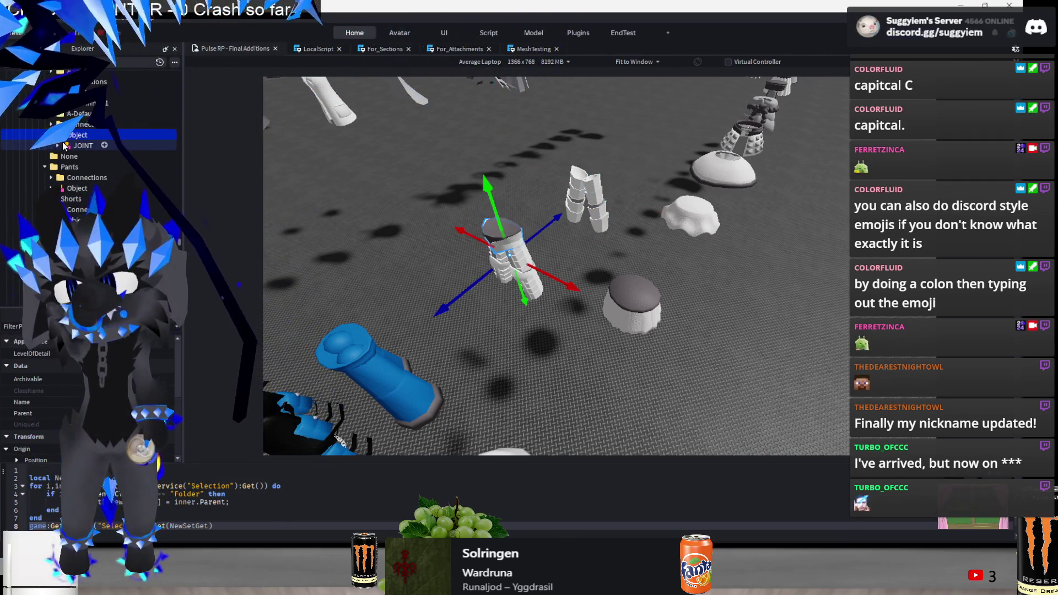
key(F5)
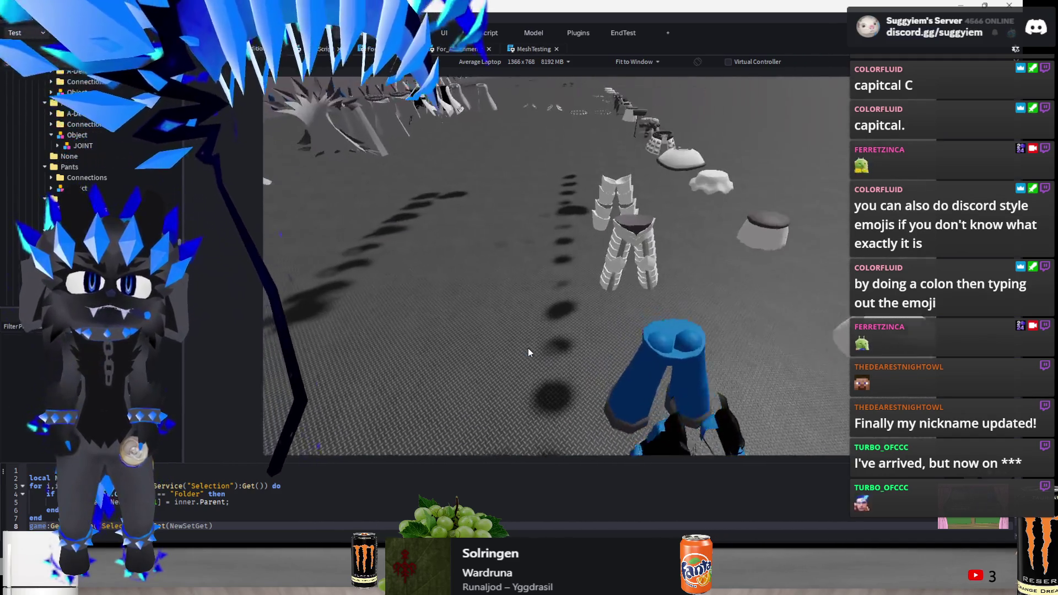
click(528, 348)
key(alt+Tab)
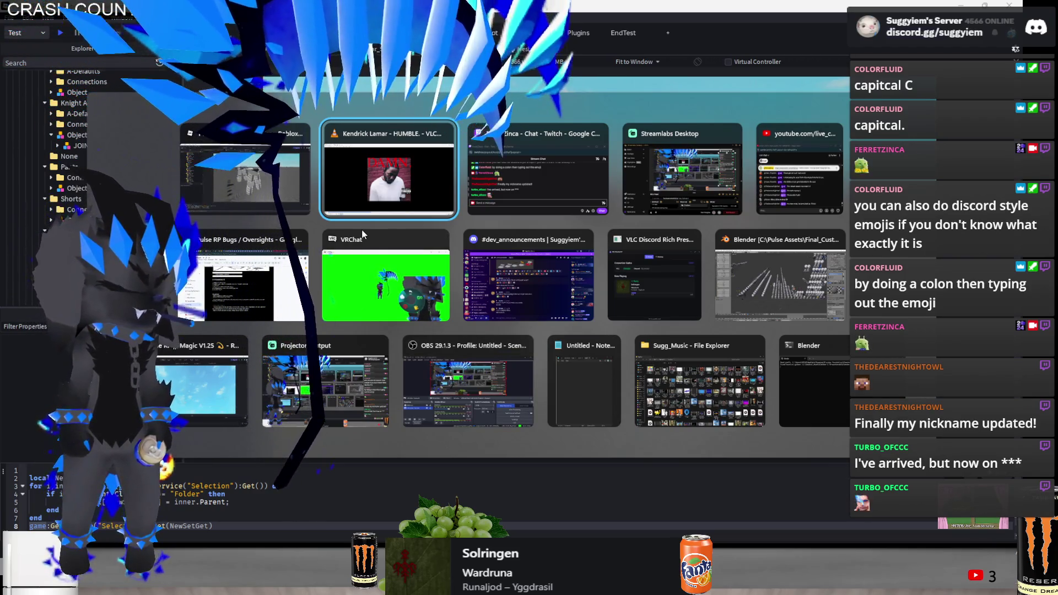
click(306, 188)
key(f)
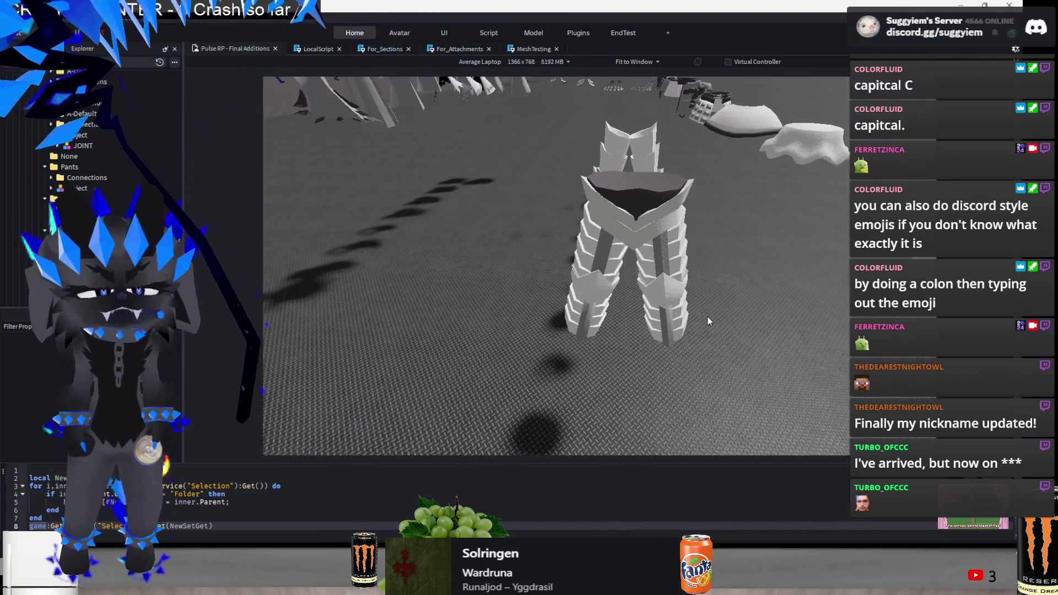
scroll(708, 316, down, 5)
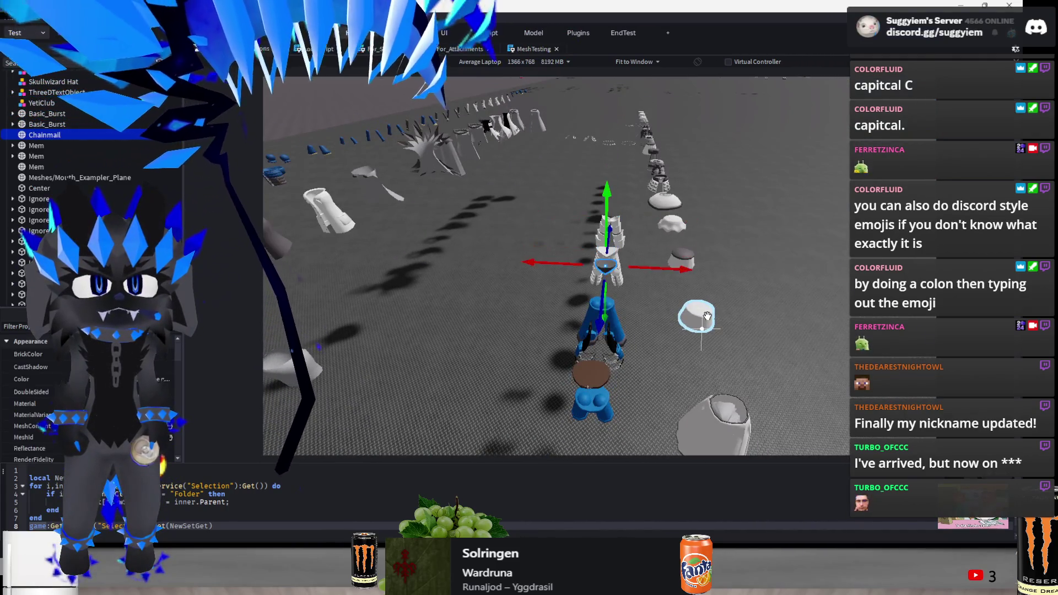
scroll(708, 316, down, 3)
key(ctrl+z)
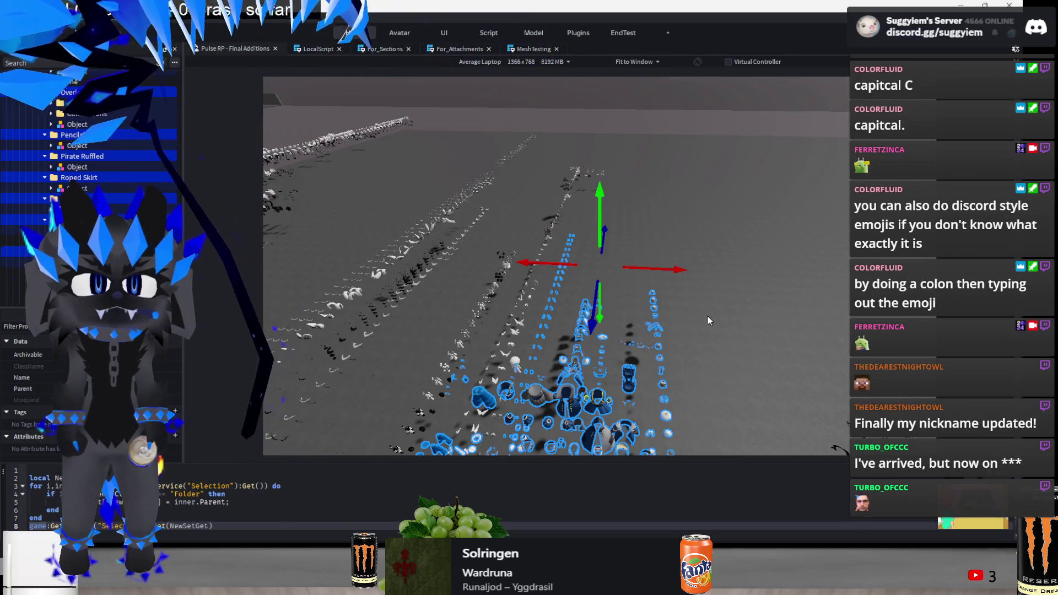
key(f)
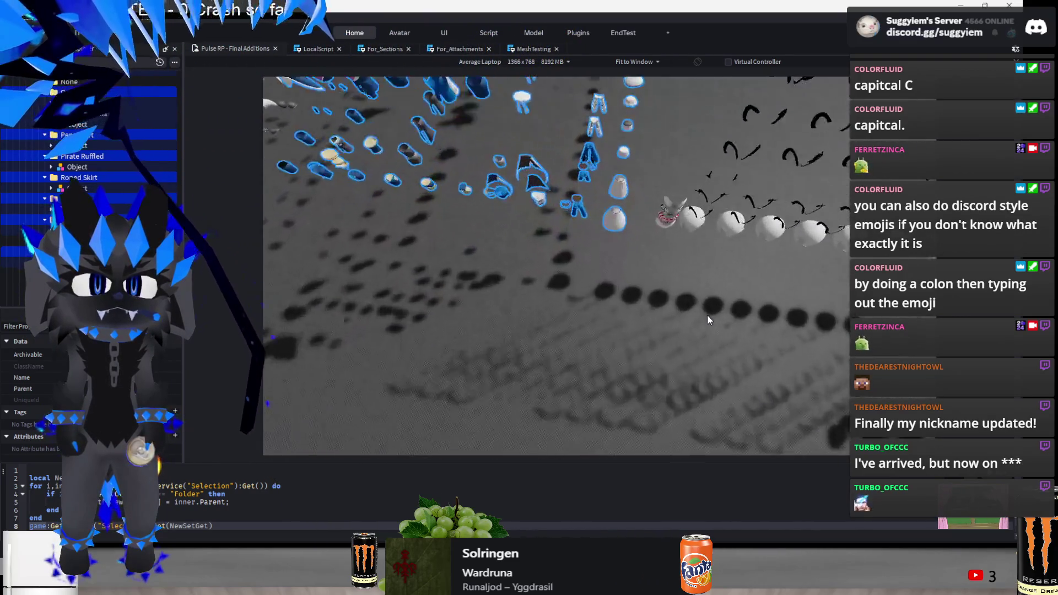
scroll(708, 316, up, 6)
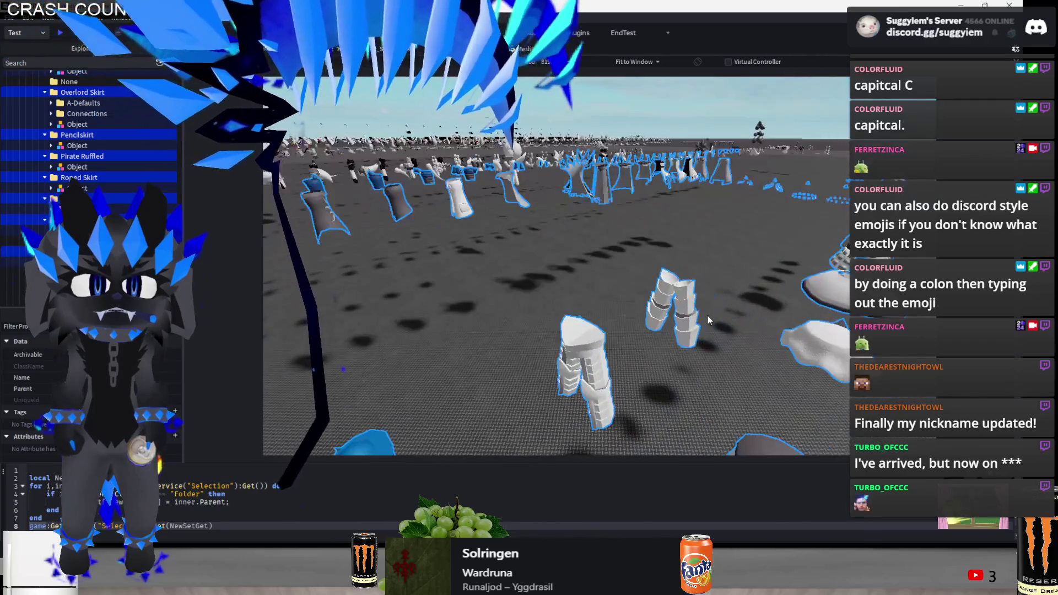
scroll(708, 316, up, 8)
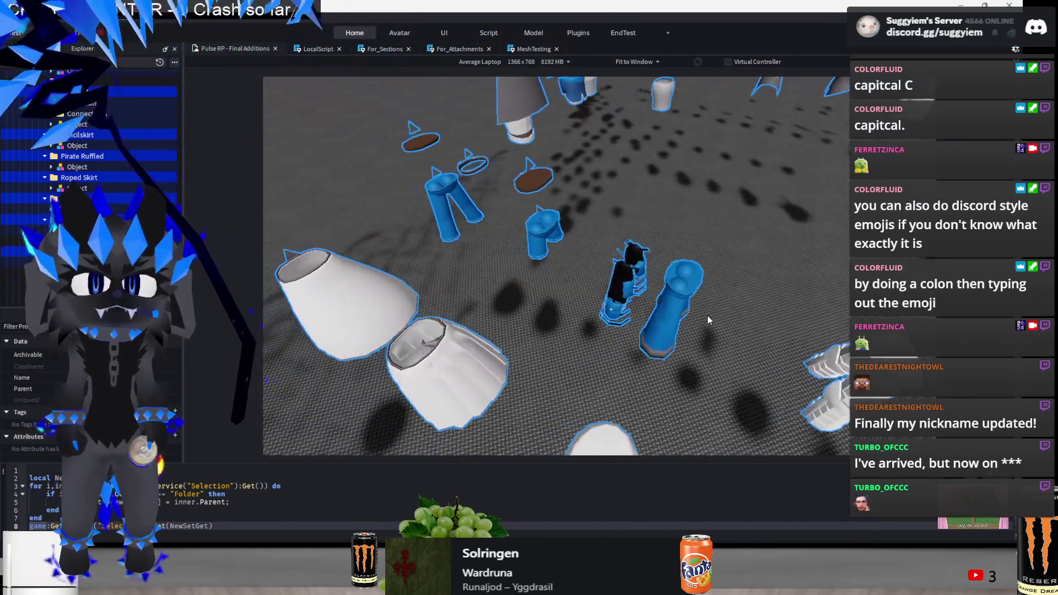
scroll(707, 316, up, 8)
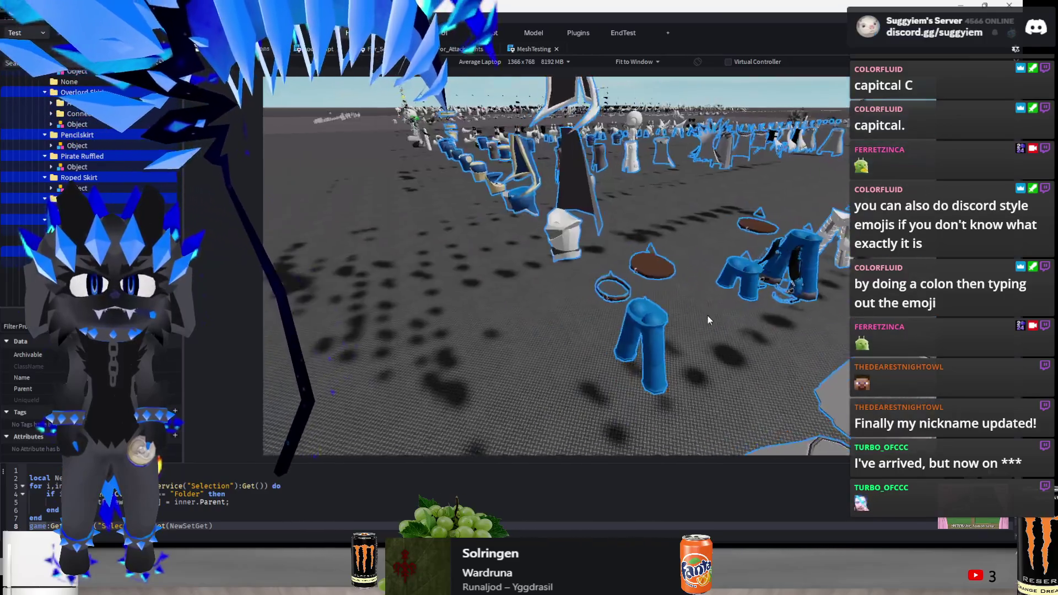
scroll(708, 316, up, 5)
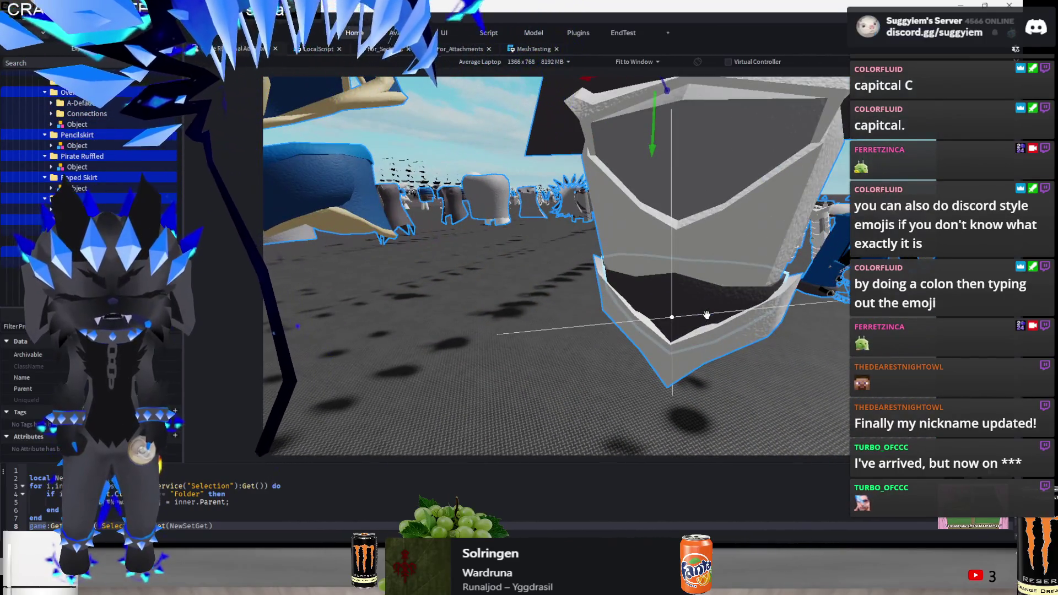
scroll(707, 316, up, 3)
click(780, 297)
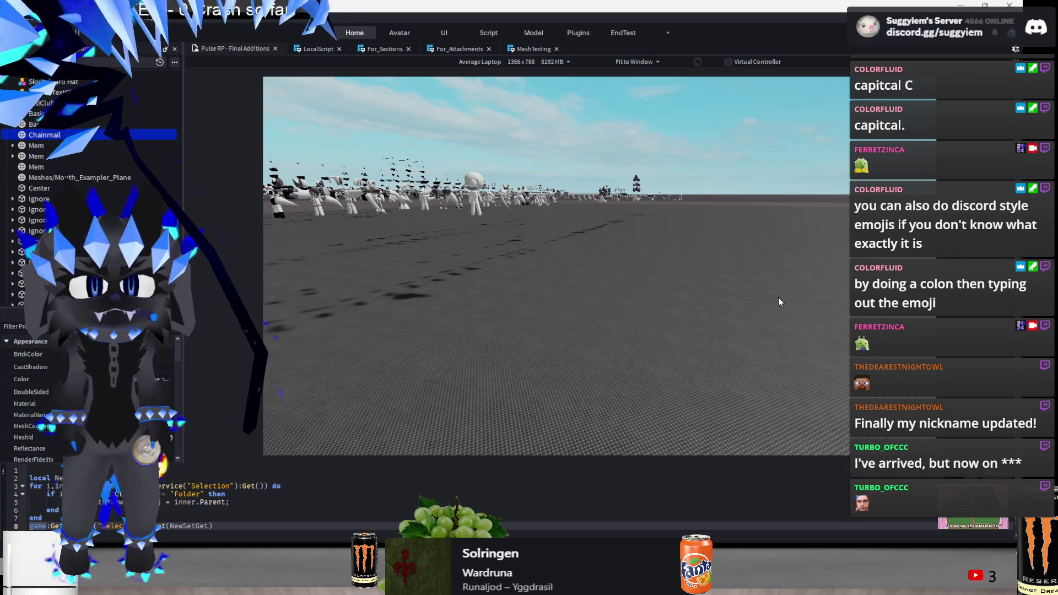
key(f)
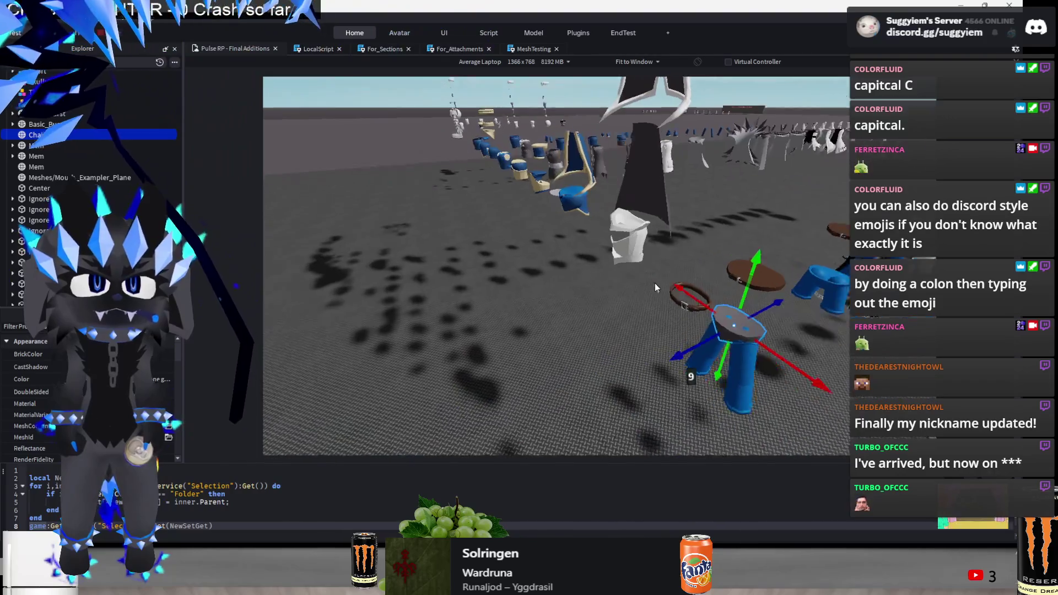
scroll(655, 283, up, 5)
scroll(655, 287, down, 5)
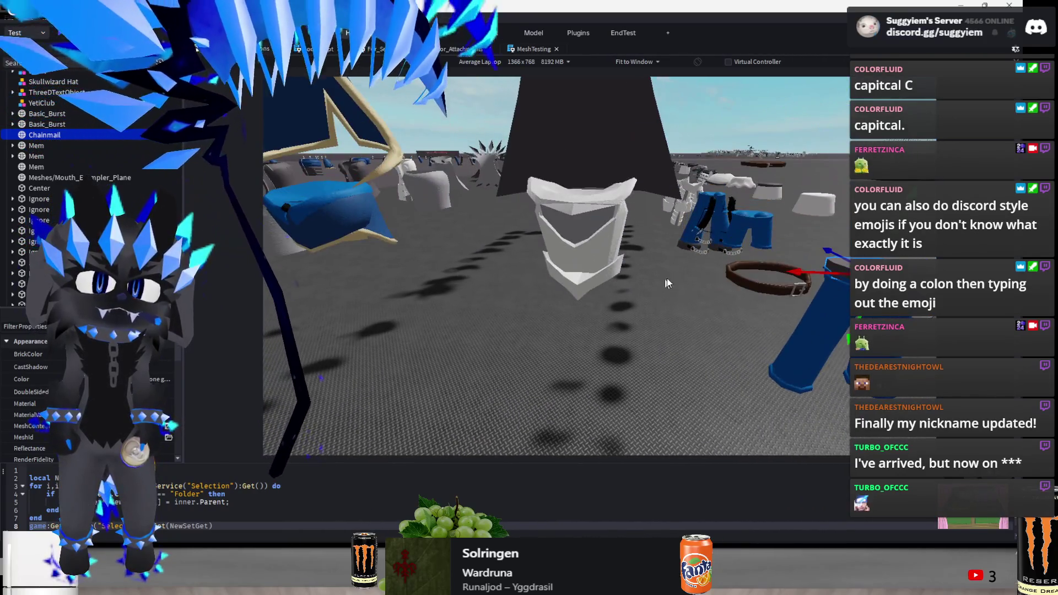
scroll(501, 349, up, 5)
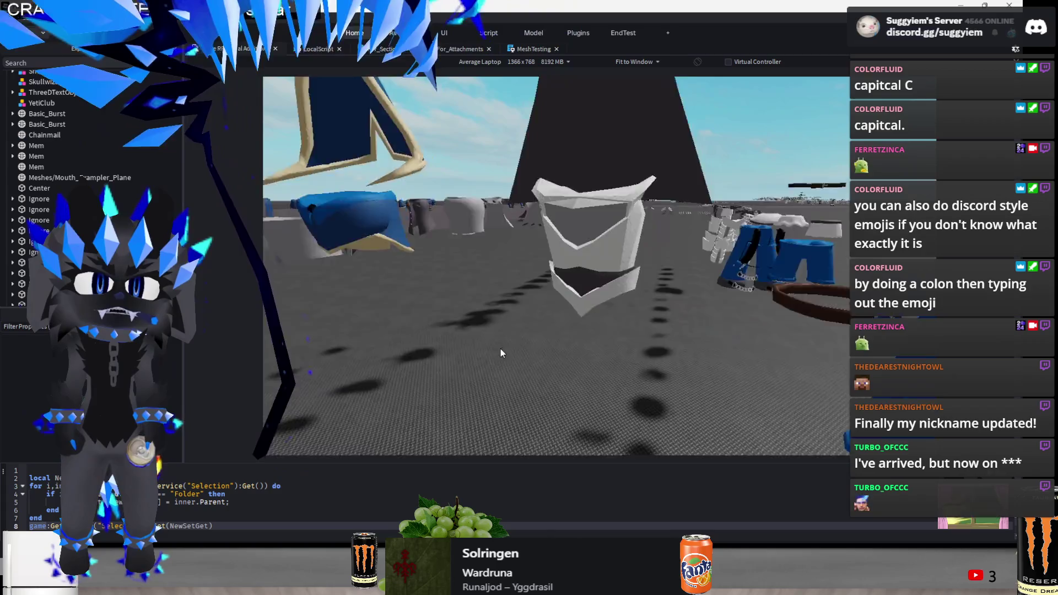
scroll(501, 349, down, 3)
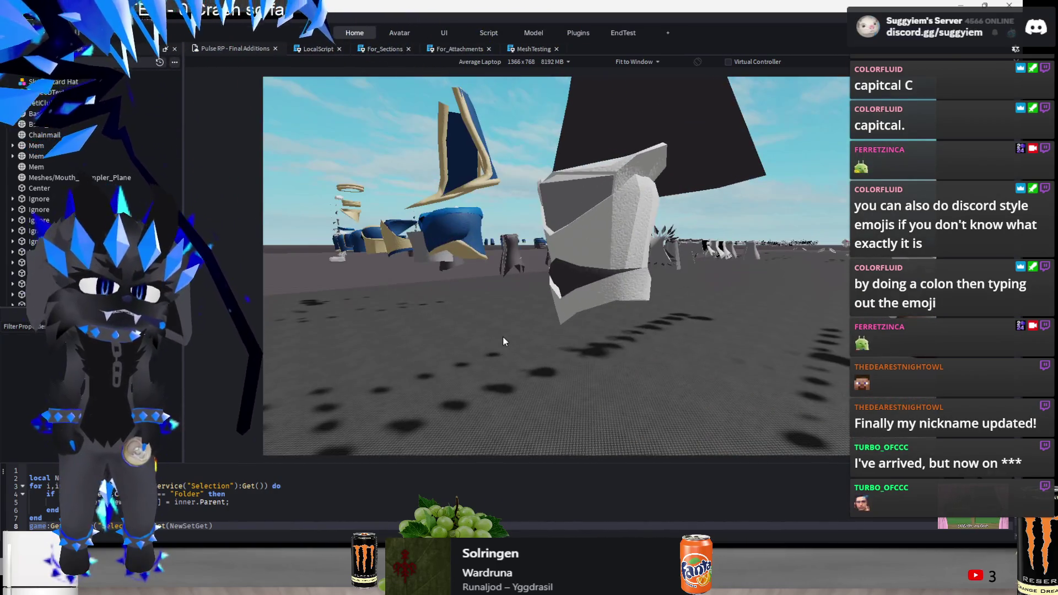
key(alt+Tab)
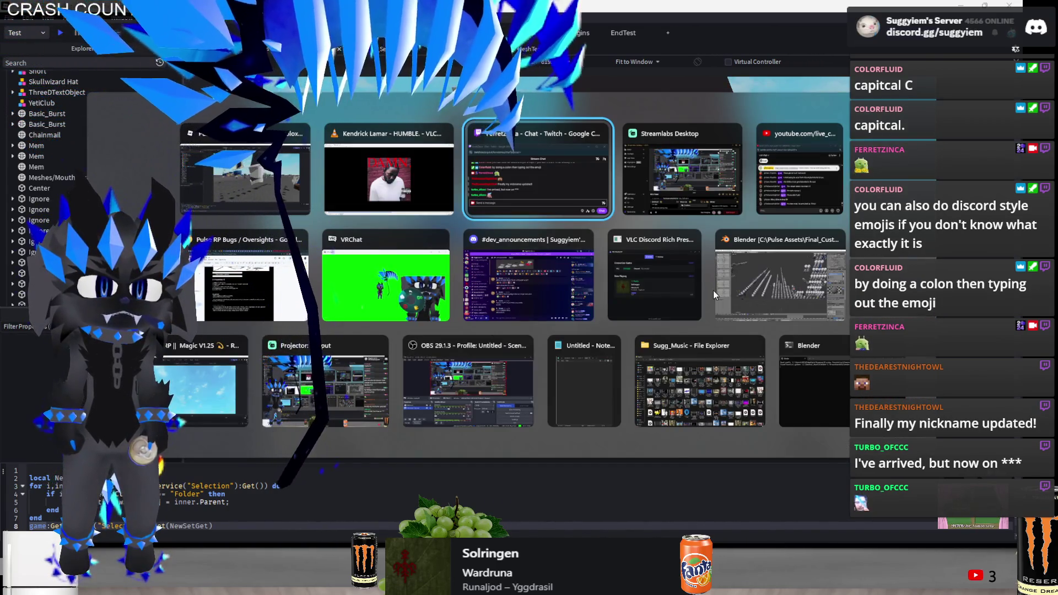
From the browser's Servers list, join the Testing private server (0 of 50 people)
click(236, 292)
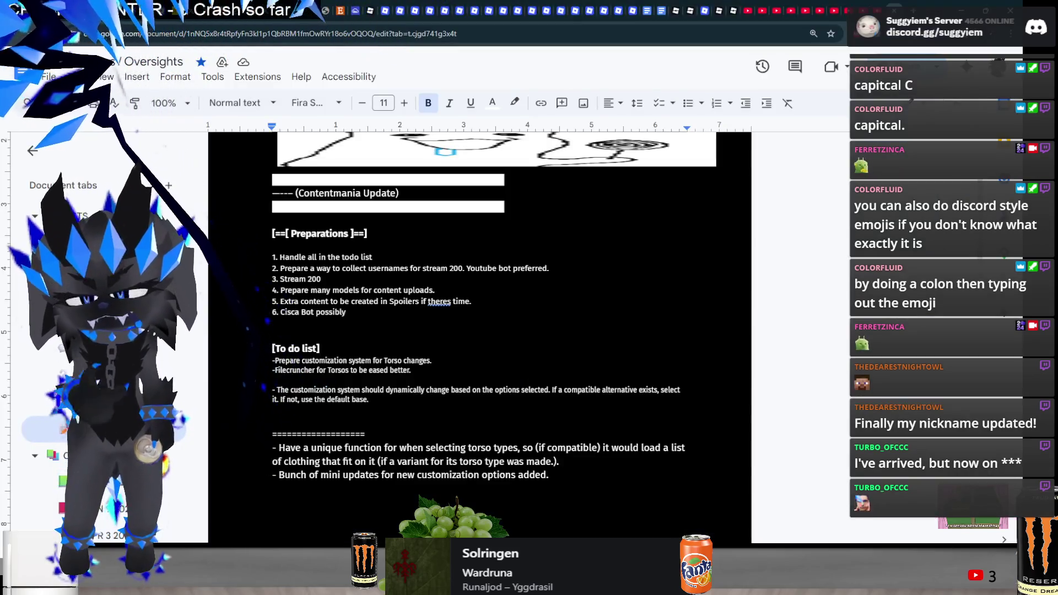
key(alt+Tab)
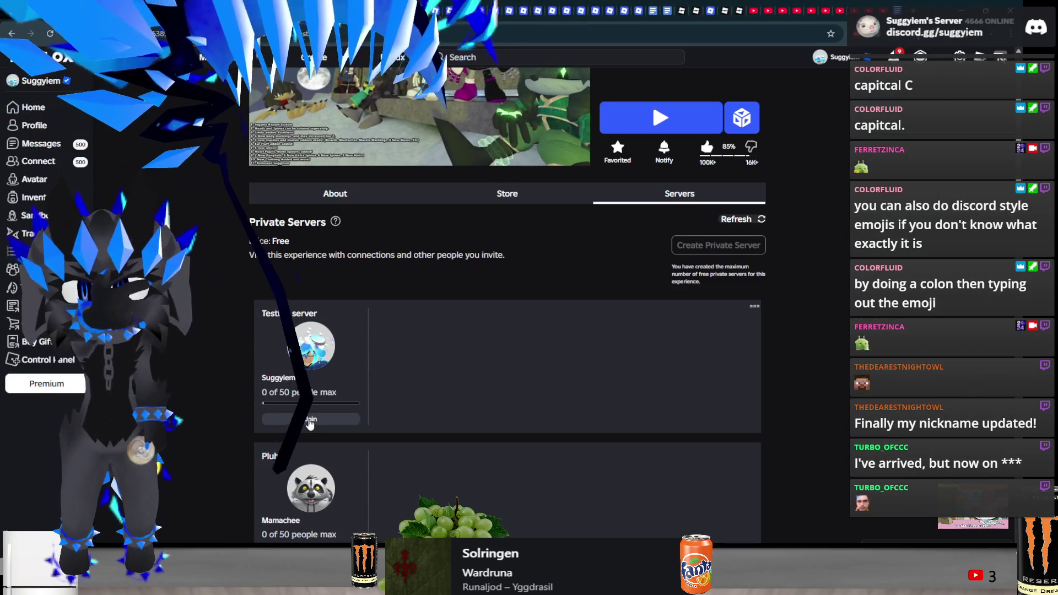
click(309, 420)
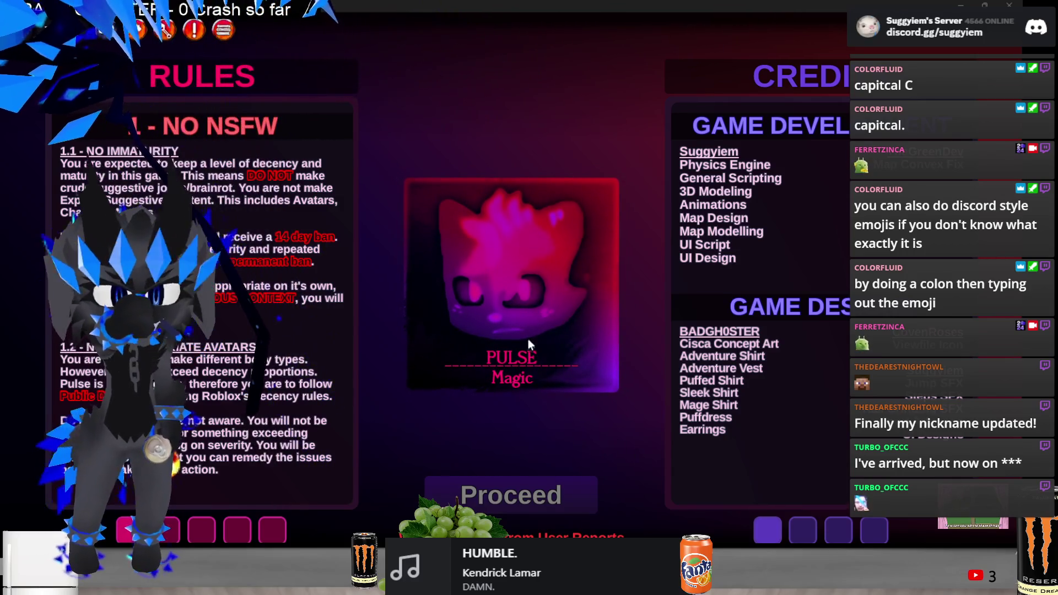
Load a save file and dress Blank The None in the Armor Type 1 shirt
click(538, 488)
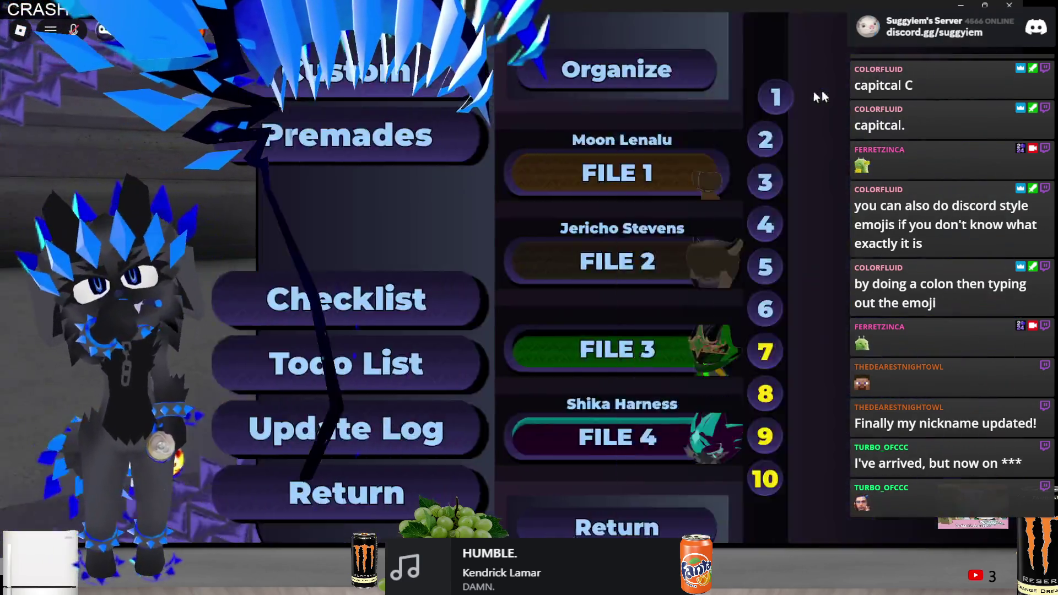
click(617, 173)
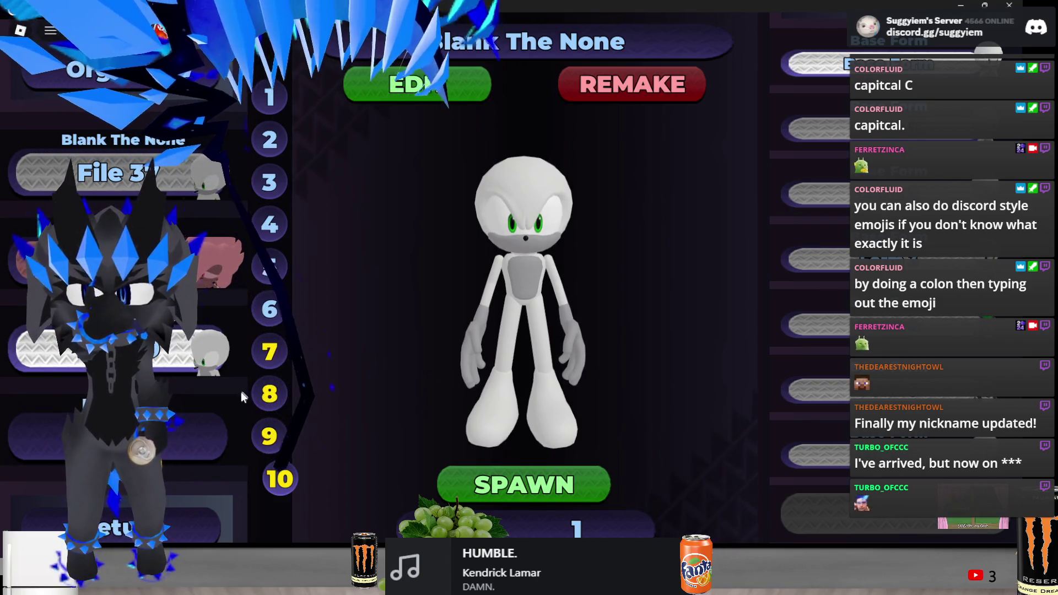
click(515, 98)
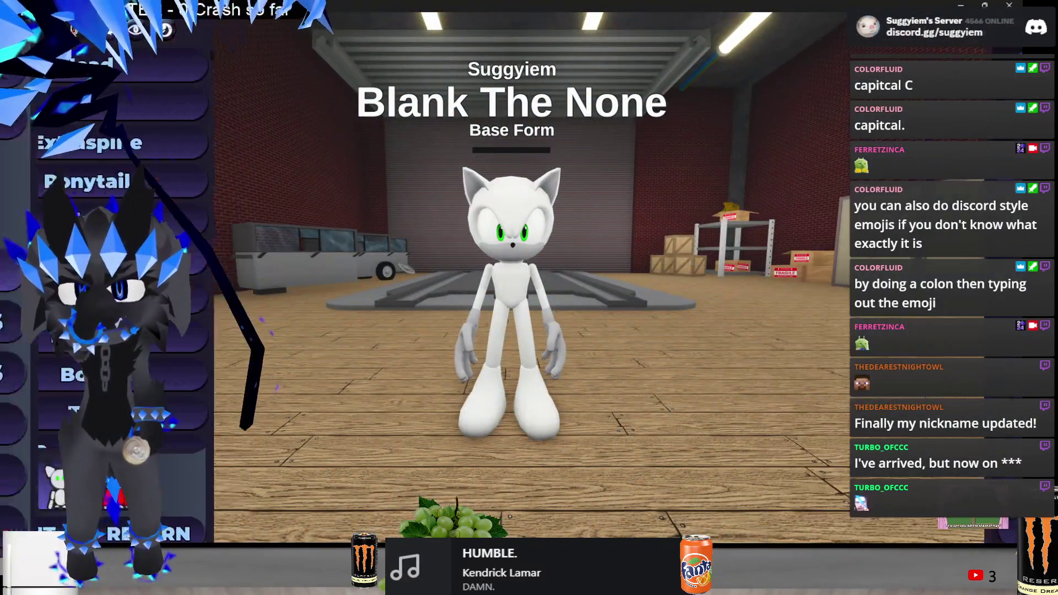
scroll(125, 248, up, 2)
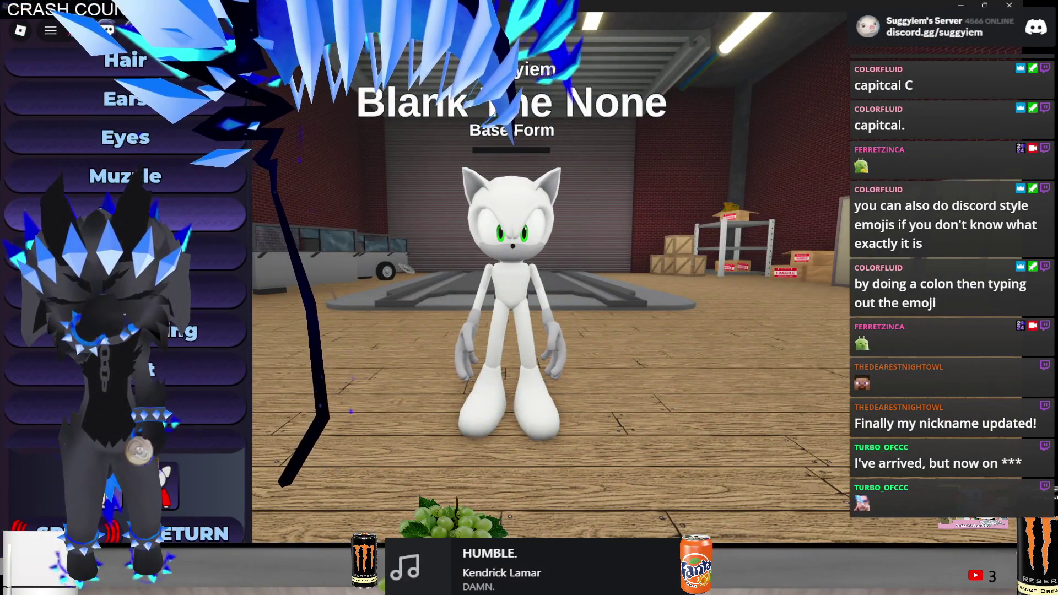
scroll(126, 248, down, 5)
scroll(125, 248, down, 5)
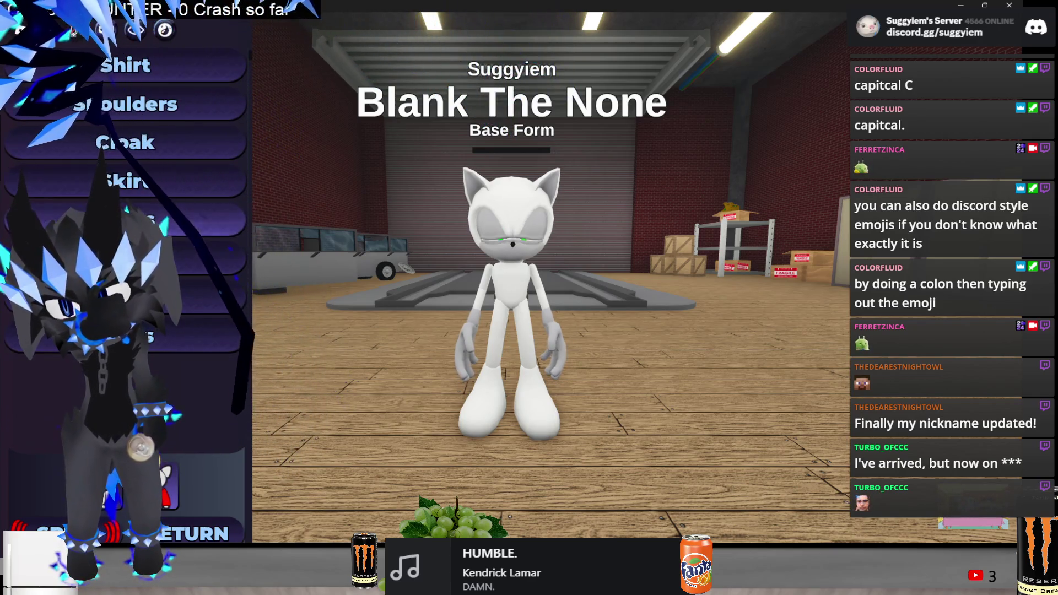
click(132, 67)
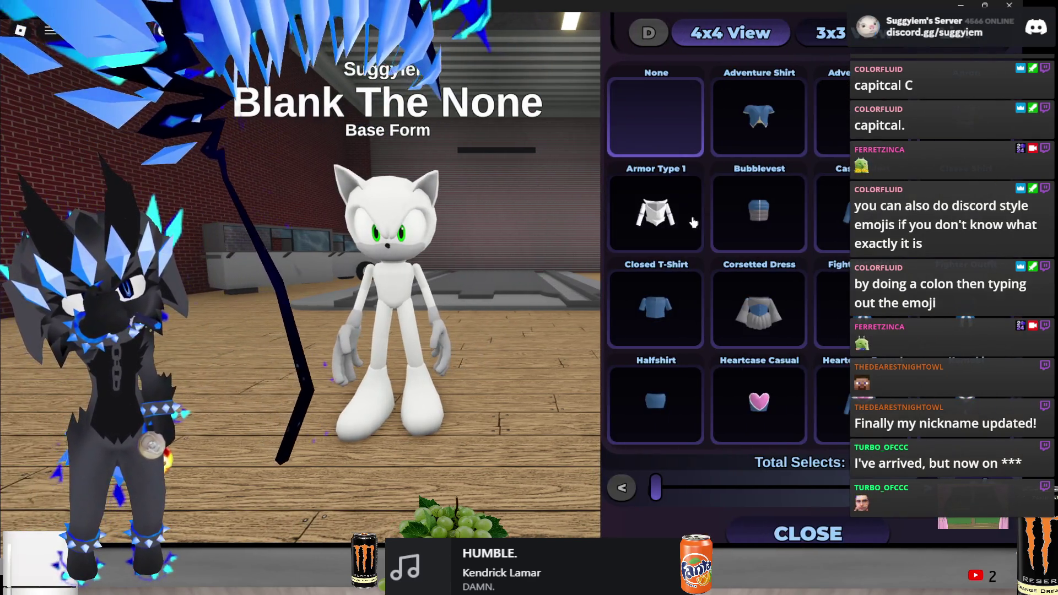
click(656, 215)
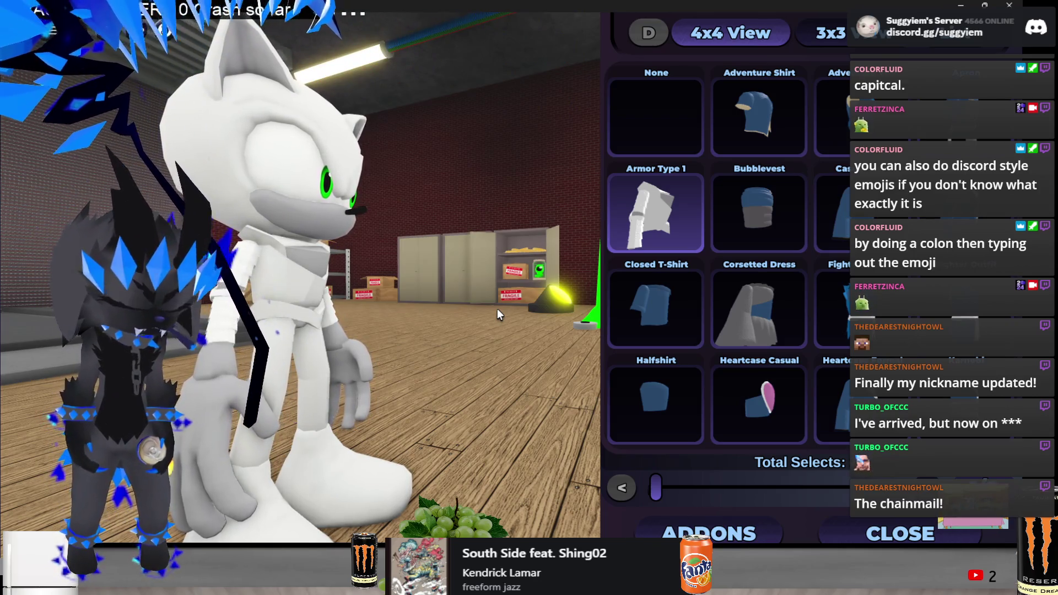
key(alt+Tab)
key(Tab)
key(Tab)
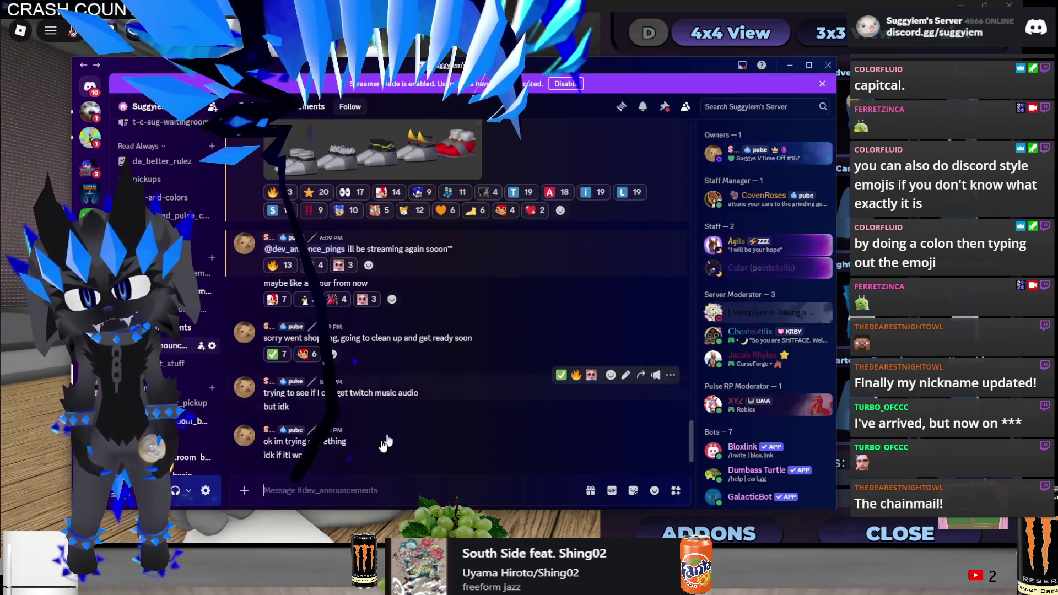
text(@deva)
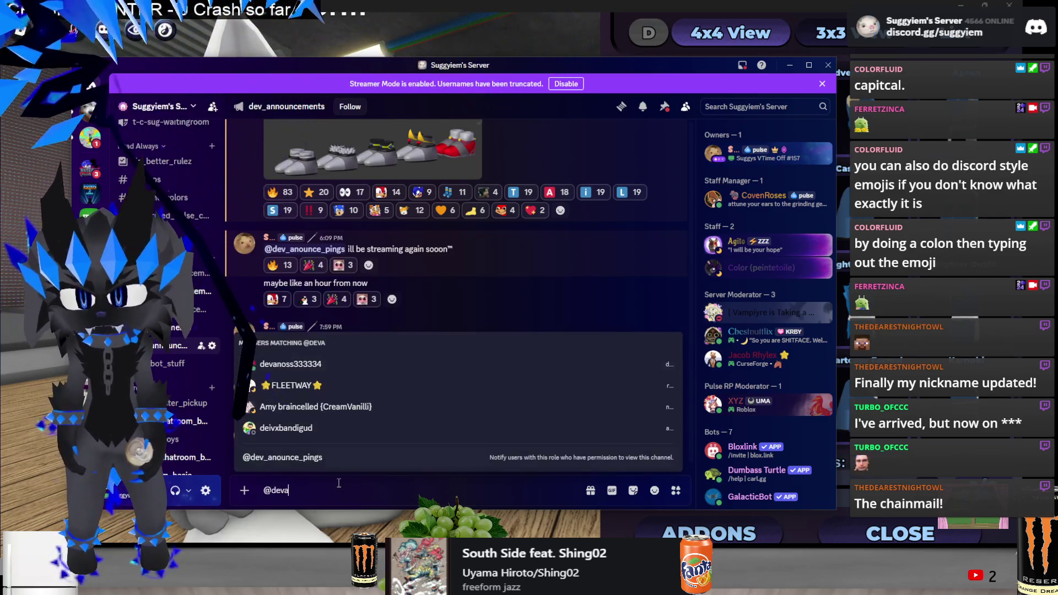
key(Tab)
text(just discovered the)
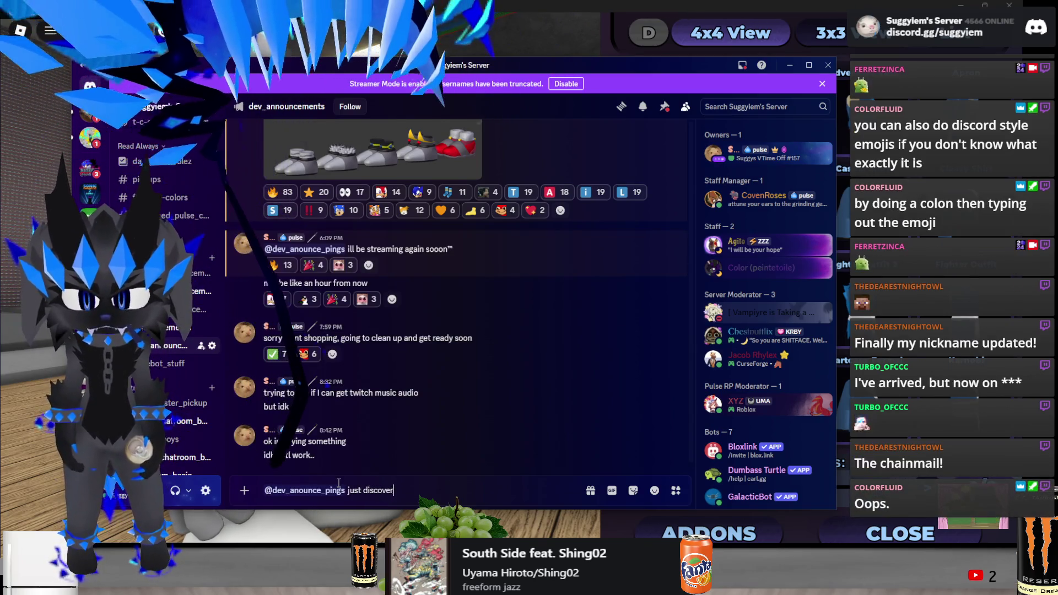